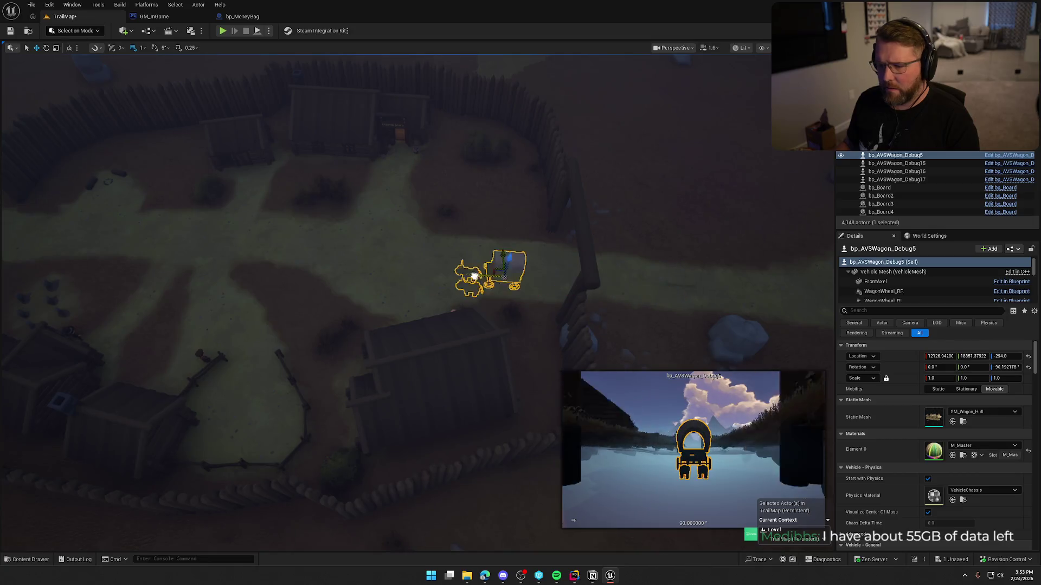
Raise the debug wagon out of the ground so it rests at about Z 3
{"action": "key", "text": "f"}
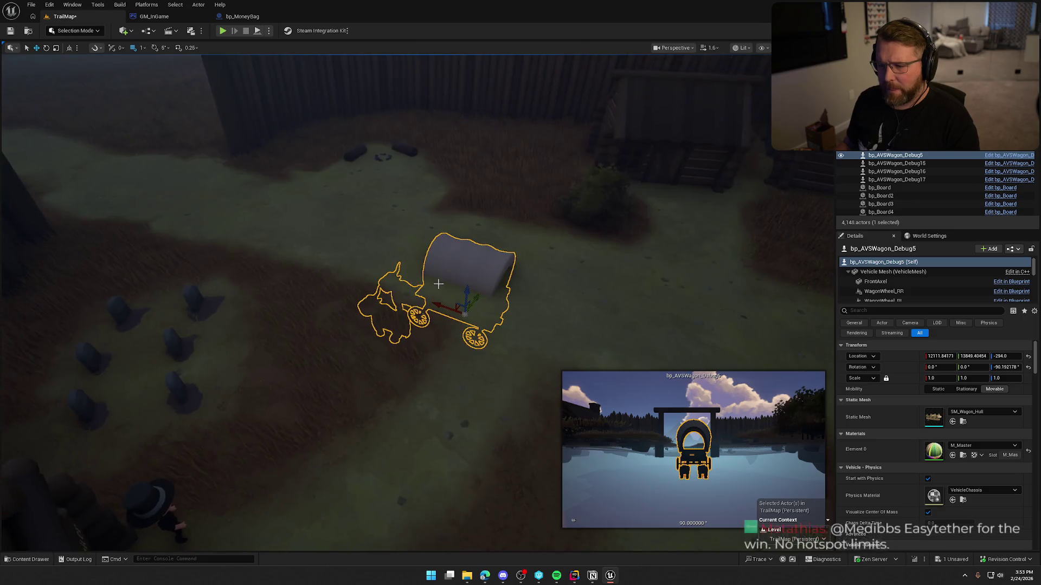
{"action": "left_click_drag", "start_coordinate": [483, 290], "coordinate": [475, 227]}
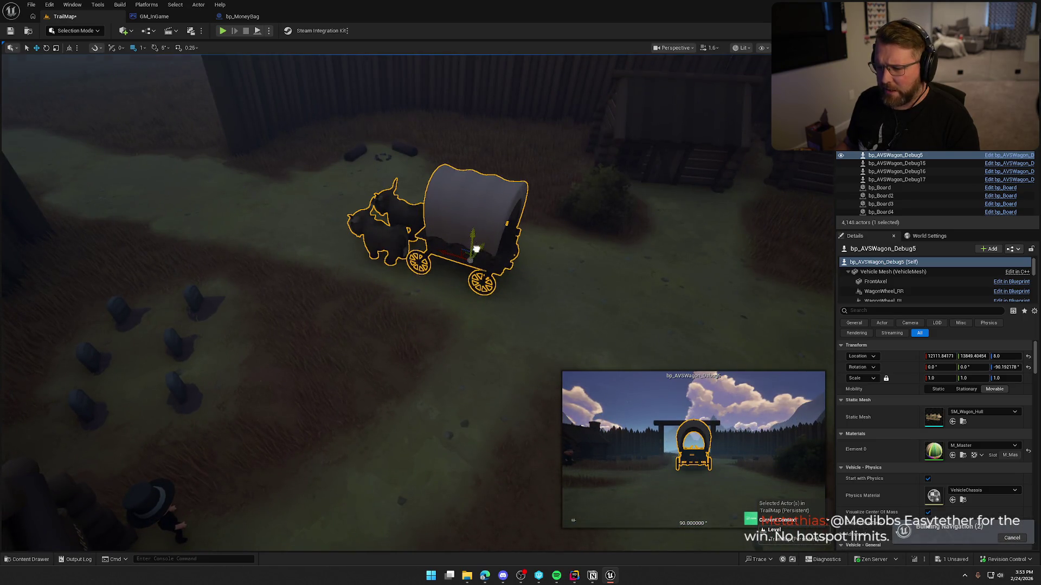
{"action": "key", "text": "f"}
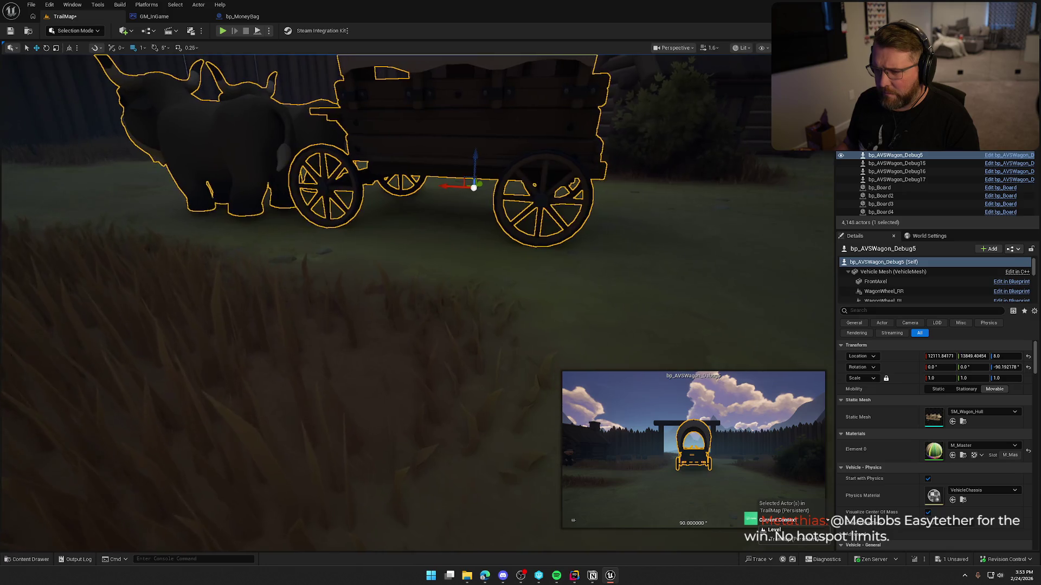
{"action": "left_click_drag", "start_coordinate": [482, 157], "coordinate": [483, 159]}
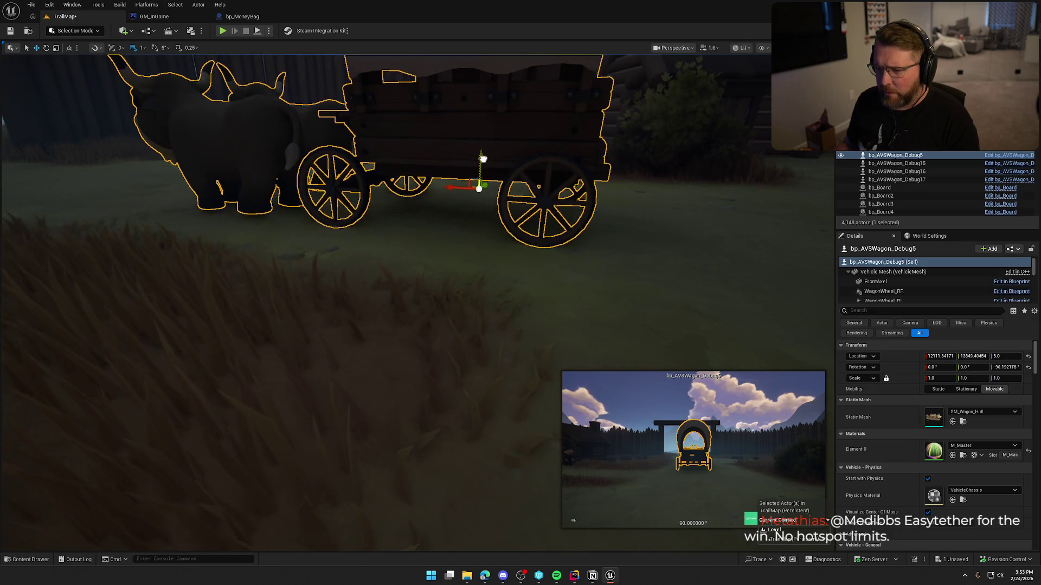
{"action": "key", "text": "Escape"}
{"action": "left_click_drag", "start_coordinate": [516, 211], "coordinate": [516, 210]}
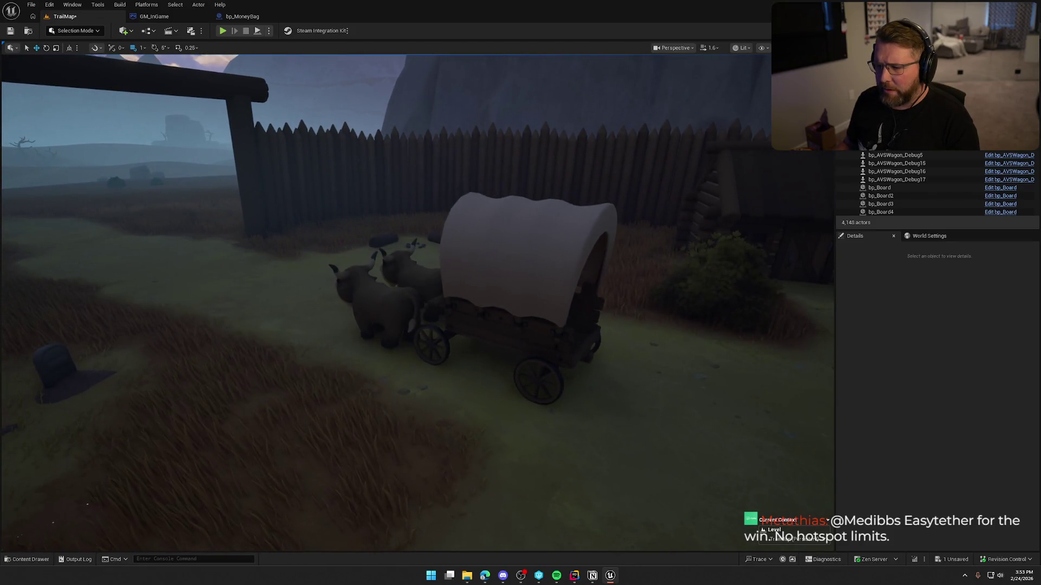
{"action": "left_click", "coordinate": [524, 209]}
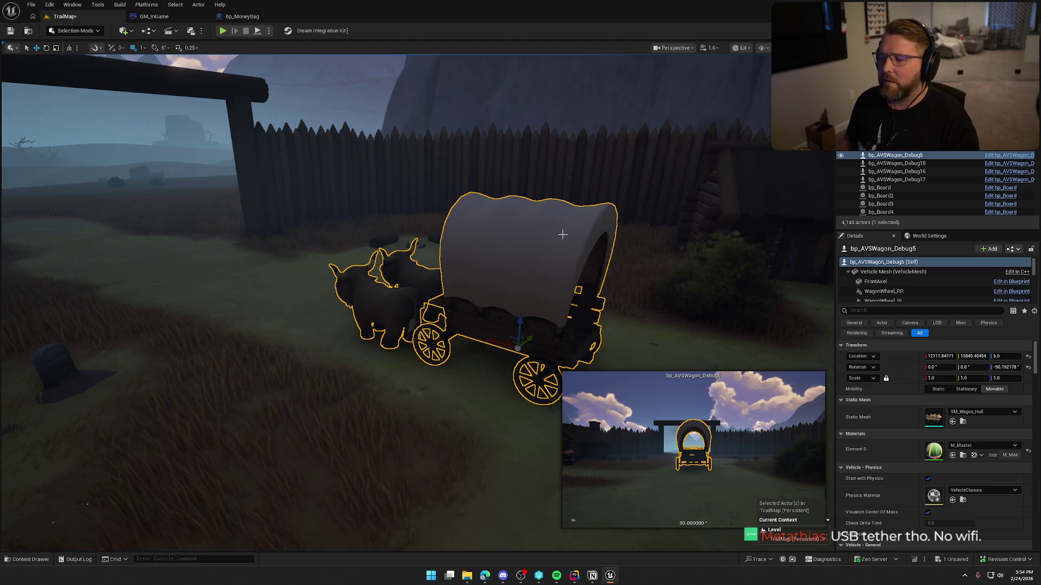
Move the wagon left inside the fenced post and rotate it to a new heading
{"action": "scroll", "coordinate": [558, 228], "scroll_direction": "down", "scroll_amount": 10}
{"action": "key", "text": "Escape"}
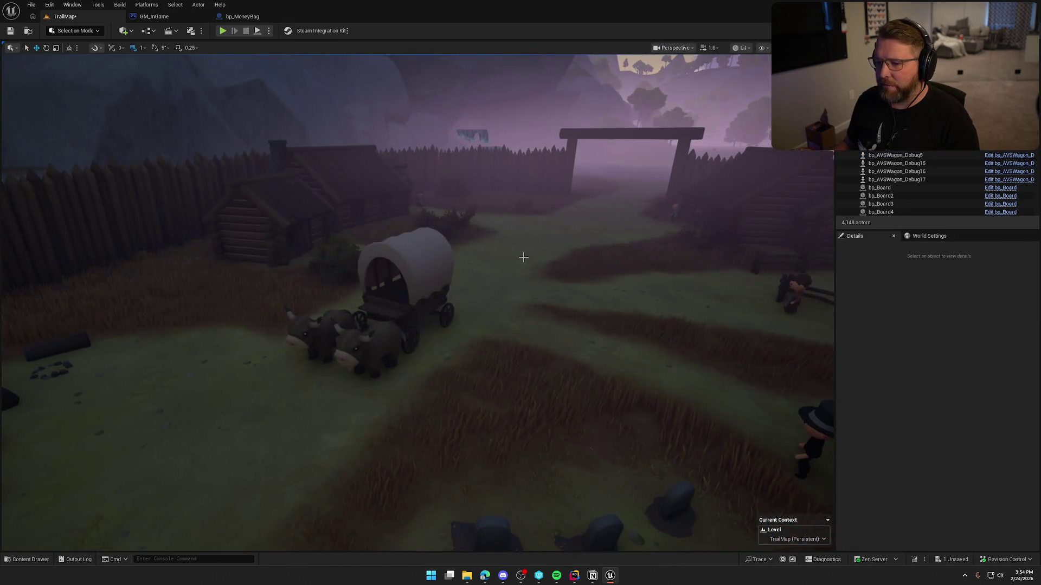
{"action": "left_click_drag", "start_coordinate": [542, 255], "coordinate": [527, 267]}
{"action": "left_click", "coordinate": [450, 268]}
{"action": "mouse_move", "coordinate": [450, 269]}
{"action": "left_mouse_down"}
{"action": "mouse_move", "coordinate": [439, 276]}
{"action": "mouse_move", "coordinate": [382, 260]}
{"action": "left_mouse_up"}
{"action": "mouse_move", "coordinate": [462, 284]}
{"action": "left_mouse_down"}
{"action": "mouse_move", "coordinate": [445, 282]}
{"action": "mouse_move", "coordinate": [472, 283]}
{"action": "left_mouse_up"}
{"action": "left_click", "coordinate": [469, 284]}
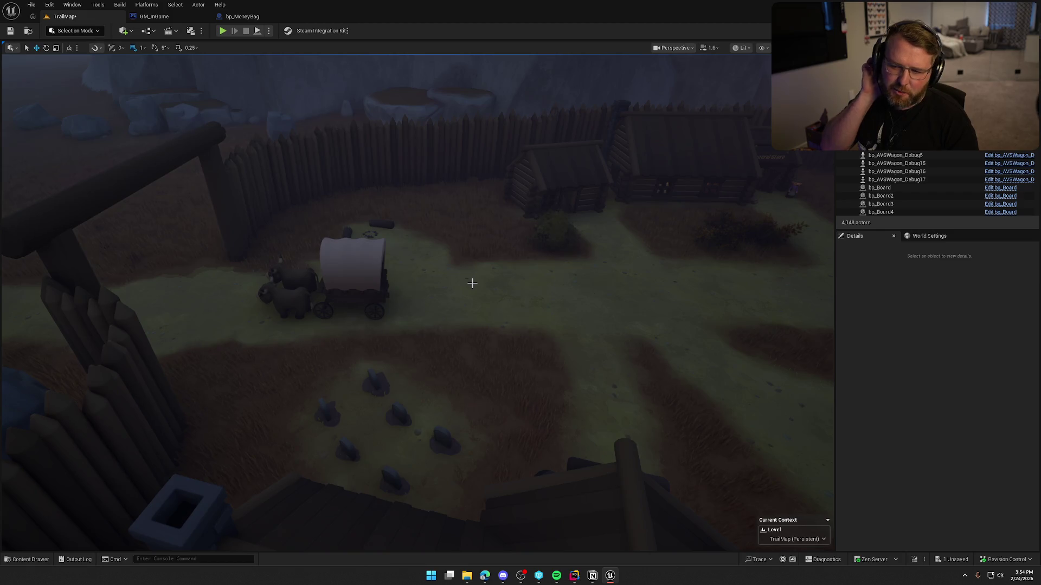
Locate the wagon's bp_AVSWagon blueprint asset in the Content Browser with Ctrl+B
{"action": "left_click", "coordinate": [346, 277]}
{"action": "key", "text": "ctrl+b"}
{"action": "left_click", "coordinate": [129, 421]}
In bp_AVSWagon's DropAllCargo graph, delete all nodes after Throw Item and CLEAR
{"action": "double_click", "coordinate": [129, 421]}
{"action": "mouse_move", "coordinate": [402, 138]}
{"action": "left_mouse_down"}
{"action": "mouse_move", "coordinate": [448, 167]}
{"action": "mouse_move", "coordinate": [358, 139]}
{"action": "mouse_move", "coordinate": [734, 143]}
{"action": "left_mouse_up"}
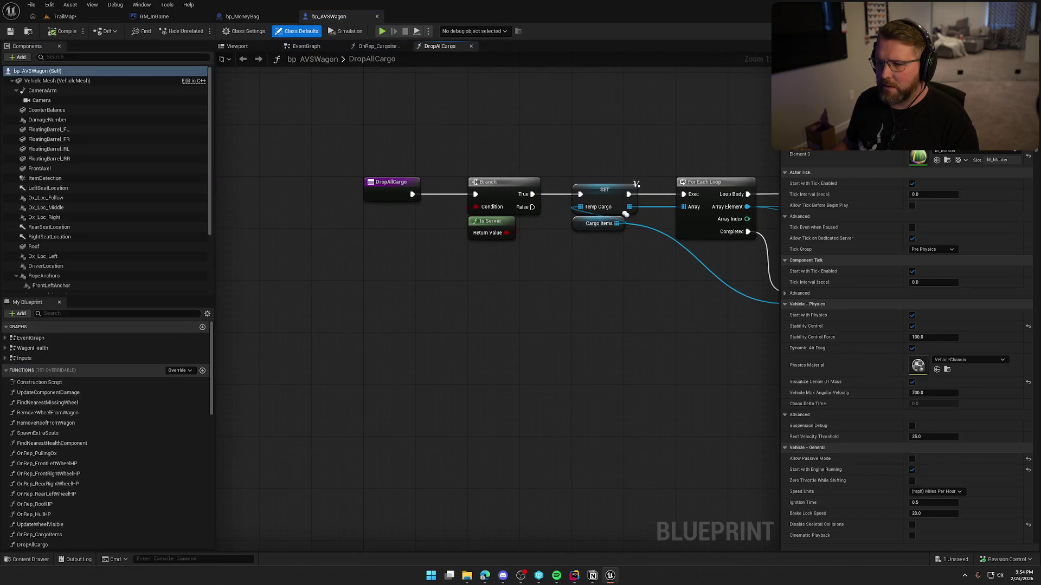
{"action": "left_click_drag", "start_coordinate": [637, 184], "coordinate": [215, 171]}
{"action": "left_click_drag", "start_coordinate": [492, 157], "coordinate": [632, 331]}
{"action": "key", "text": "Delete"}
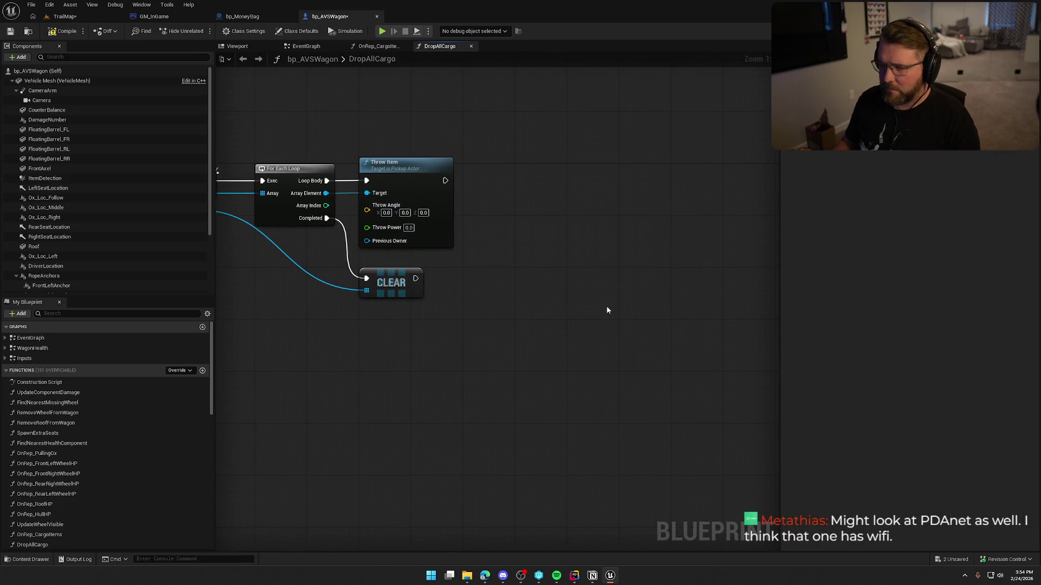
{"action": "key", "text": "Home"}
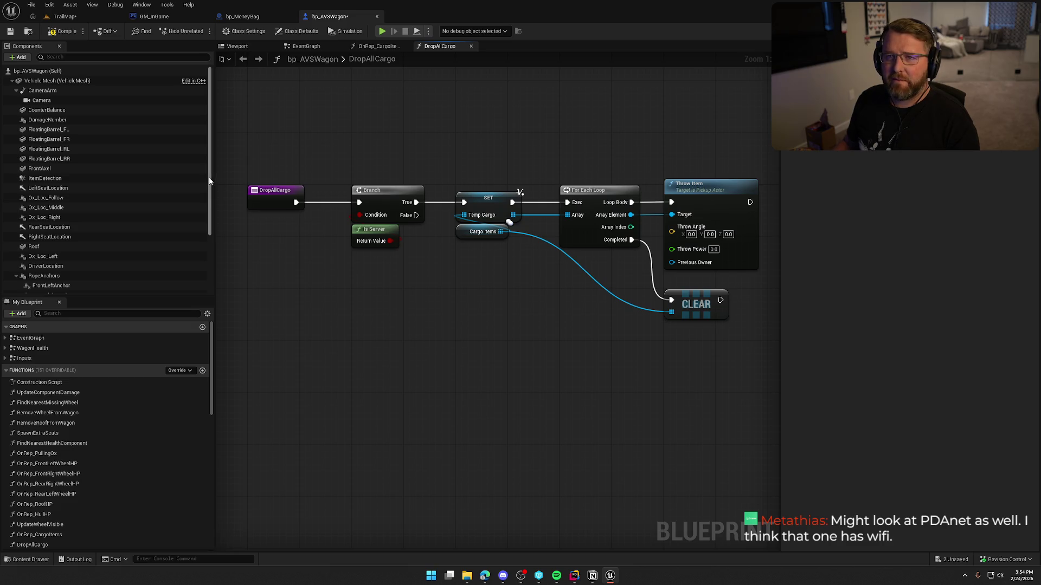
Check out and save the wagon blueprint, then show the OnRep_CargoItems graph
{"action": "key", "text": "ctrl+s"}
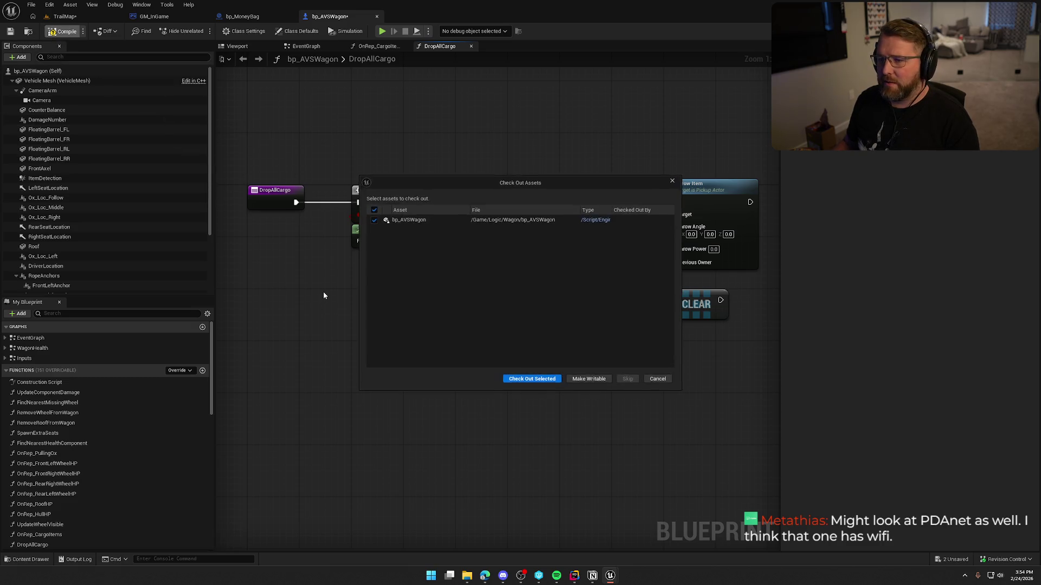
{"action": "left_click", "coordinate": [532, 380]}
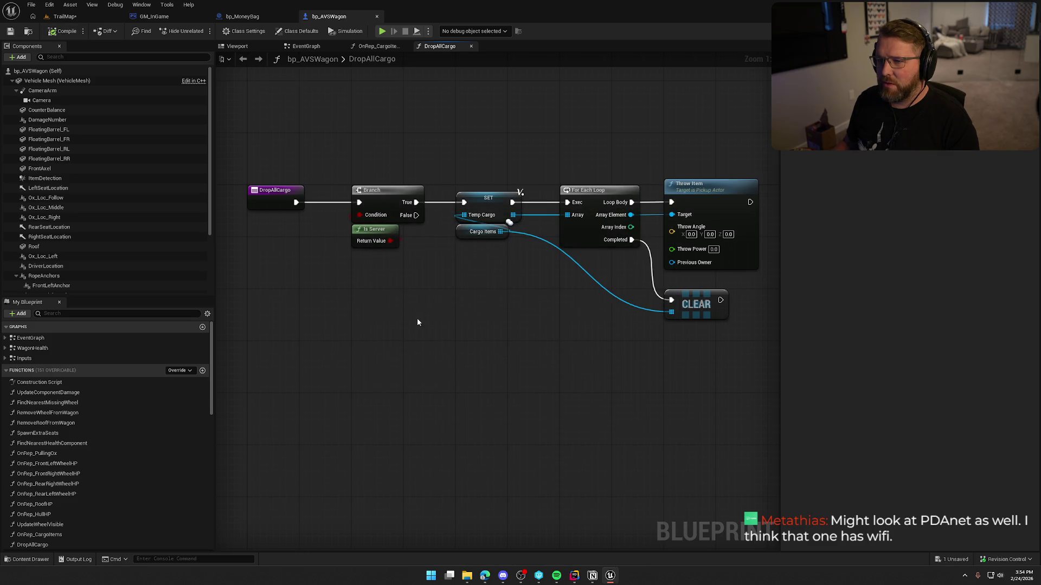
{"action": "key", "text": "Home"}
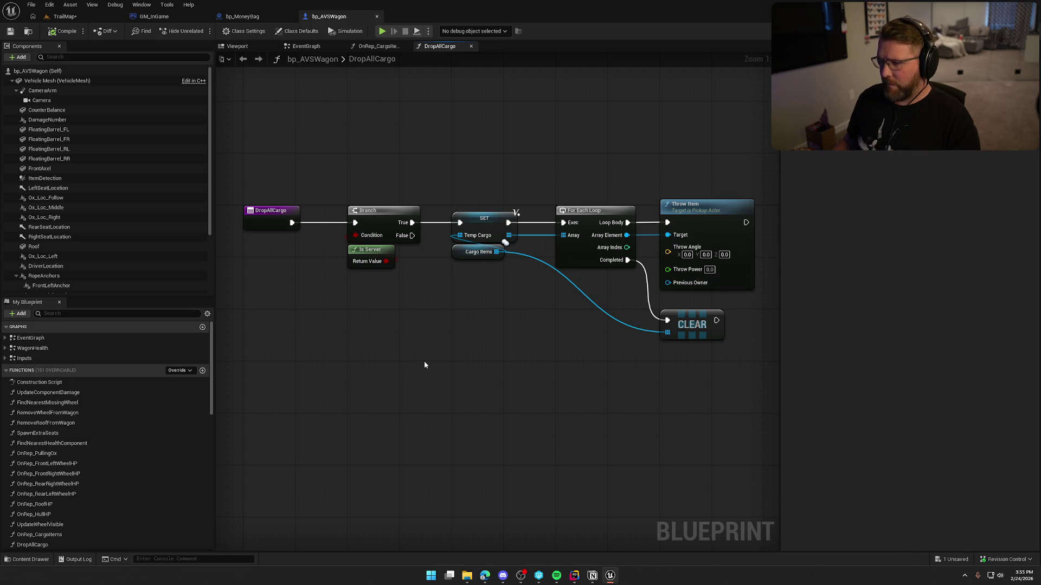
{"action": "left_click", "coordinate": [401, 48]}
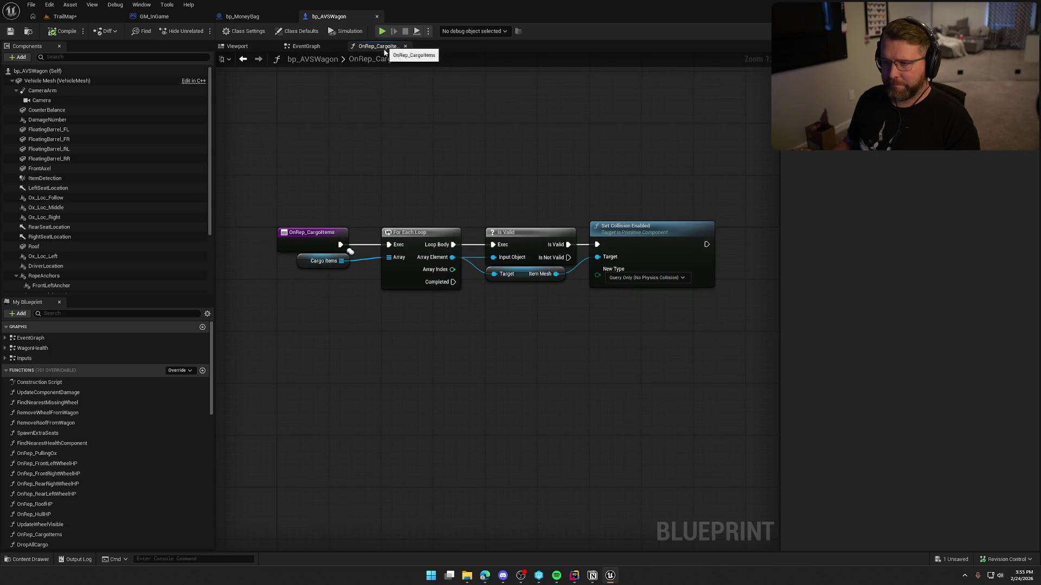
In the EventGraph, shift the seat-spawning and hit-binding nodes right to make room after BeginPlay
{"action": "left_click", "coordinate": [405, 46]}
{"action": "scroll", "coordinate": [438, 304], "scroll_direction": "down", "scroll_amount": 4}
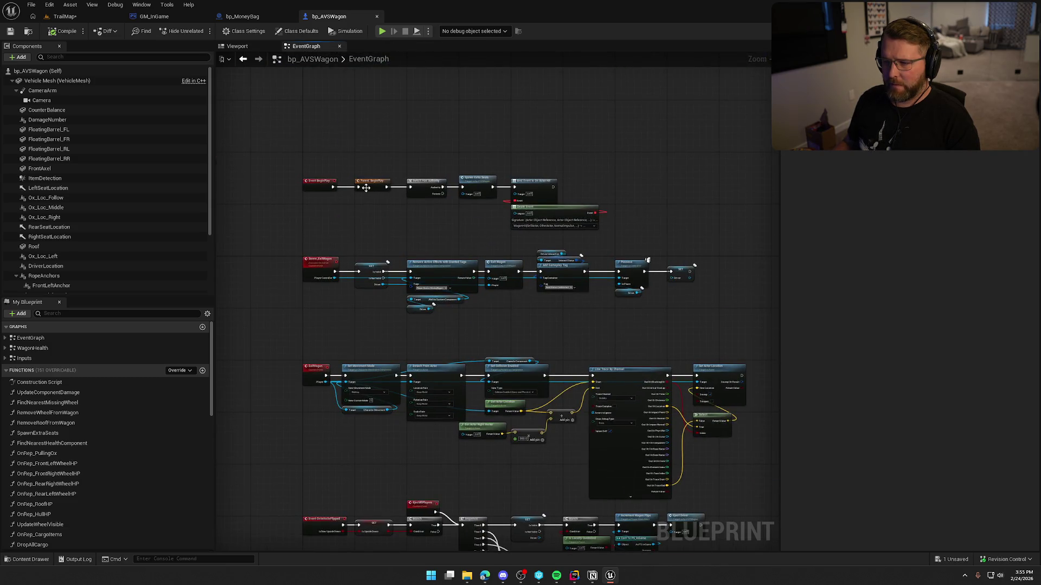
{"action": "scroll", "coordinate": [366, 188], "scroll_direction": "up", "scroll_amount": 3}
{"action": "left_click_drag", "start_coordinate": [337, 151], "coordinate": [553, 293]}
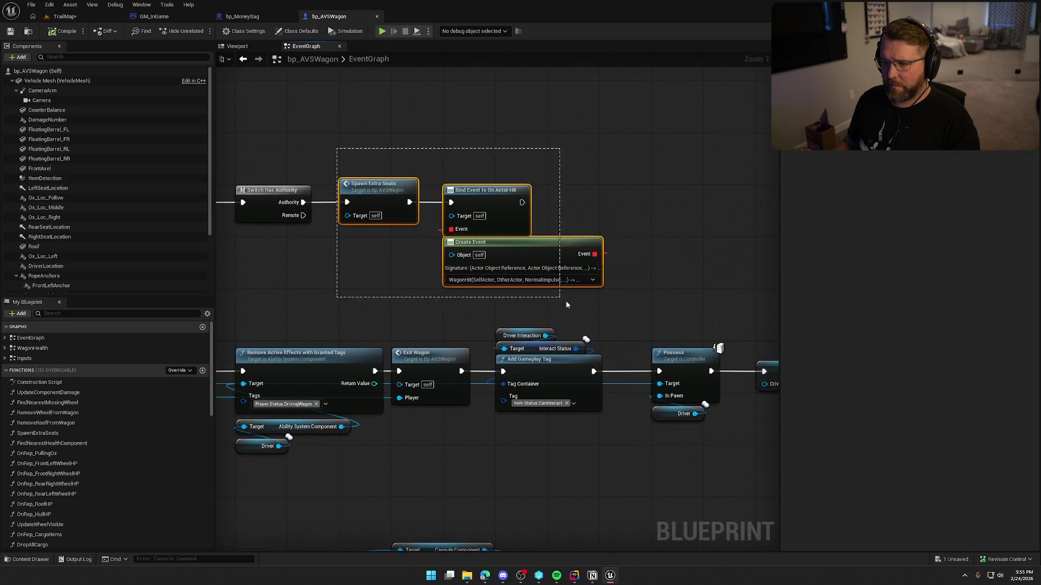
{"action": "mouse_move", "coordinate": [387, 194]}
{"action": "left_mouse_down"}
{"action": "mouse_move", "coordinate": [590, 204]}
{"action": "mouse_move", "coordinate": [591, 194]}
{"action": "left_mouse_up"}
{"action": "left_click", "coordinate": [464, 244]}
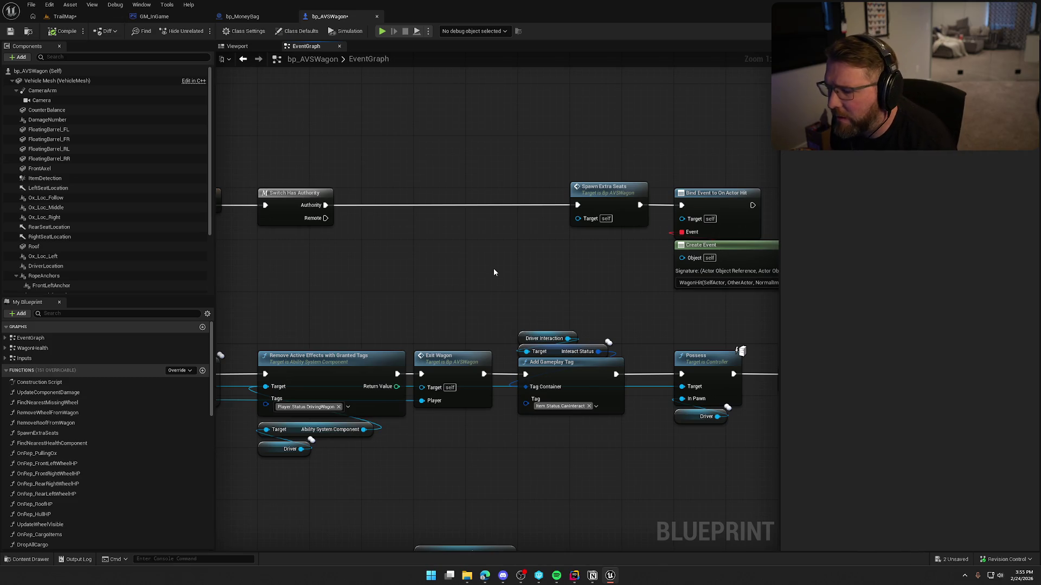
{"action": "left_click_drag", "start_coordinate": [496, 275], "coordinate": [506, 278]}
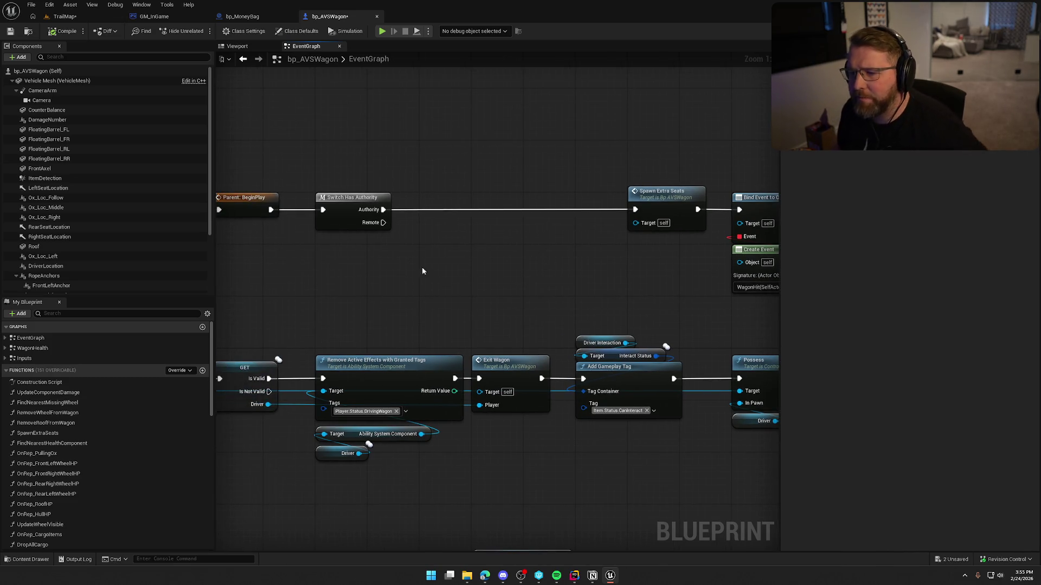
Add Get Local Instance System with a Checkpoint Index getter, and a Branch after Switch Has Authority
{"action": "right_click", "coordinate": [350, 262]}
{"action": "type", "text": "local instance"}
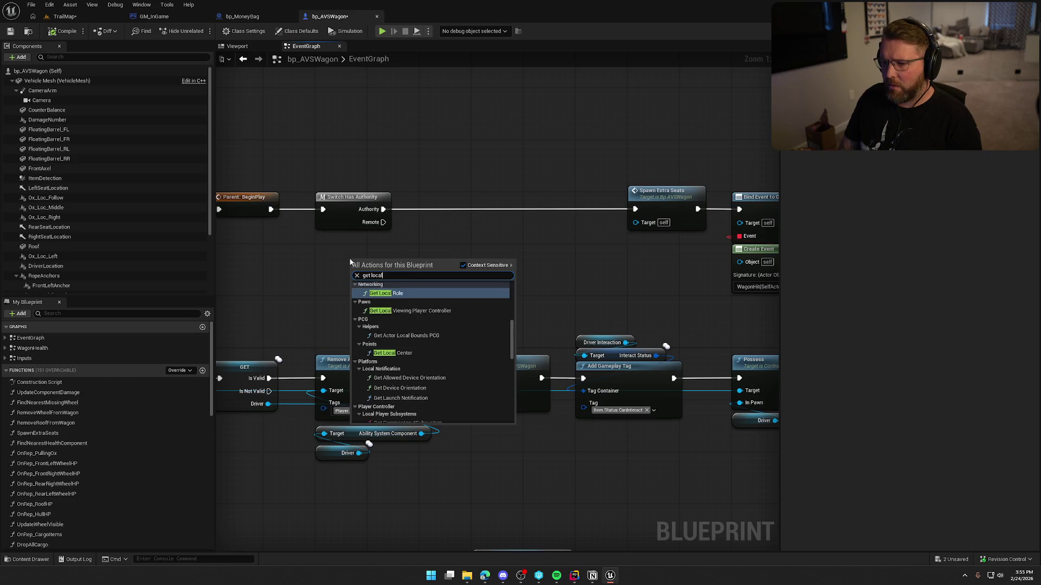
{"action": "key", "text": "Return"}
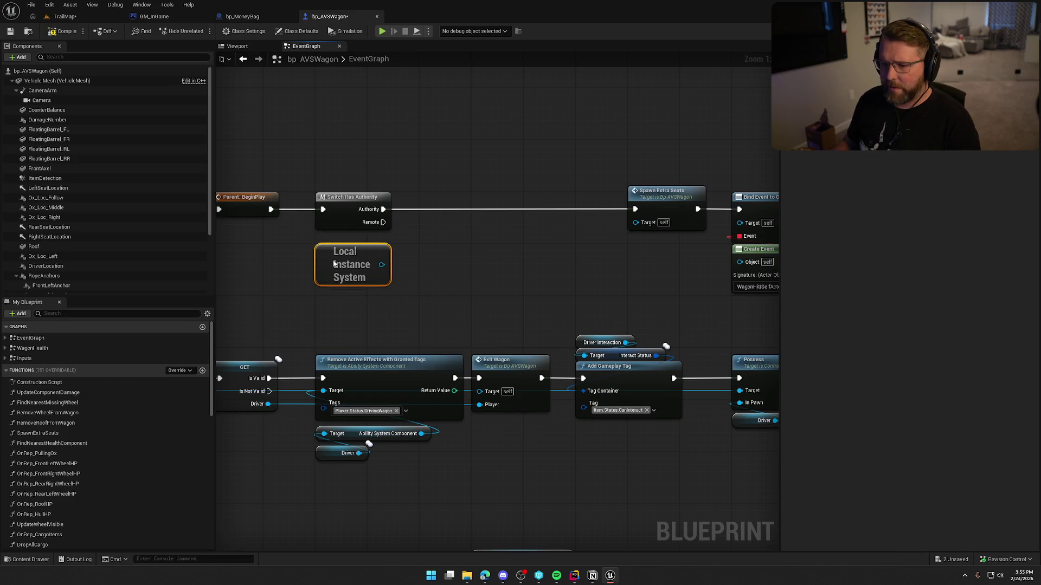
{"action": "left_click_drag", "start_coordinate": [381, 265], "coordinate": [414, 267]}
{"action": "type", "text": "get che"}
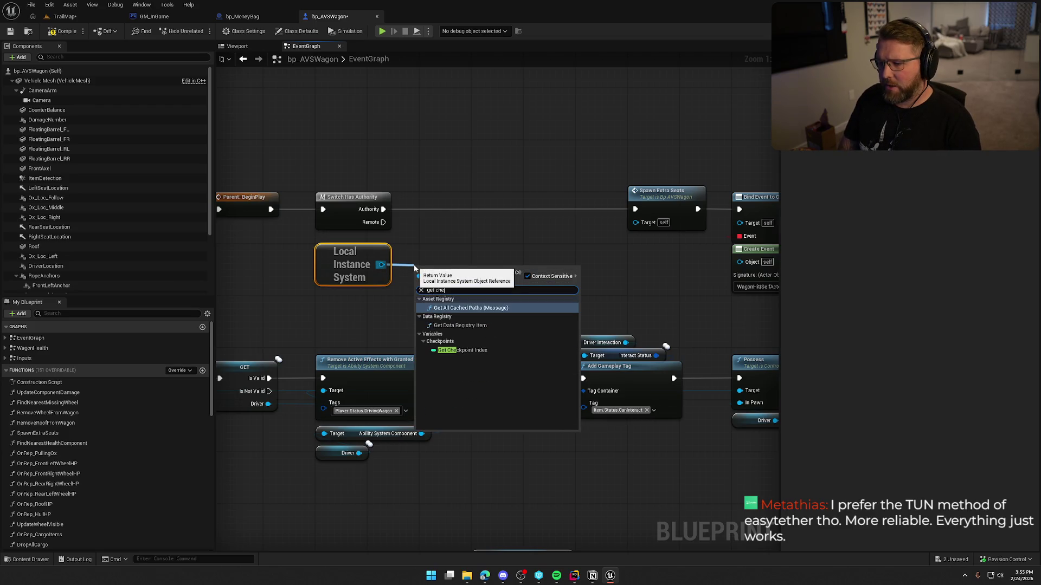
{"action": "key", "text": "Down"}
{"action": "key", "text": "Down"}
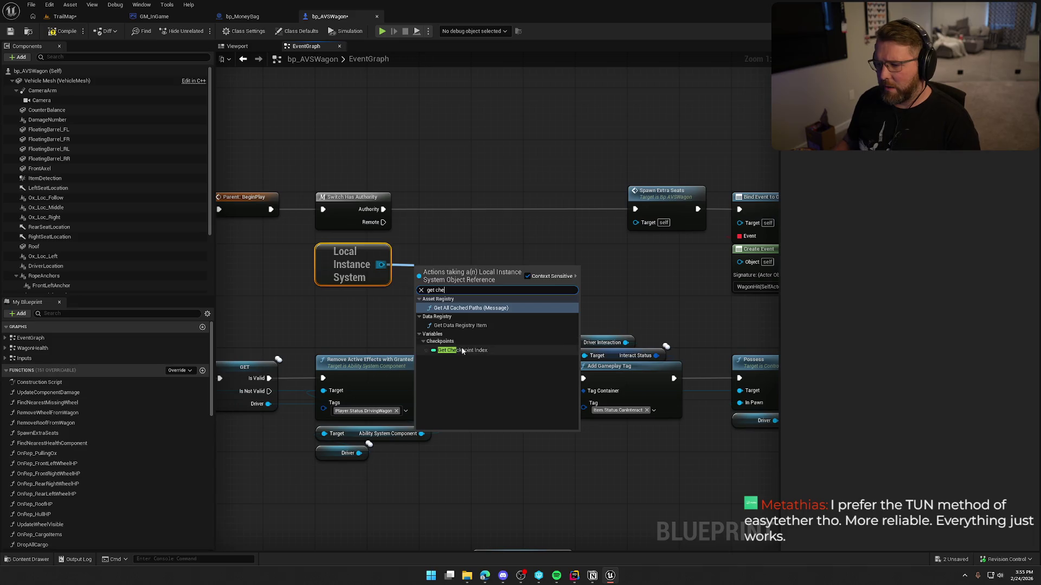
{"action": "key", "text": "Return"}
{"action": "mouse_move", "coordinate": [347, 257]}
{"action": "left_mouse_down"}
{"action": "mouse_move", "coordinate": [389, 306]}
{"action": "mouse_move", "coordinate": [422, 282]}
{"action": "mouse_move", "coordinate": [351, 275]}
{"action": "left_mouse_up"}
{"action": "left_click", "coordinate": [455, 258], "text": "ctrl"}
{"action": "left_click", "coordinate": [433, 277]}
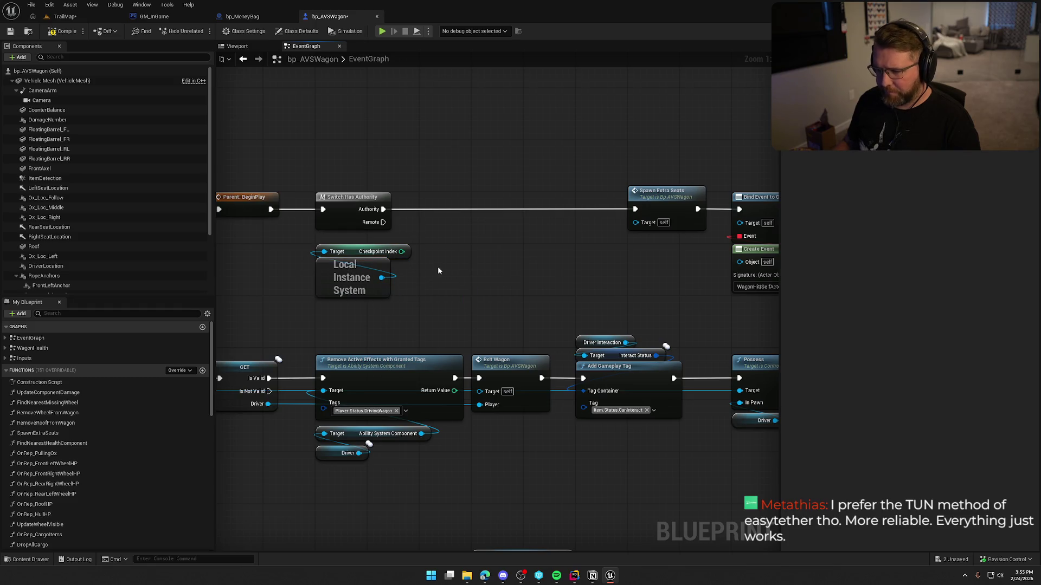
{"action": "left_click", "coordinate": [477, 220]}
{"action": "mouse_move", "coordinate": [384, 209]}
{"action": "left_mouse_down"}
{"action": "mouse_move", "coordinate": [484, 234]}
{"action": "mouse_move", "coordinate": [444, 207]}
{"action": "left_mouse_up"}
Promote Checkpoint Index to an instance-editable wagon variable and add its getter, removing the SET node
{"action": "left_click_drag", "start_coordinate": [420, 293], "coordinate": [324, 241]}
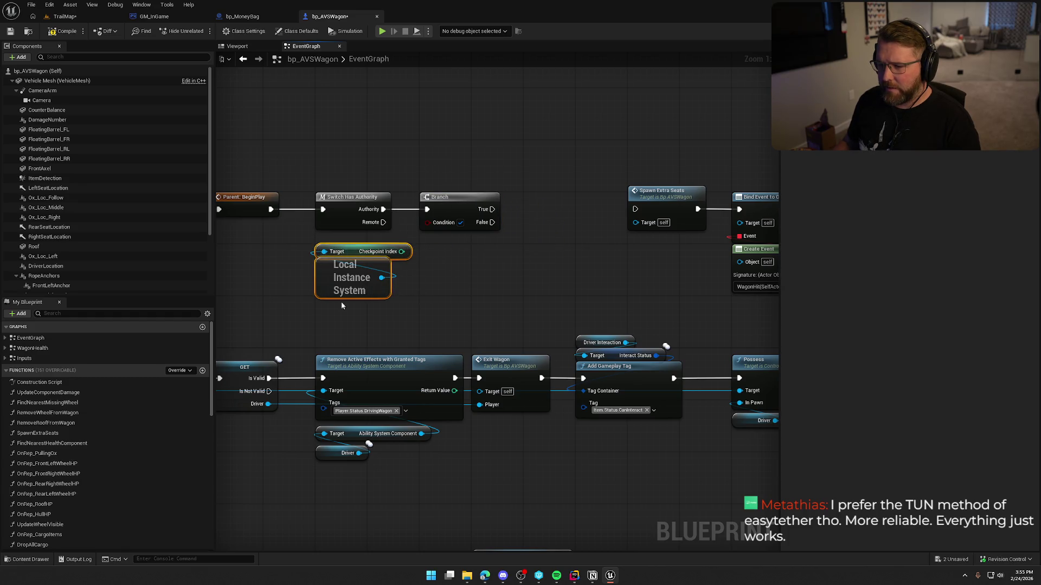
{"action": "right_click", "coordinate": [401, 252]}
{"action": "left_click", "coordinate": [440, 277]}
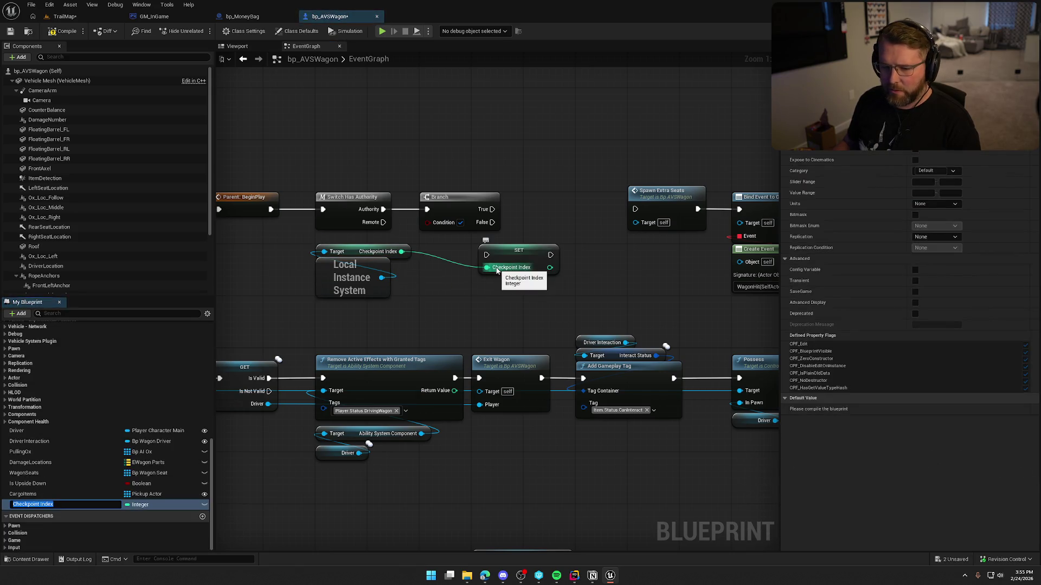
{"action": "key", "text": "Return"}
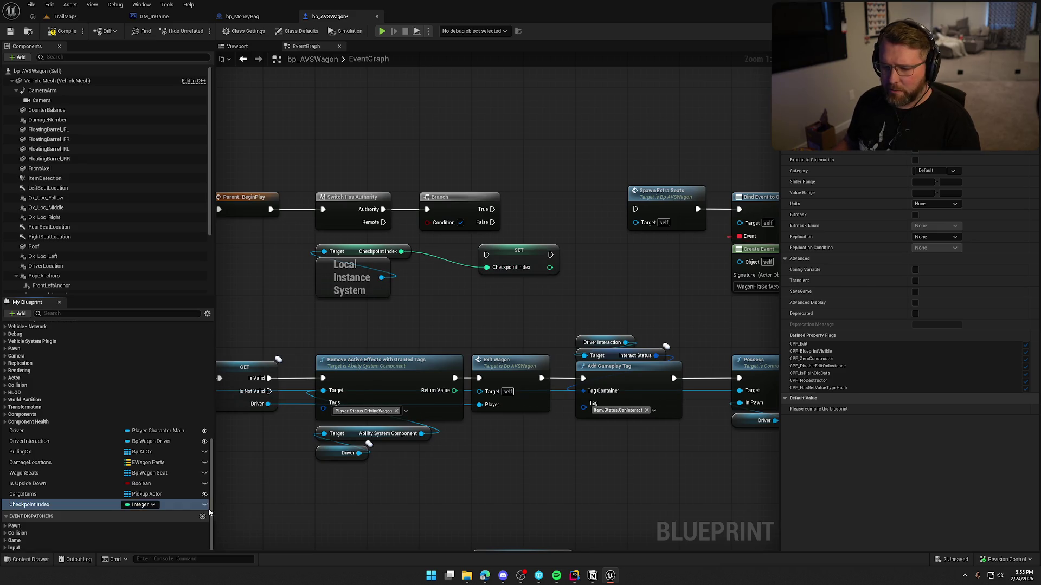
{"action": "left_click", "coordinate": [205, 506]}
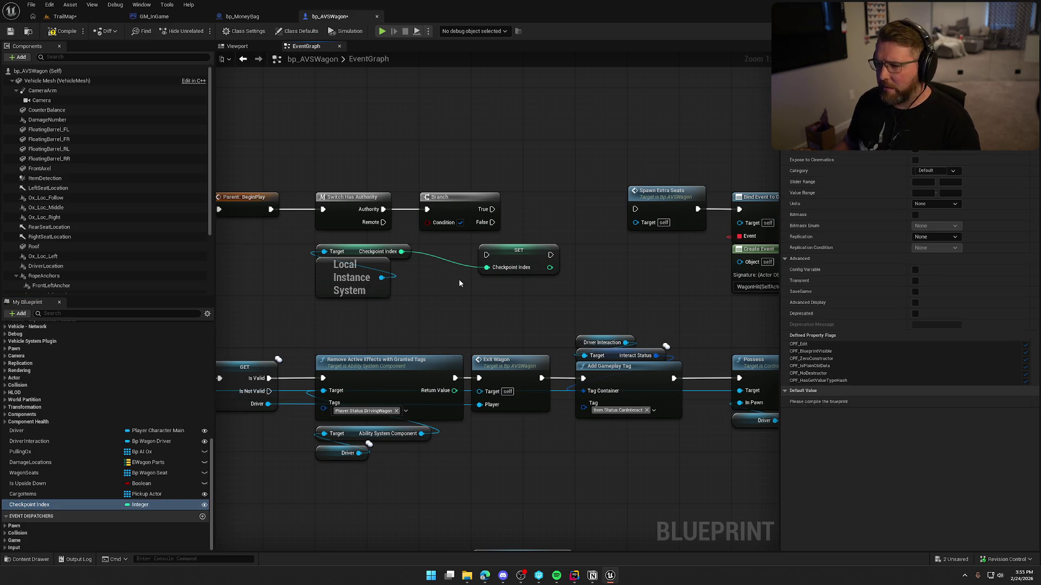
{"action": "left_click", "coordinate": [518, 261]}
{"action": "key", "text": "Delete"}
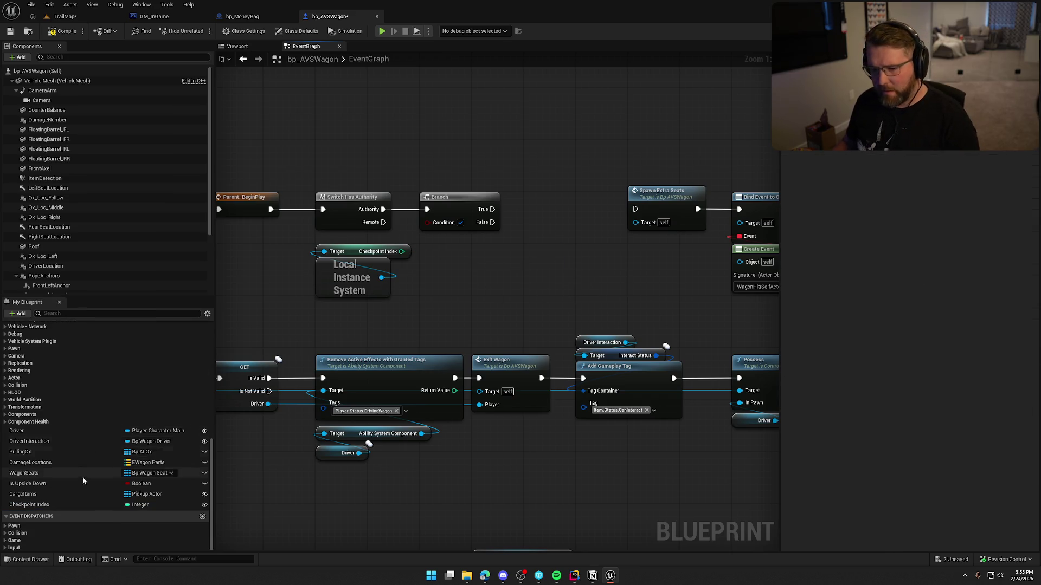
{"action": "left_click_drag", "start_coordinate": [38, 508], "coordinate": [443, 267]}
{"action": "mouse_move", "coordinate": [397, 309]}
{"action": "left_mouse_down"}
{"action": "mouse_move", "coordinate": [343, 272]}
{"action": "mouse_move", "coordinate": [451, 321]}
{"action": "mouse_move", "coordinate": [461, 310]}
{"action": "mouse_move", "coordinate": [345, 287]}
{"action": "left_mouse_up"}
{"action": "left_click", "coordinate": [461, 271], "text": "ctrl"}
Compare the two Checkpoint Index values with == and run Destroy Actor on the Branch's False path
{"action": "mouse_move", "coordinate": [398, 245]}
{"action": "left_mouse_down"}
{"action": "mouse_move", "coordinate": [445, 253]}
{"action": "mouse_move", "coordinate": [447, 271]}
{"action": "mouse_move", "coordinate": [455, 262]}
{"action": "mouse_move", "coordinate": [429, 222]}
{"action": "mouse_move", "coordinate": [634, 211]}
{"action": "left_mouse_up"}
{"action": "type", "text": "=="}
{"action": "key", "text": "Return"}
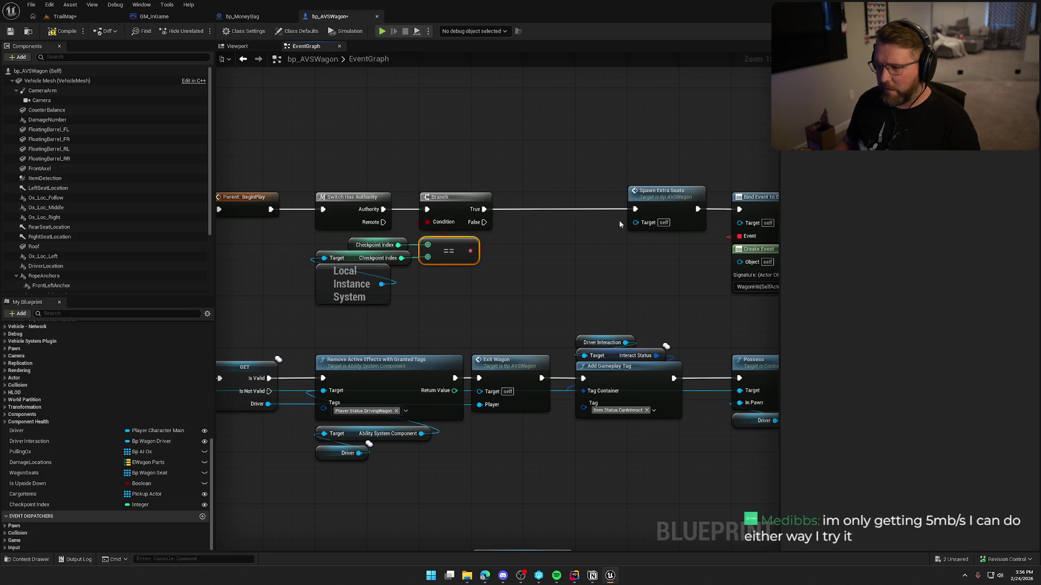
{"action": "mouse_move", "coordinate": [435, 219]}
{"action": "left_mouse_down"}
{"action": "mouse_move", "coordinate": [469, 249]}
{"action": "mouse_move", "coordinate": [522, 225]}
{"action": "mouse_move", "coordinate": [524, 213]}
{"action": "left_mouse_up"}
{"action": "type", "text": "destroy"}
{"action": "key", "text": "Return"}
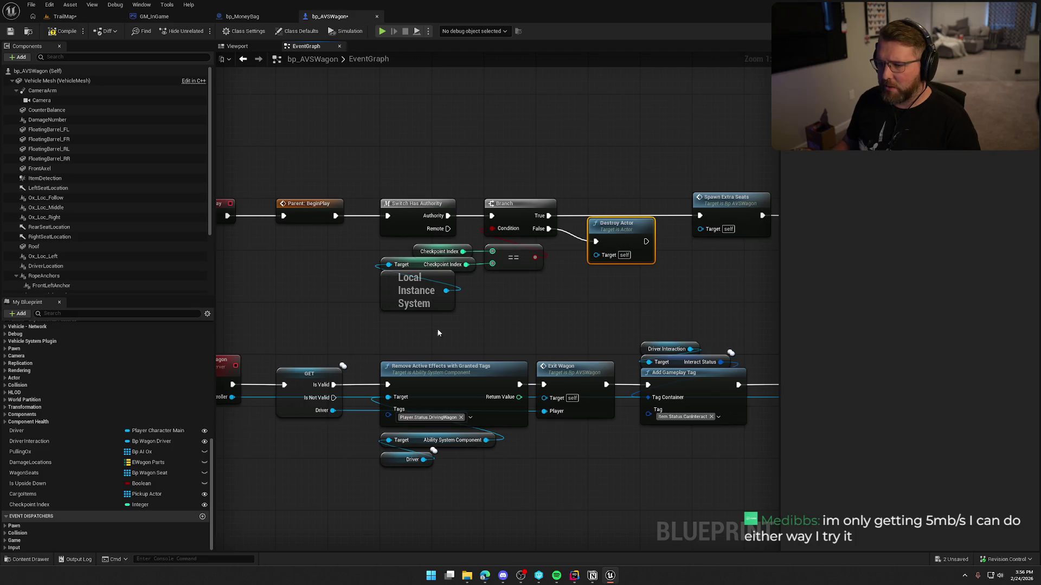
Save the wagon blueprint and return to the TrailMap level
{"action": "key", "text": "ctrl+s"}
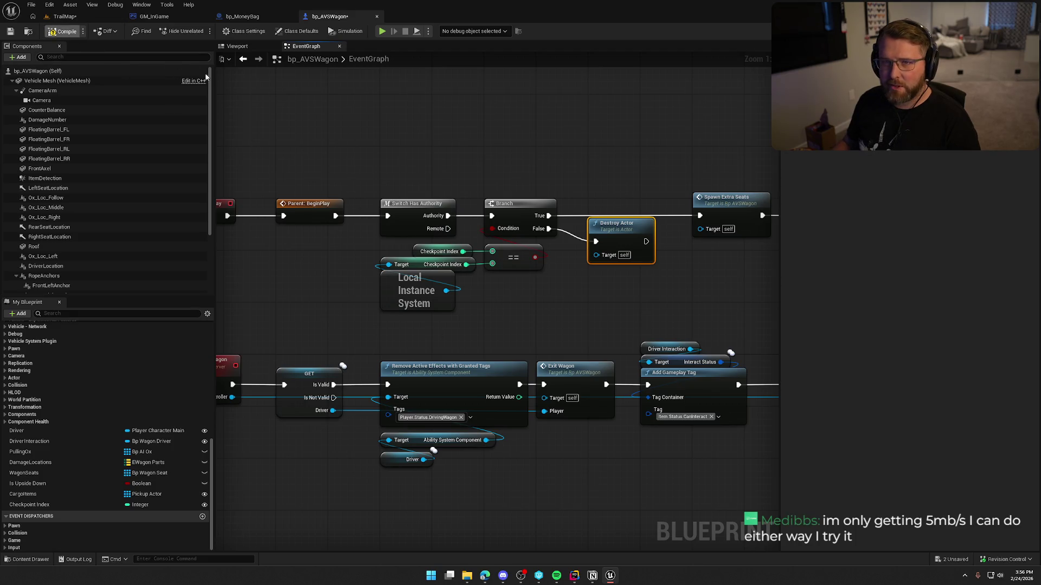
{"action": "left_click", "coordinate": [428, 177]}
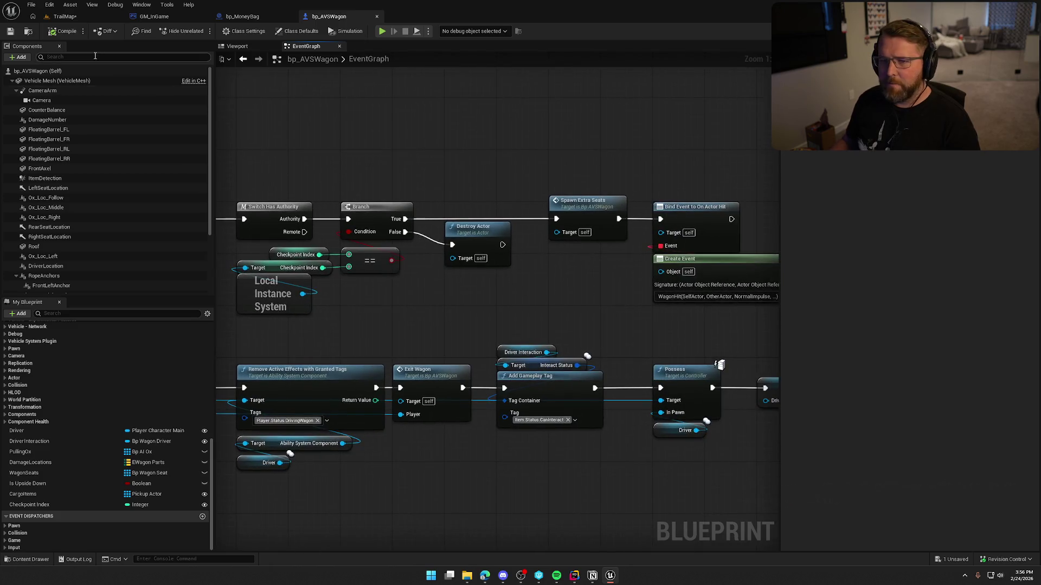
{"action": "left_click", "coordinate": [65, 17]}
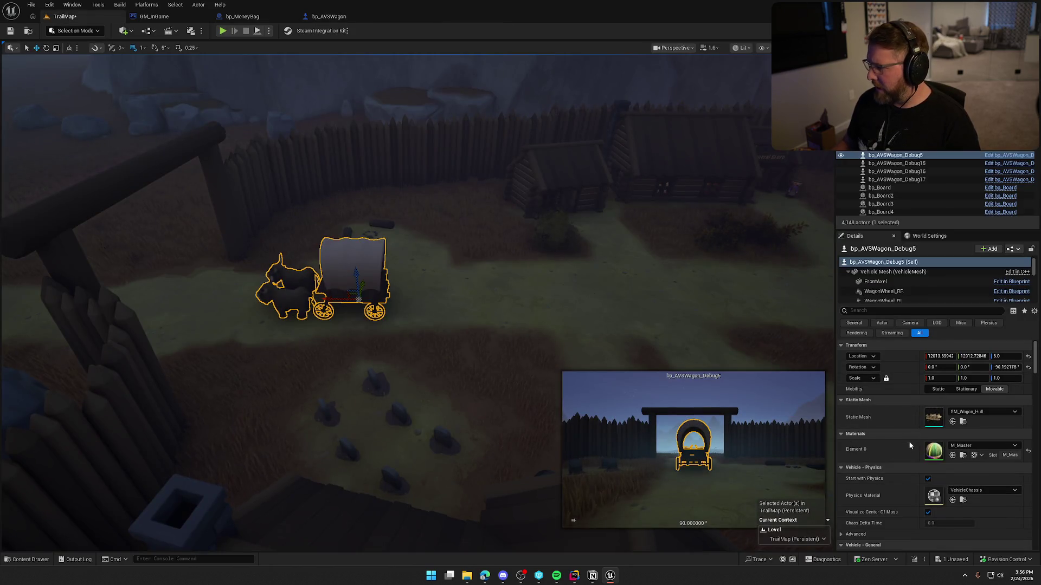
Set bp_AVSWagon_Debug5's Checkpoint Index to 8 in the Details panel
{"action": "left_click", "coordinate": [882, 311]}
{"action": "type", "text": "check"}
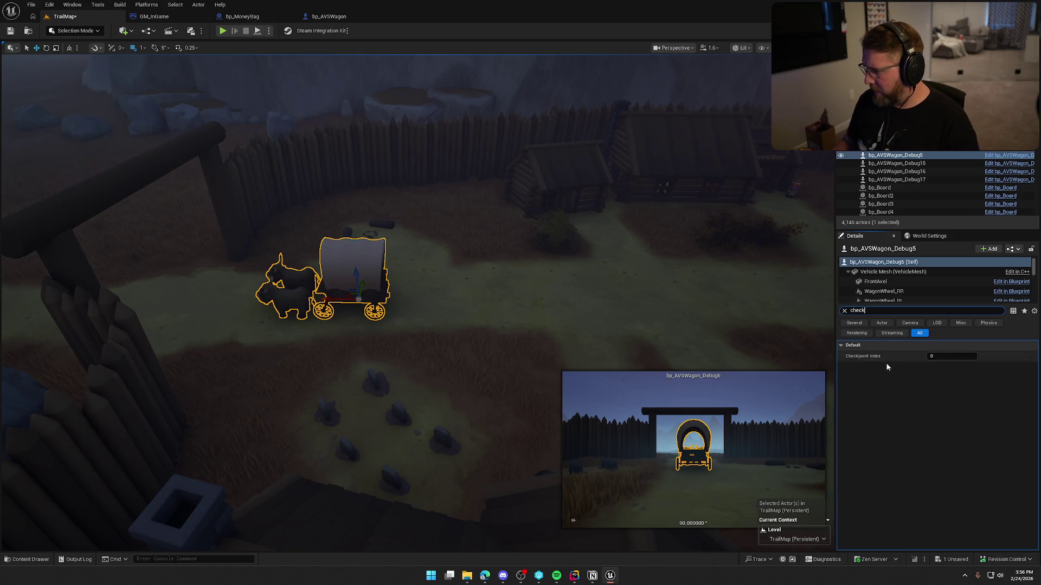
{"action": "left_click", "coordinate": [894, 359]}
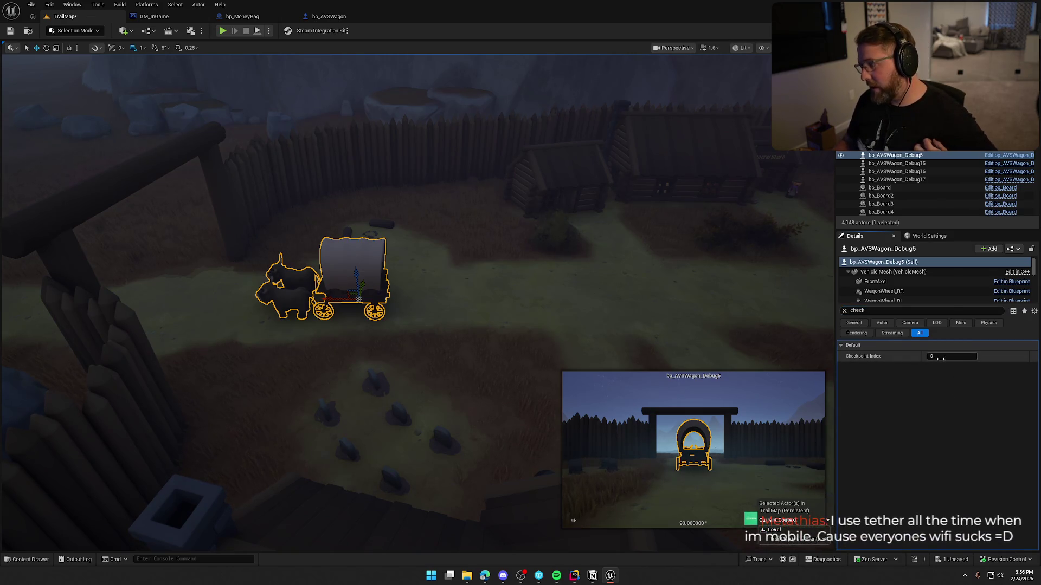
{"action": "type", "text": "8"}
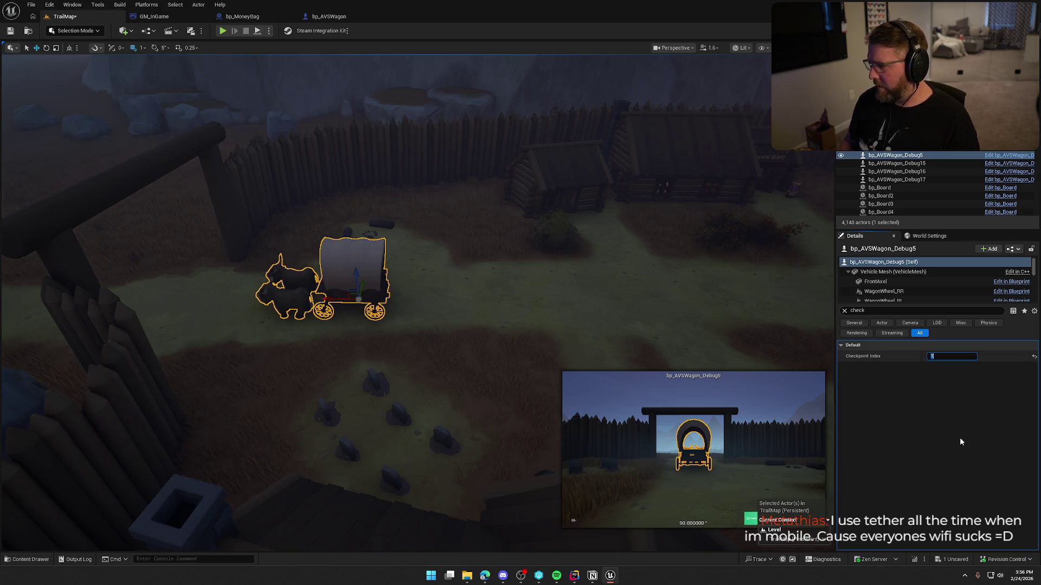
Confirm the forest post's wagon (Debug16) keeps Checkpoint Index 0, then start a play test
{"action": "left_click_drag", "start_coordinate": [461, 212], "coordinate": [537, 299]}
{"action": "left_click", "coordinate": [468, 213]}
{"action": "left_click", "coordinate": [587, 283]}
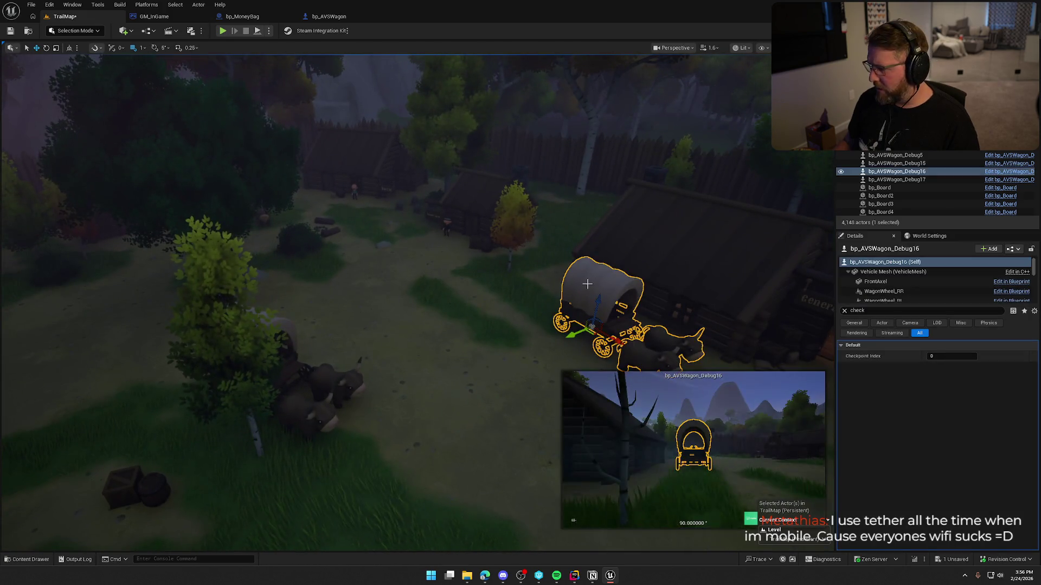
{"action": "left_click", "coordinate": [488, 214]}
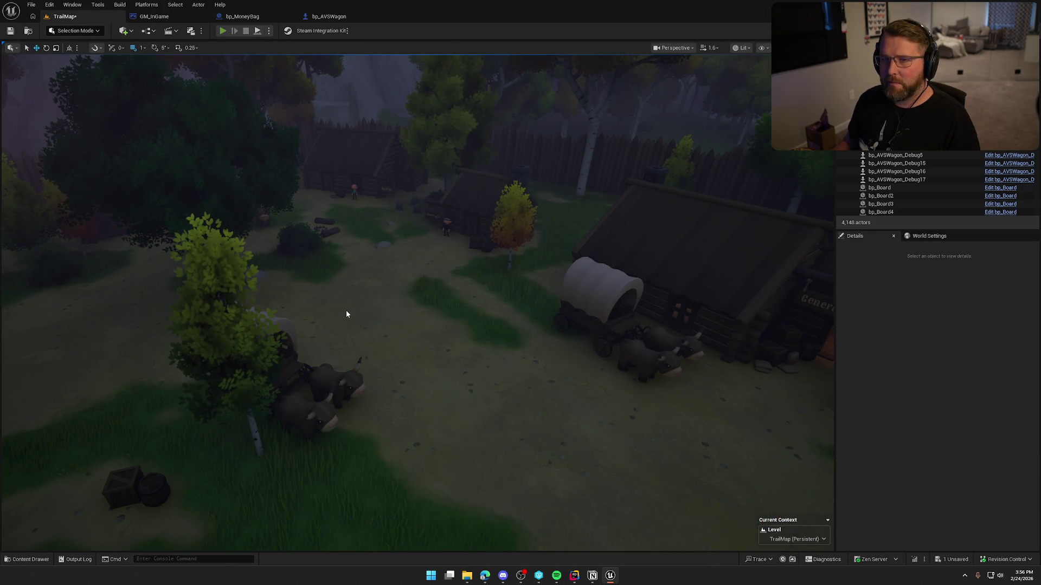
{"action": "key", "text": "alt+p"}
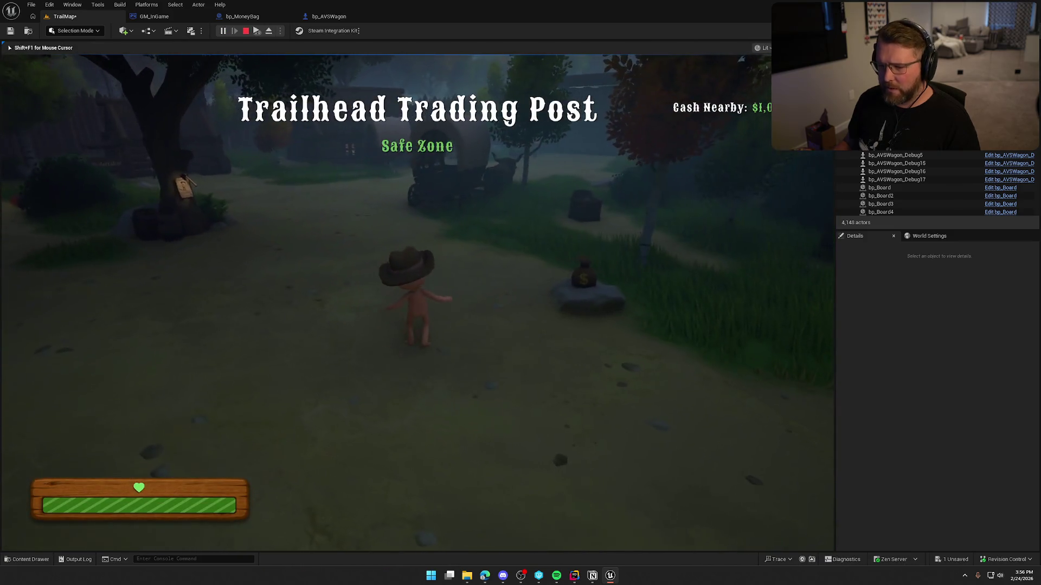
Eject from the player with F8, fly around the level, then stop the play test
{"action": "key", "text": "shift+F1"}
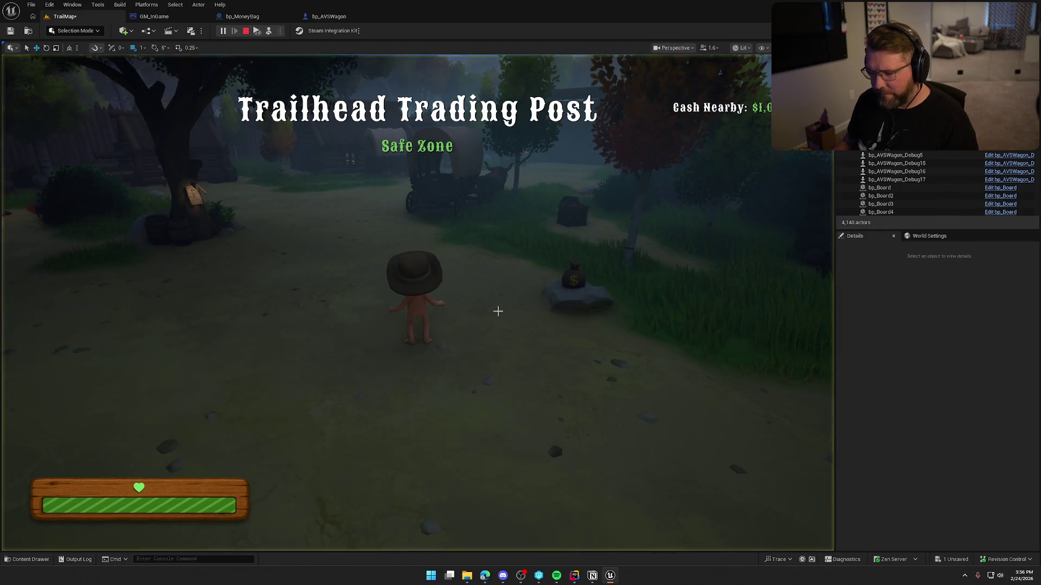
{"action": "key", "text": "F8"}
{"action": "scroll", "coordinate": [417, 304], "scroll_direction": "up", "scroll_amount": 4}
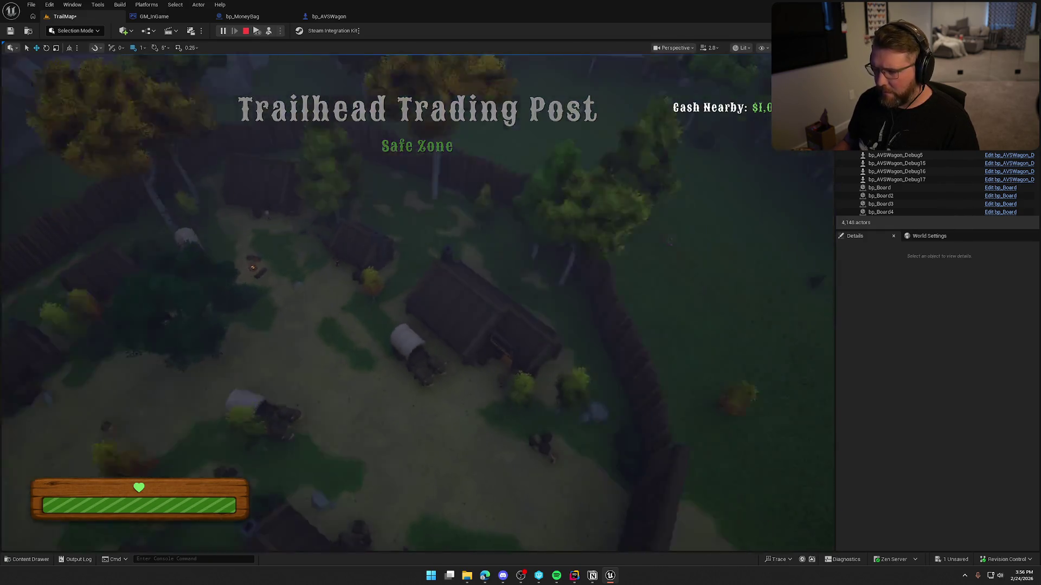
{"action": "scroll", "coordinate": [417, 304], "scroll_direction": "up", "scroll_amount": 3}
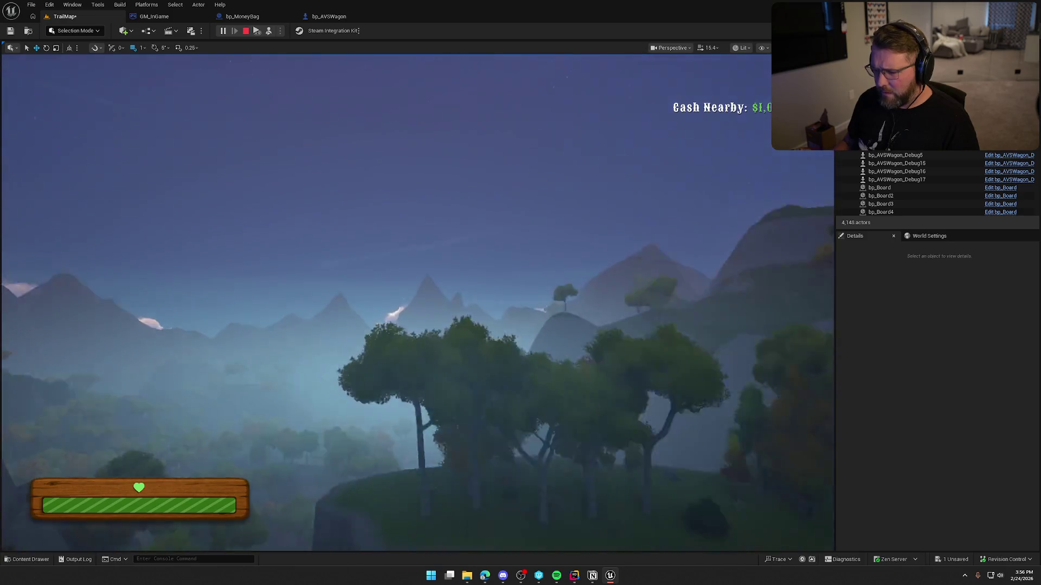
{"action": "scroll", "coordinate": [418, 304], "scroll_direction": "up", "scroll_amount": 2}
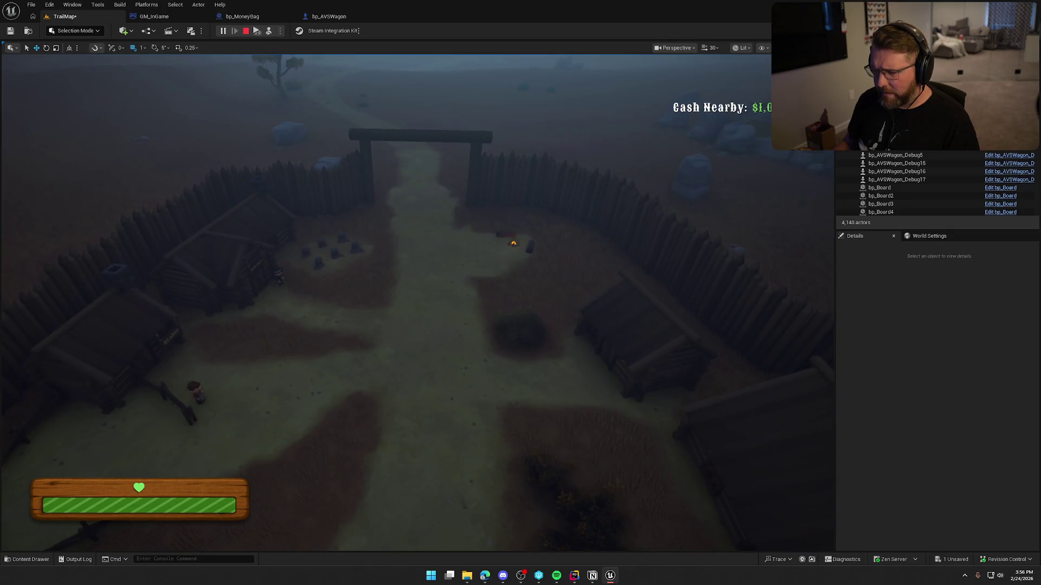
{"action": "key", "text": "Escape"}
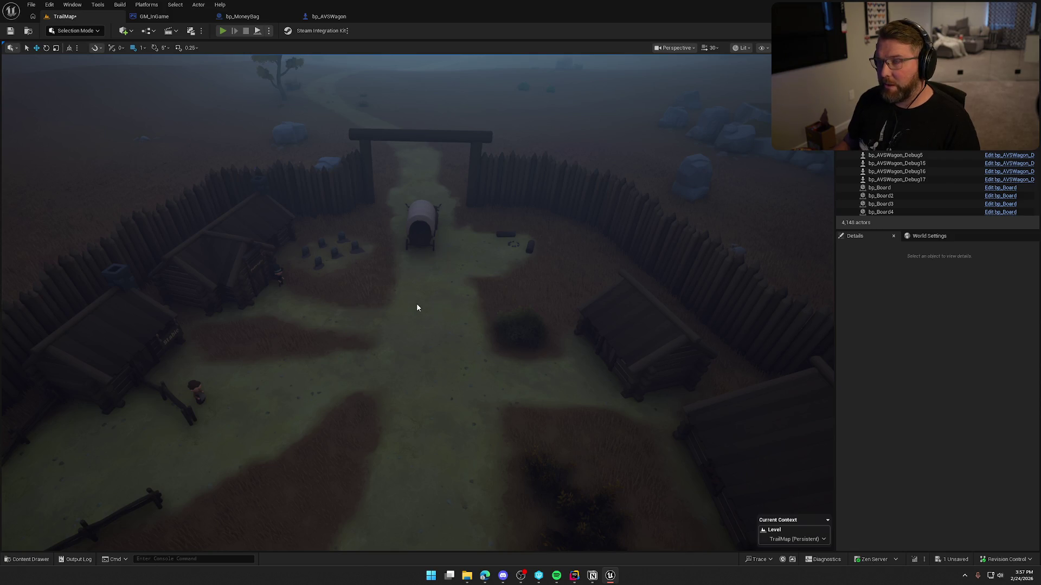
Play again, run 'Checkpoint 1' from the console, run toward the gate, then end the test
{"action": "key", "text": "alt+p"}
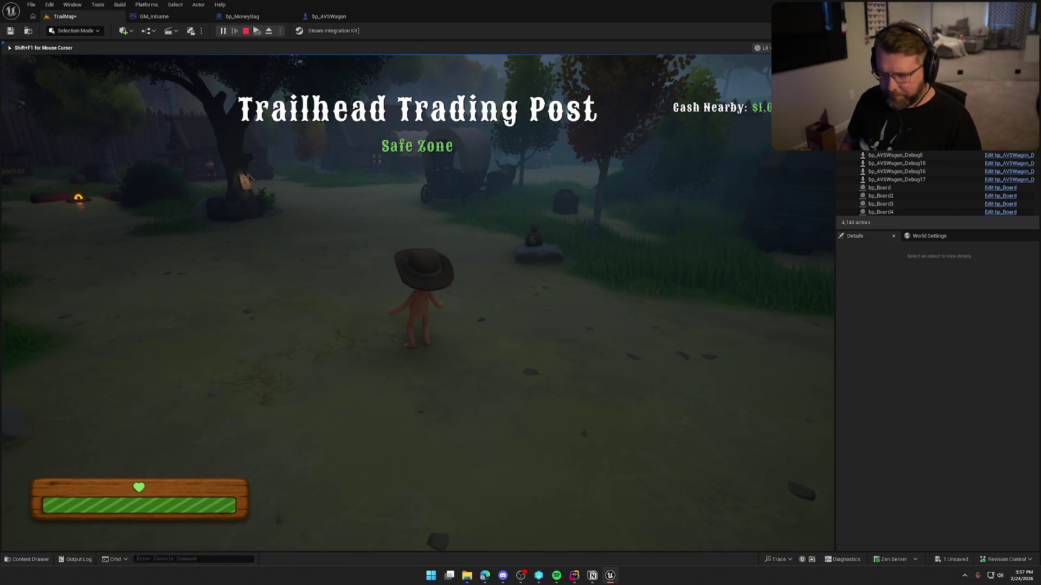
{"action": "key", "text": "grave"}
{"action": "key", "text": "Up"}
{"action": "key", "text": "Up"}
{"action": "key", "text": "Up"}
{"action": "key", "text": "Up"}
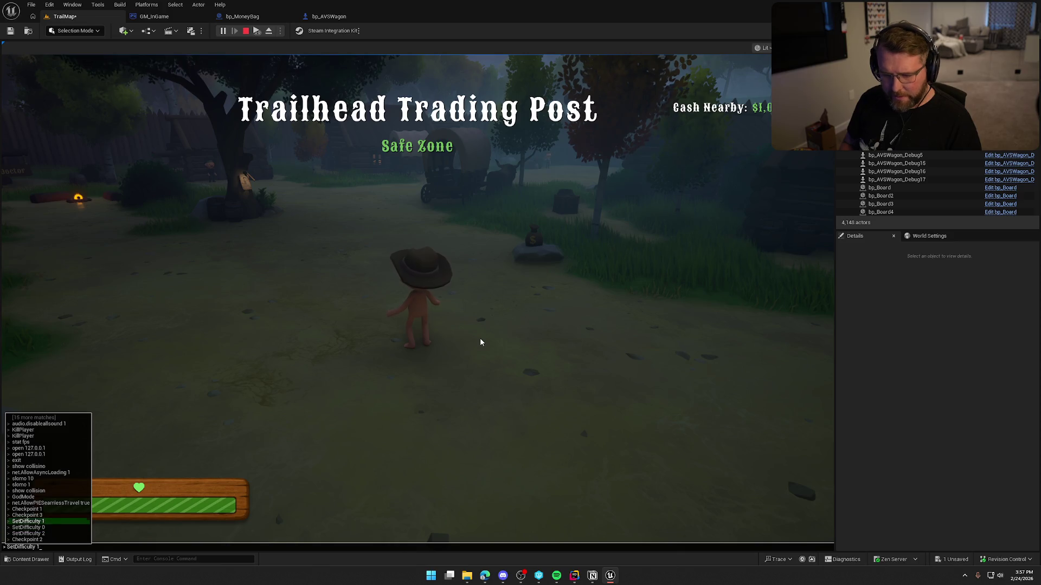
{"action": "key", "text": "Return"}
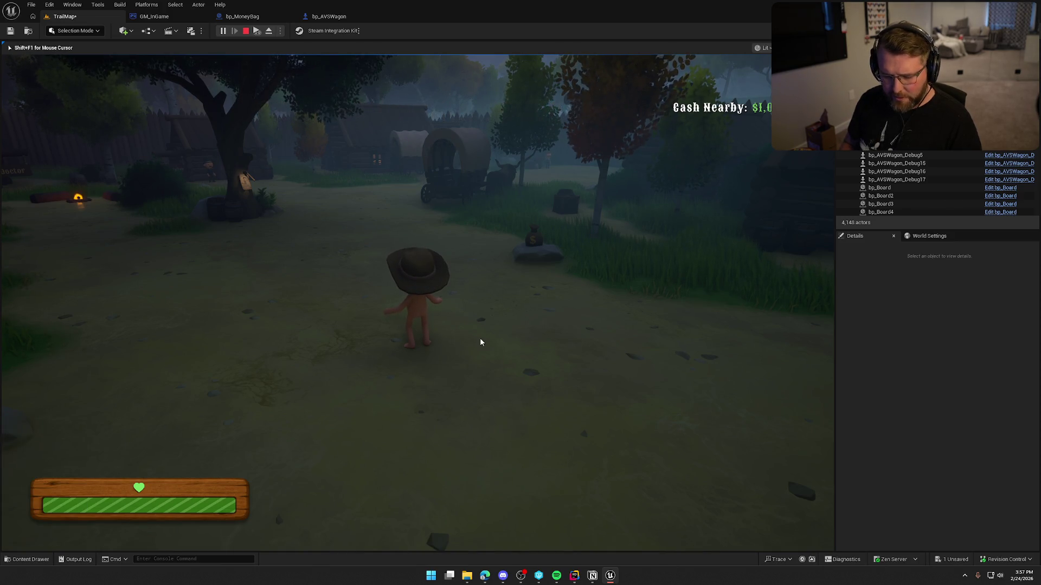
{"action": "key", "text": "grave"}
{"action": "key", "text": "Up"}
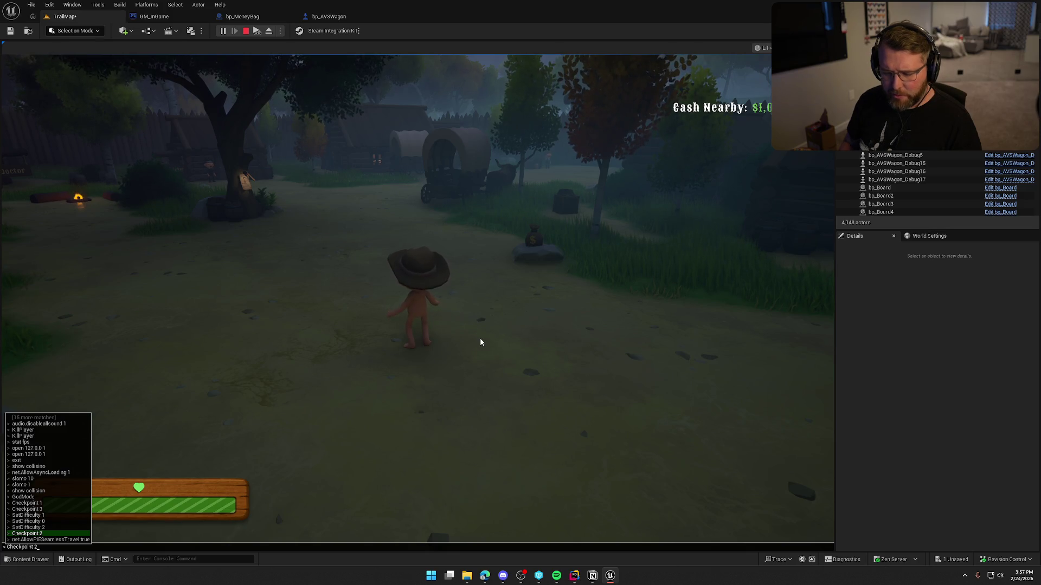
{"action": "key", "text": "BackSpace"}
{"action": "type", "text": "1"}
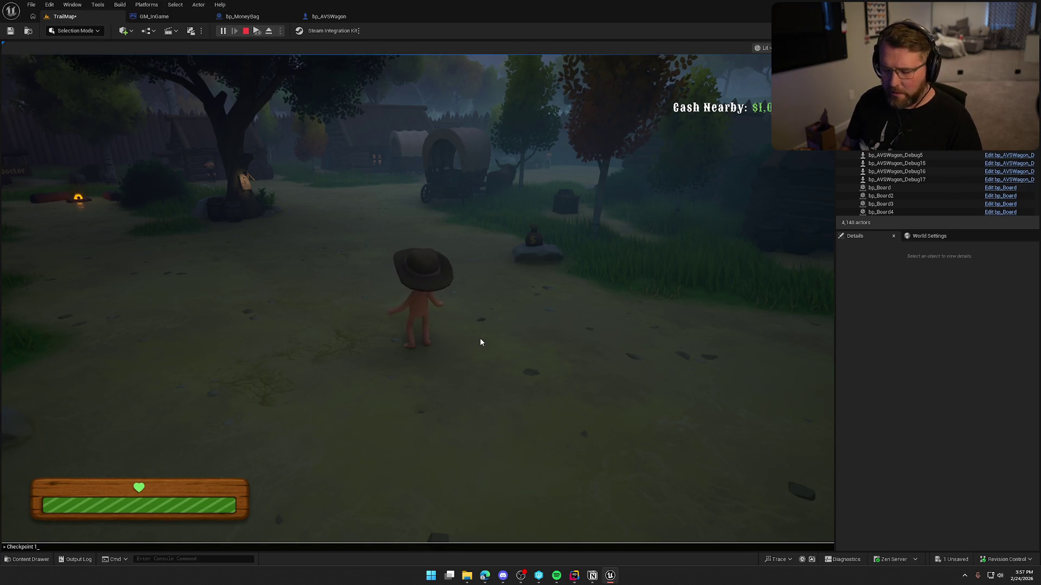
{"action": "key", "text": "Return"}
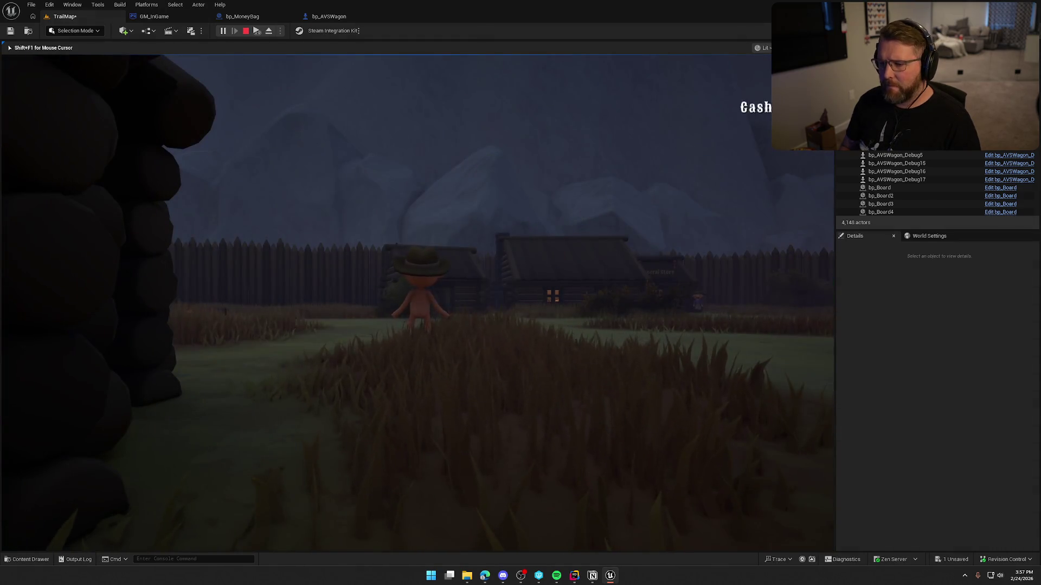
{"action": "key", "text": "shift+w"}
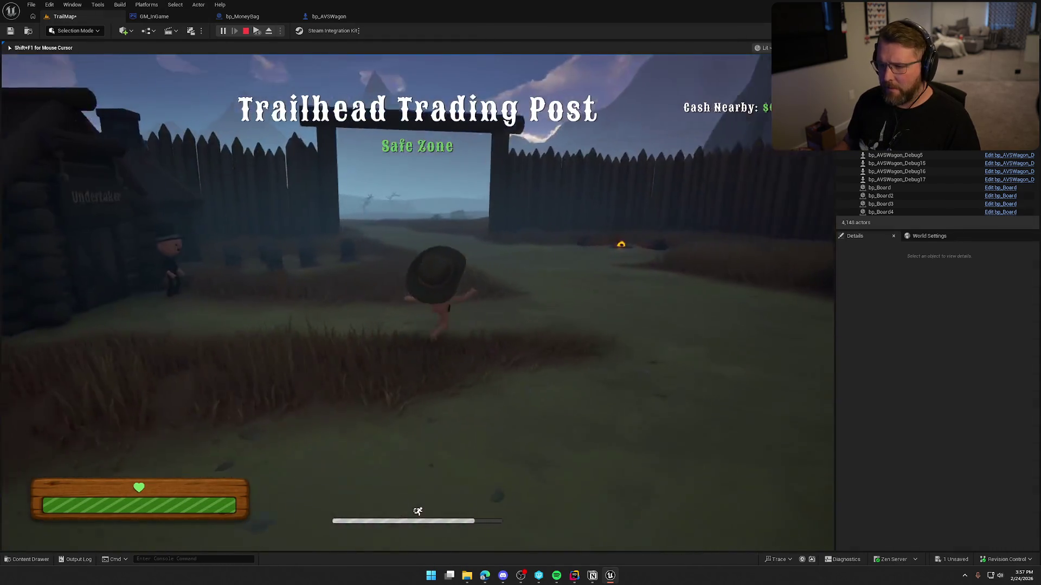
{"action": "key", "text": "Escape"}
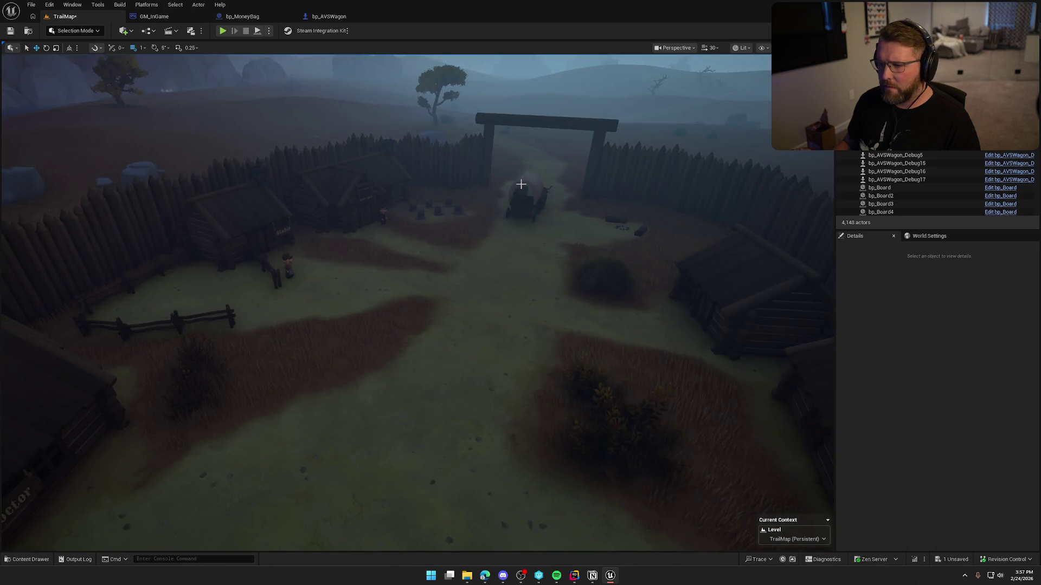
Check the gate wagon's Checkpoint Index of 1, then go to the bp_AVSWagon EventGraph
{"action": "left_click", "coordinate": [528, 181]}
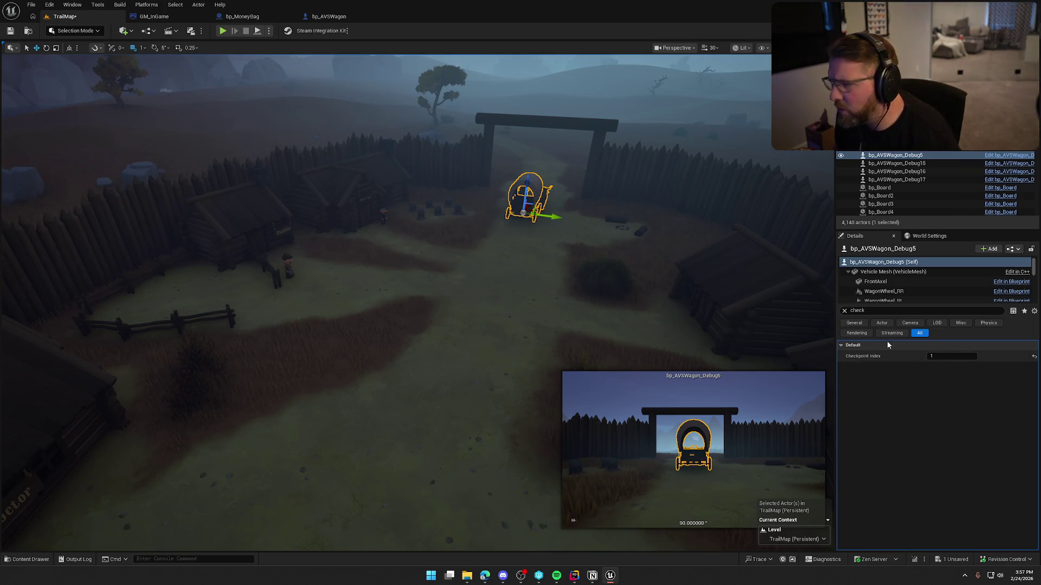
{"action": "left_click", "coordinate": [329, 16]}
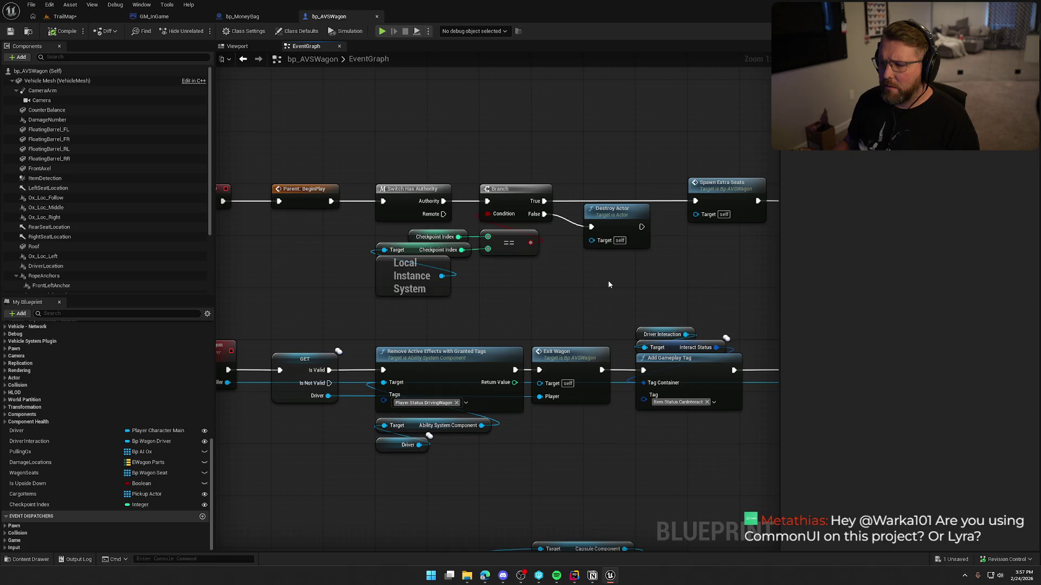
Move the Checkpoint Index, Local Instance System and == nodes slightly lower in the graph
{"action": "mouse_move", "coordinate": [608, 284]}
{"action": "left_mouse_down"}
{"action": "mouse_move", "coordinate": [797, 282]}
{"action": "mouse_move", "coordinate": [548, 280]}
{"action": "left_mouse_up"}
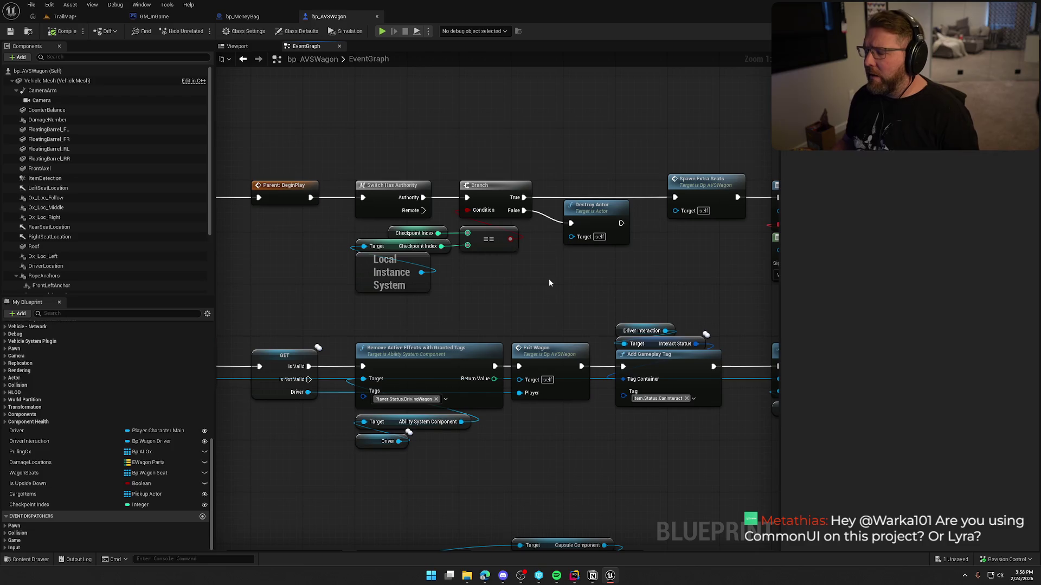
{"action": "mouse_move", "coordinate": [554, 275]}
{"action": "left_mouse_down"}
{"action": "mouse_move", "coordinate": [412, 275]}
{"action": "mouse_move", "coordinate": [477, 258]}
{"action": "left_mouse_up"}
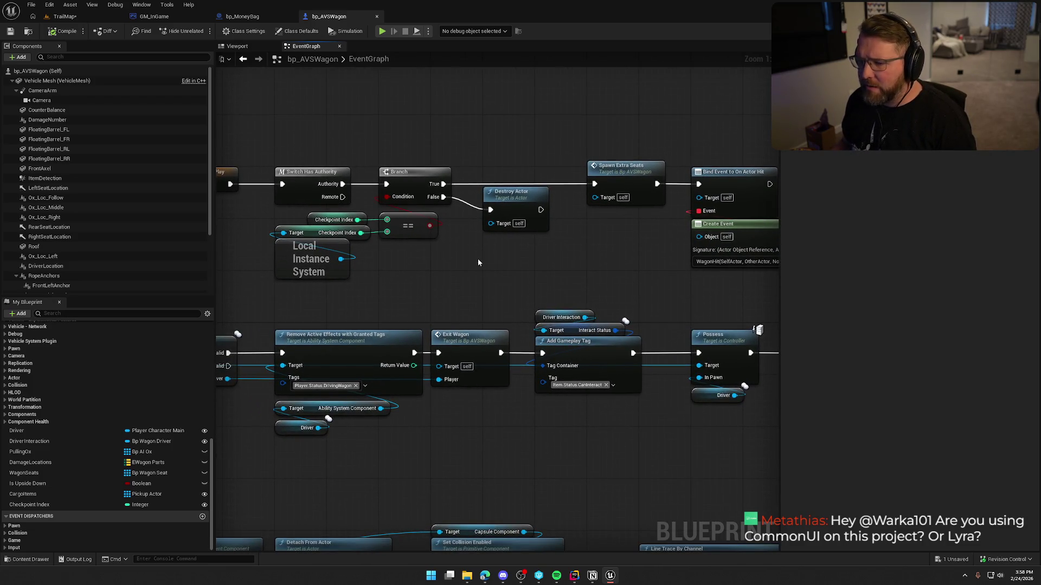
{"action": "left_click_drag", "start_coordinate": [408, 273], "coordinate": [281, 214]}
{"action": "left_click_drag", "start_coordinate": [399, 226], "coordinate": [399, 232]}
{"action": "left_click", "coordinate": [487, 268]}
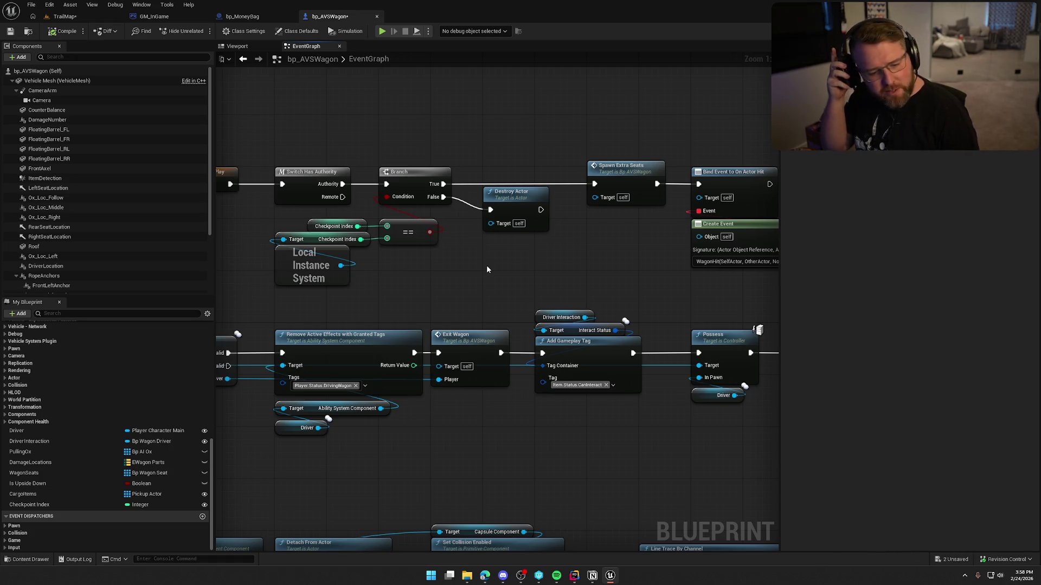
Compile and save bp_AVSWagon, then return to the TrailMap level
{"action": "left_click_drag", "start_coordinate": [487, 267], "coordinate": [500, 263]}
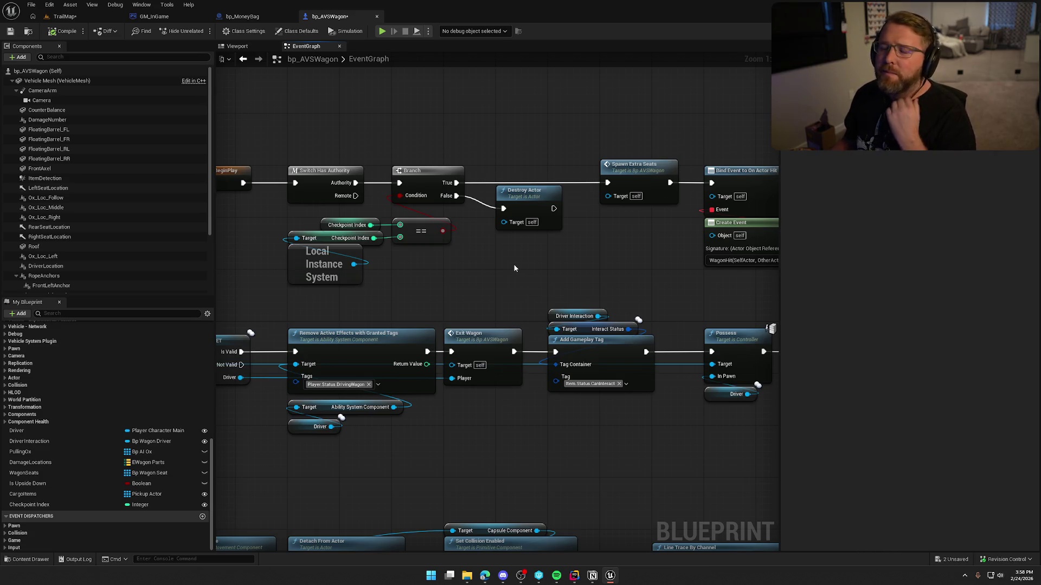
{"action": "left_click_drag", "start_coordinate": [518, 260], "coordinate": [502, 258]}
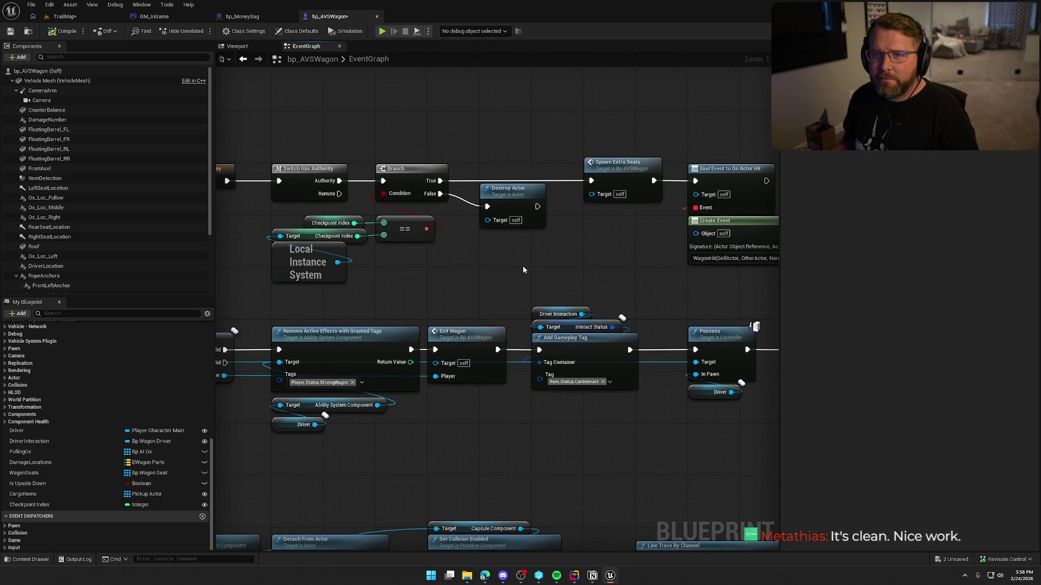
{"action": "left_click", "coordinate": [63, 31]}
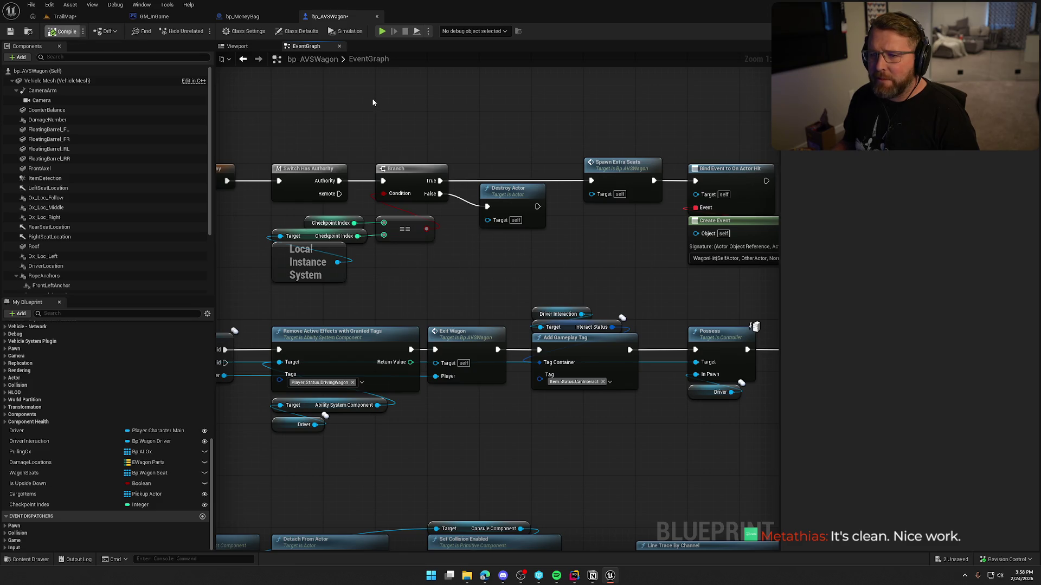
{"action": "left_click_drag", "start_coordinate": [468, 128], "coordinate": [485, 132]}
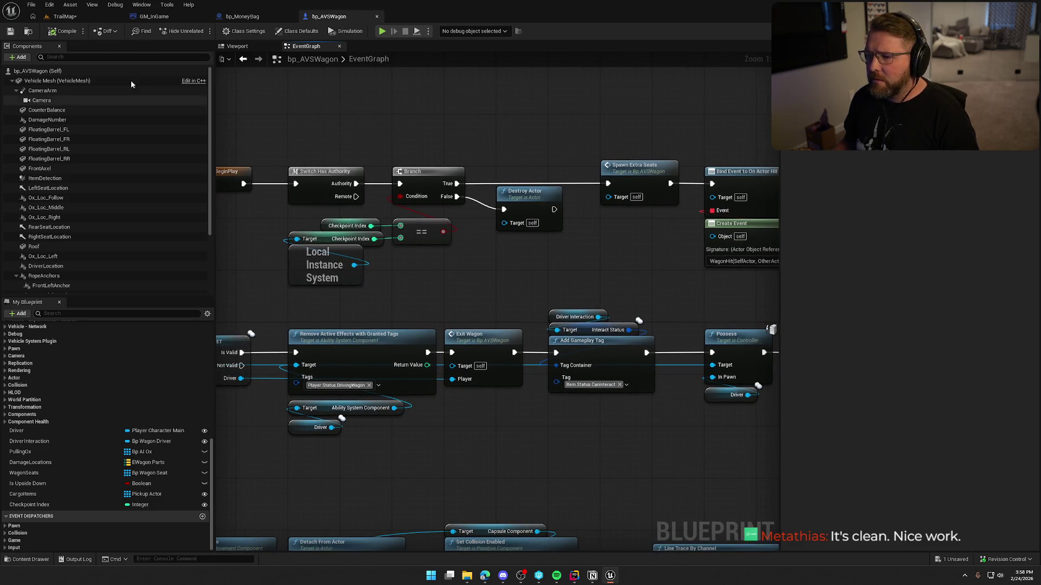
{"action": "left_click", "coordinate": [65, 16]}
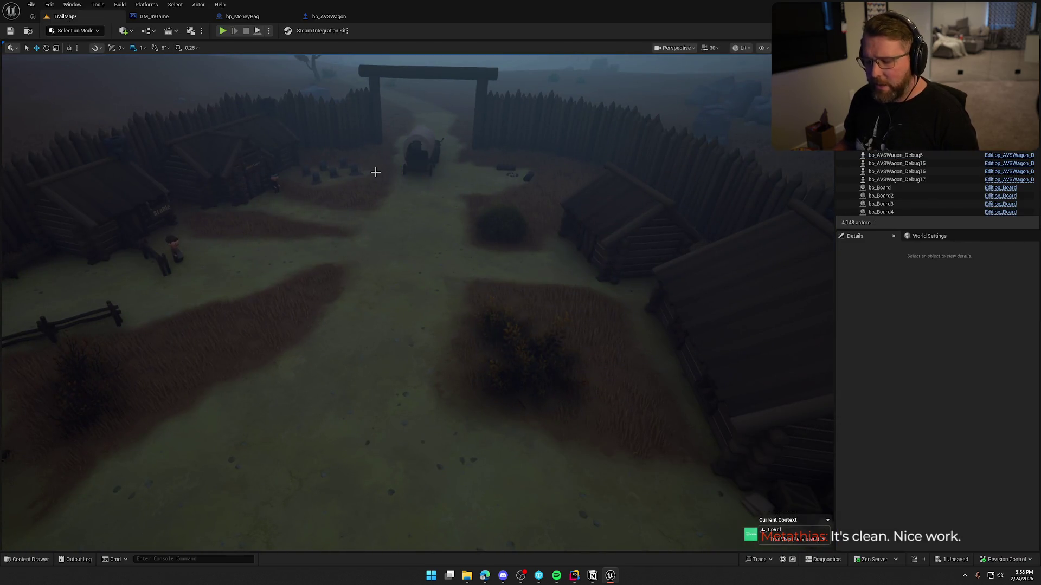
Save TrailMap and respawn at the Trailhead Trading Post with the console command 'Checkpoint 1'
{"action": "key", "text": "ctrl+s"}
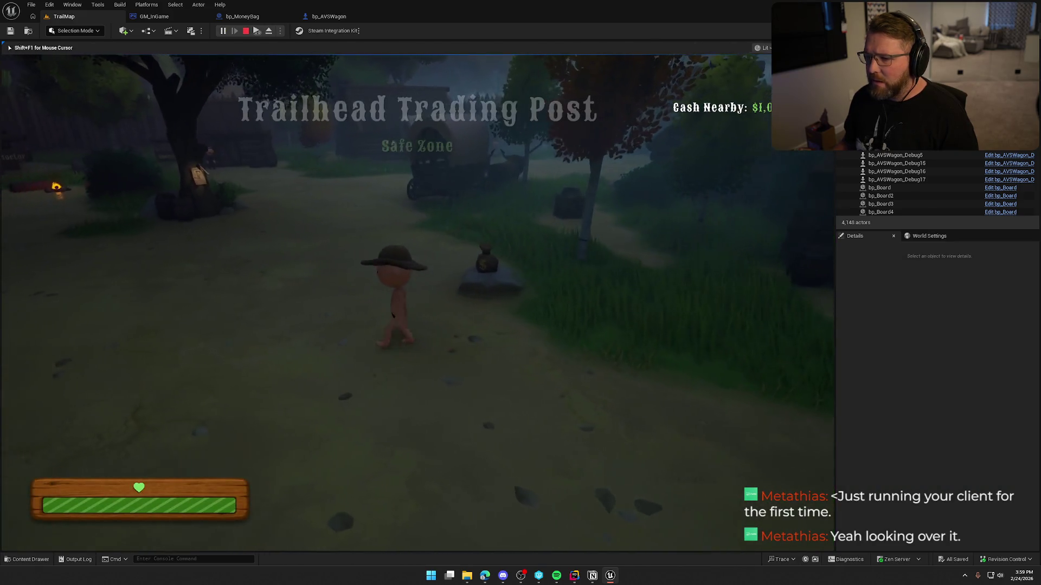
{"action": "key", "text": "grave"}
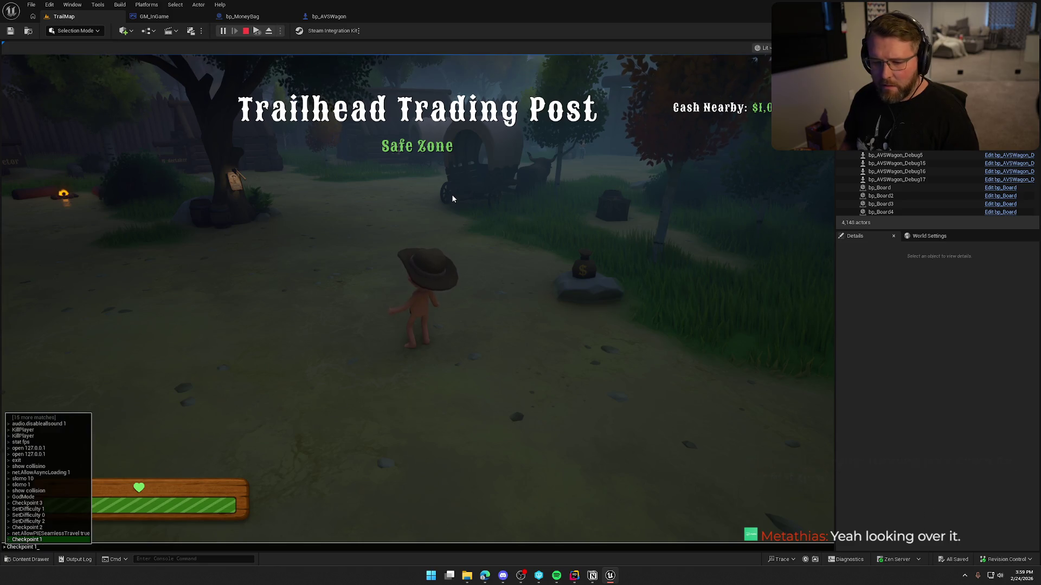
{"action": "key", "text": "Up"}
{"action": "key", "text": "Up"}
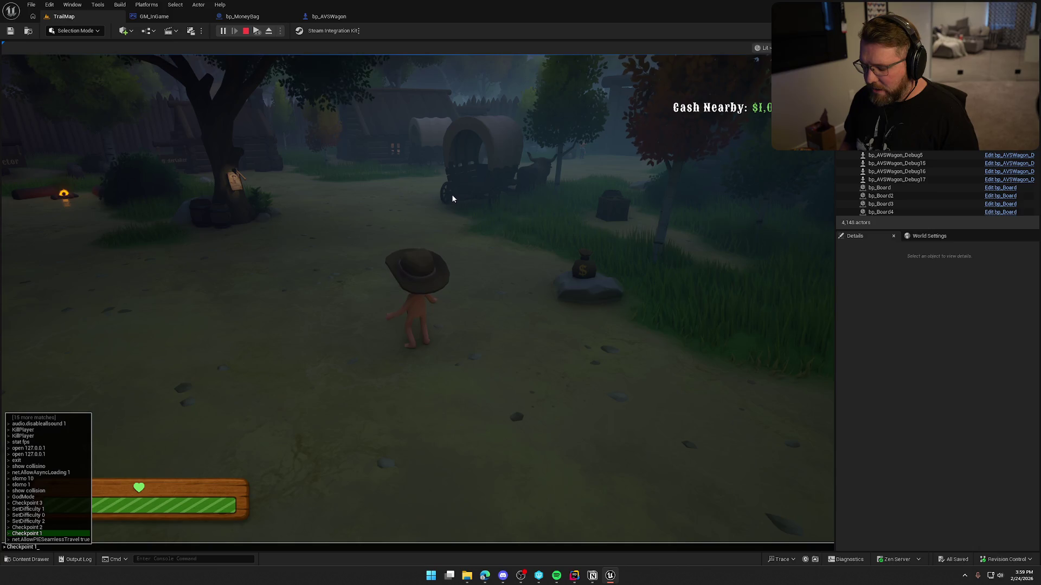
{"action": "key", "text": "Return"}
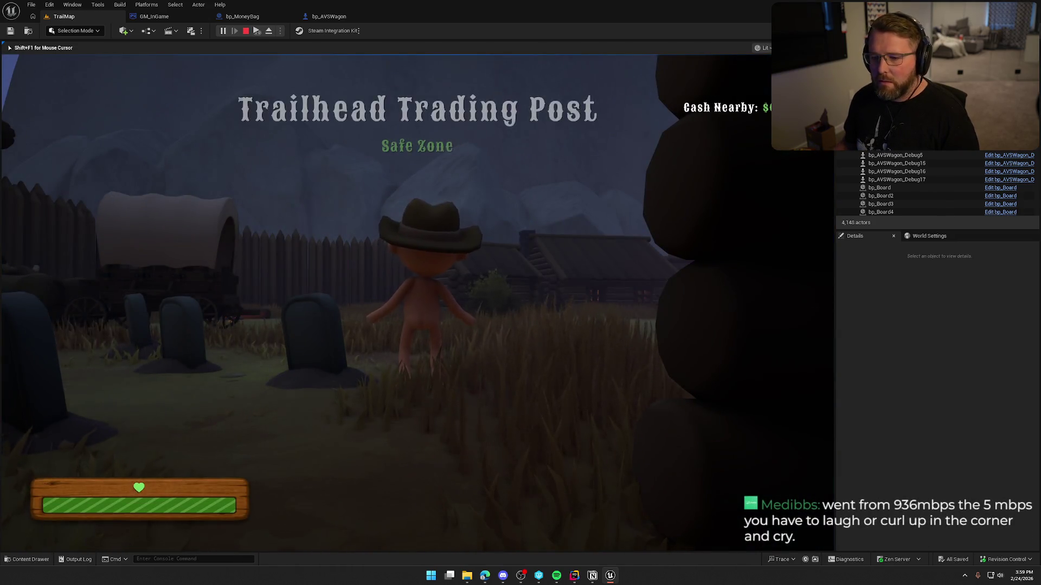
Run past the graveyard and around the wagon, then stop the play session
{"action": "key", "text": "shift+w"}
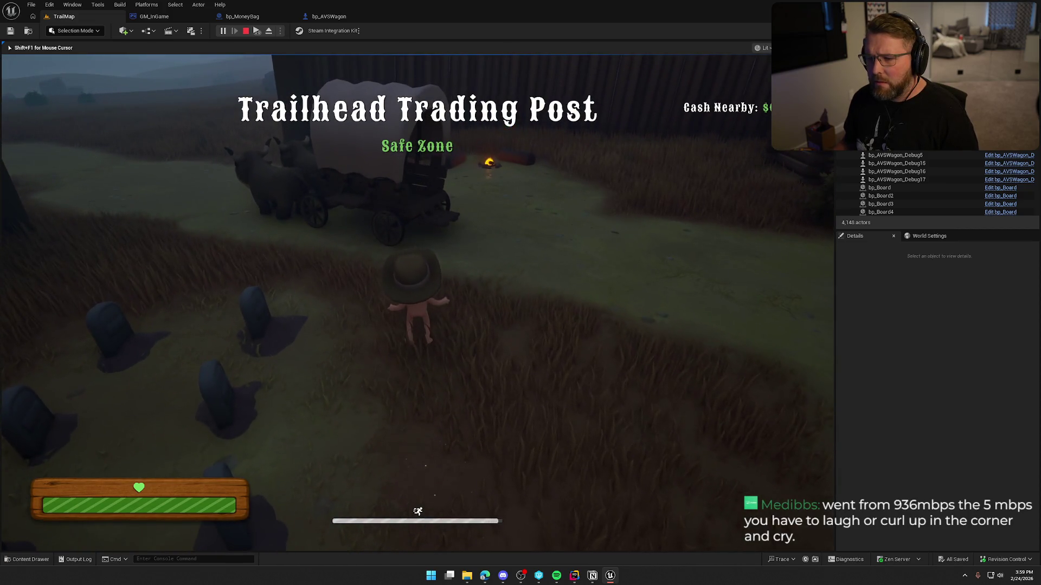
{"action": "key", "text": "a"}
{"action": "key", "text": "w"}
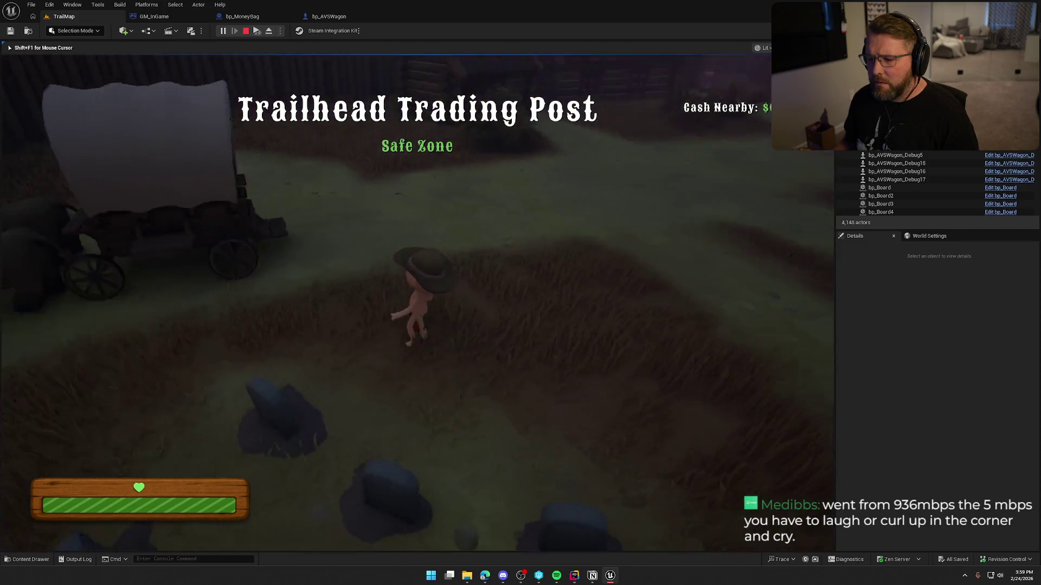
{"action": "key", "text": "shift+w"}
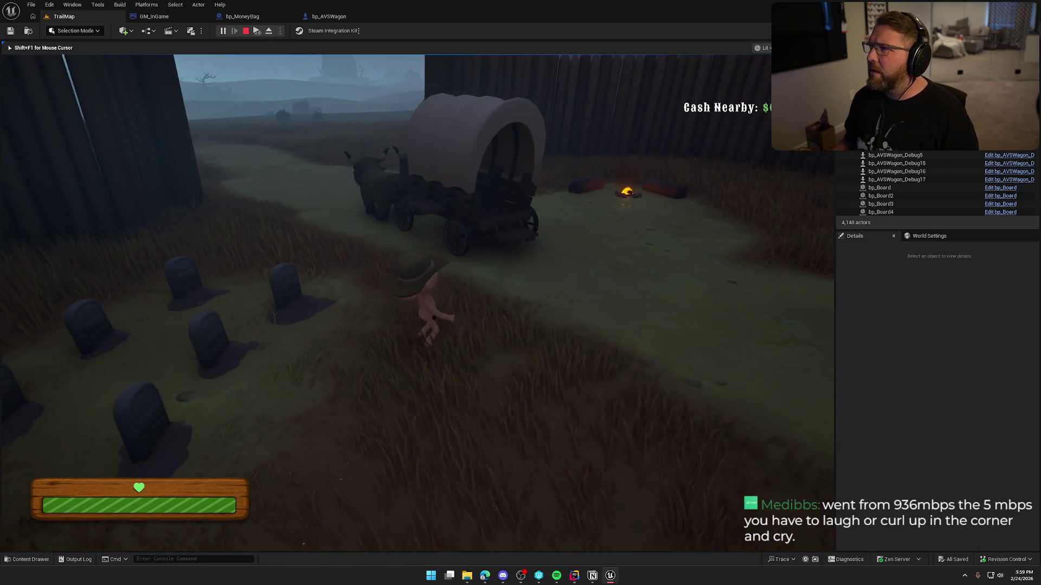
{"action": "key", "text": "shift+w"}
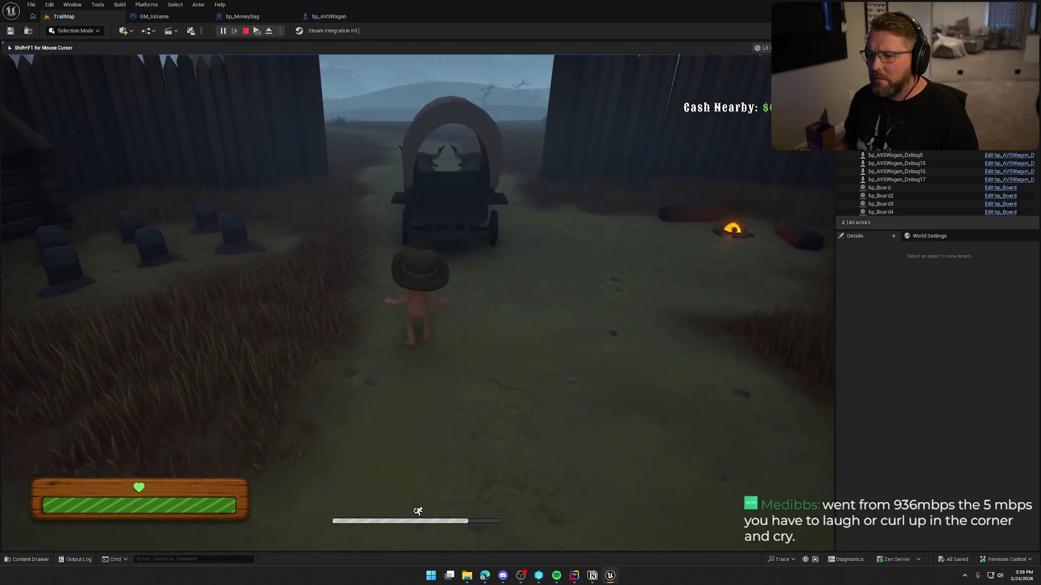
{"action": "key", "text": "w"}
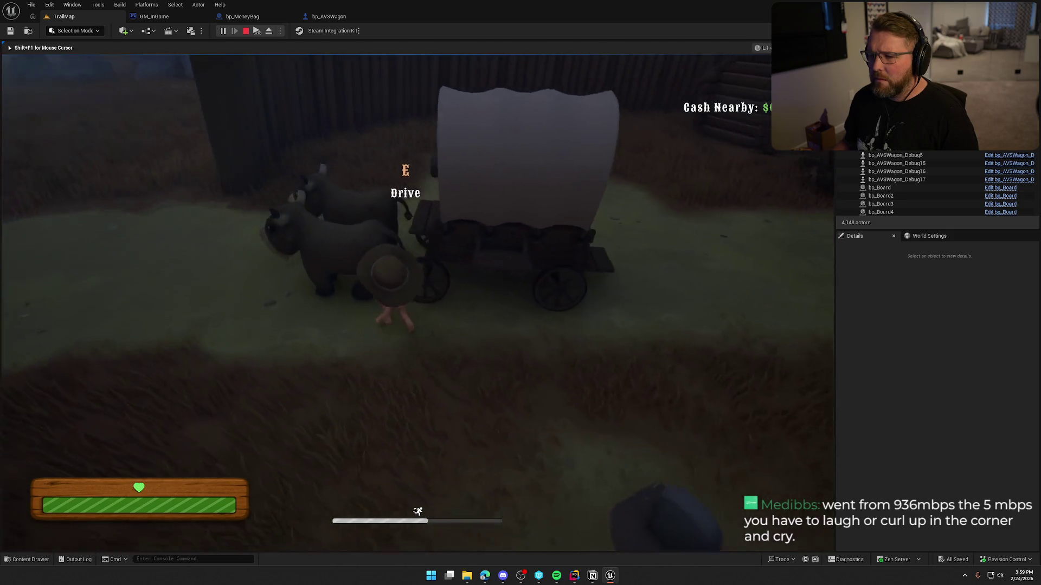
{"action": "key", "text": "shift+w"}
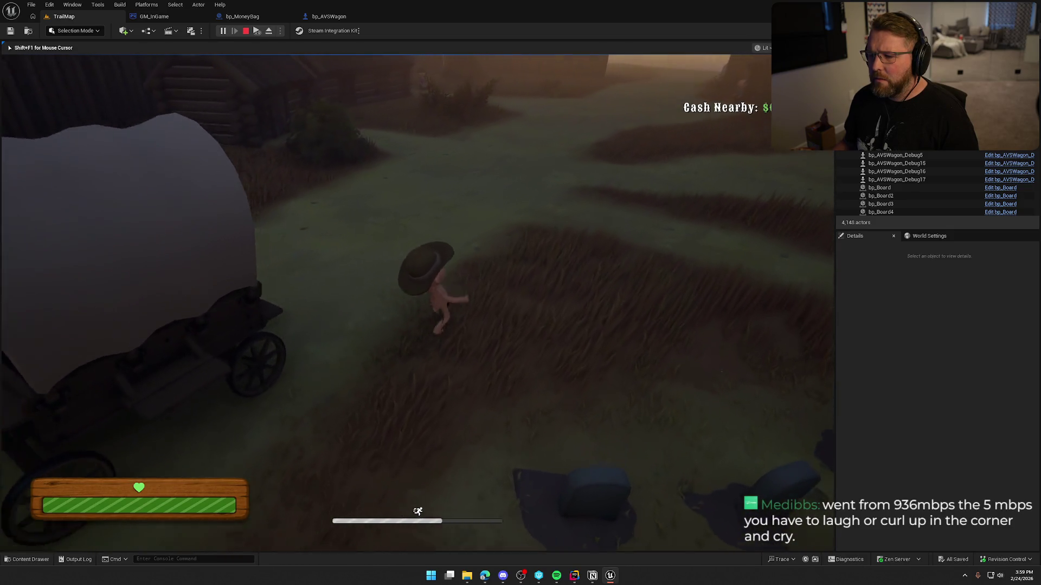
{"action": "key", "text": "w"}
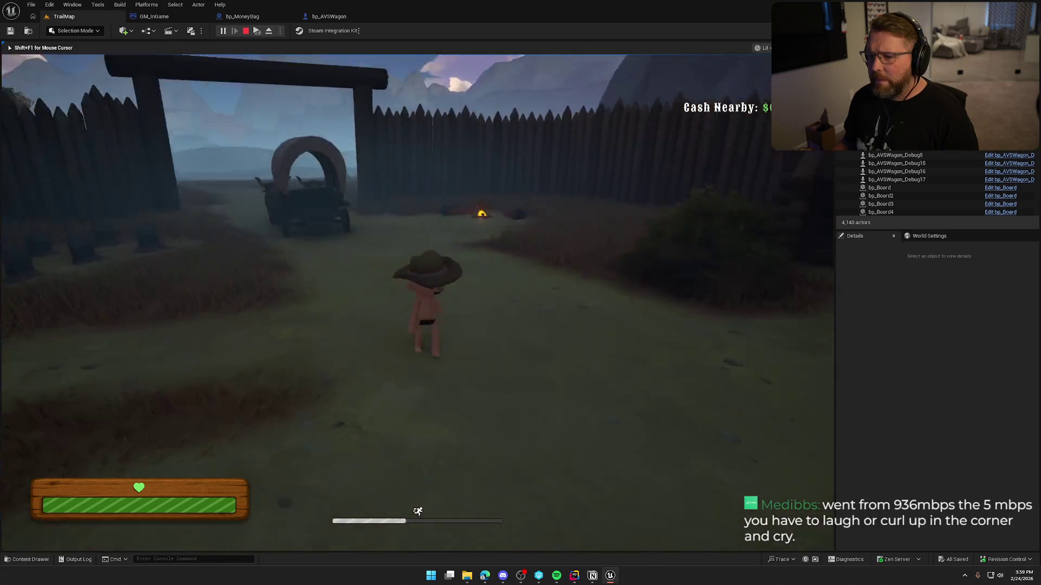
{"action": "key", "text": "shift+F1"}
{"action": "key", "text": "Escape"}
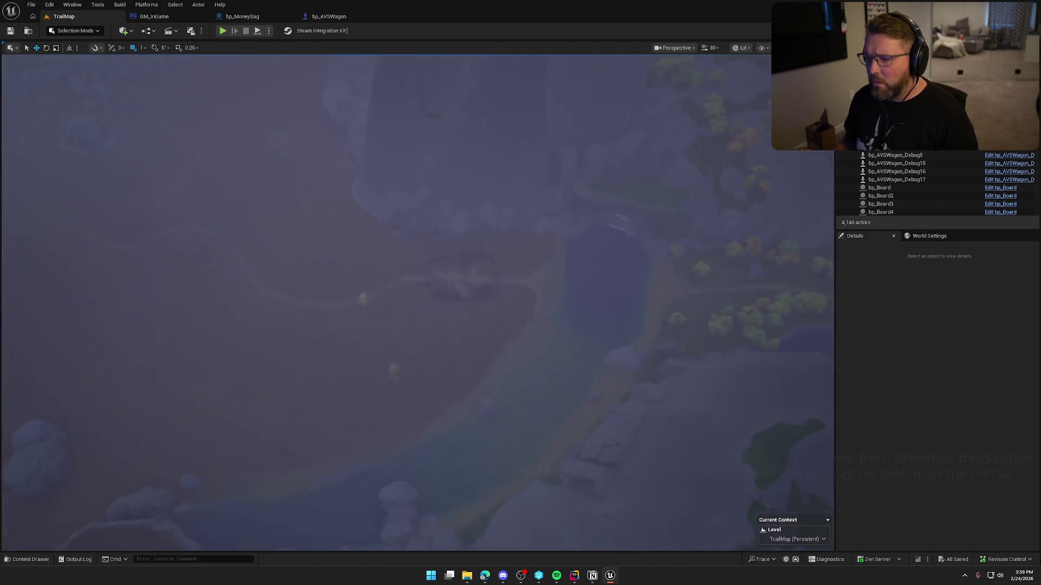
Alt-drag copies of the courtyard wagon into a row of four and save the map
{"action": "scroll", "coordinate": [417, 298], "scroll_direction": "up", "scroll_amount": 10}
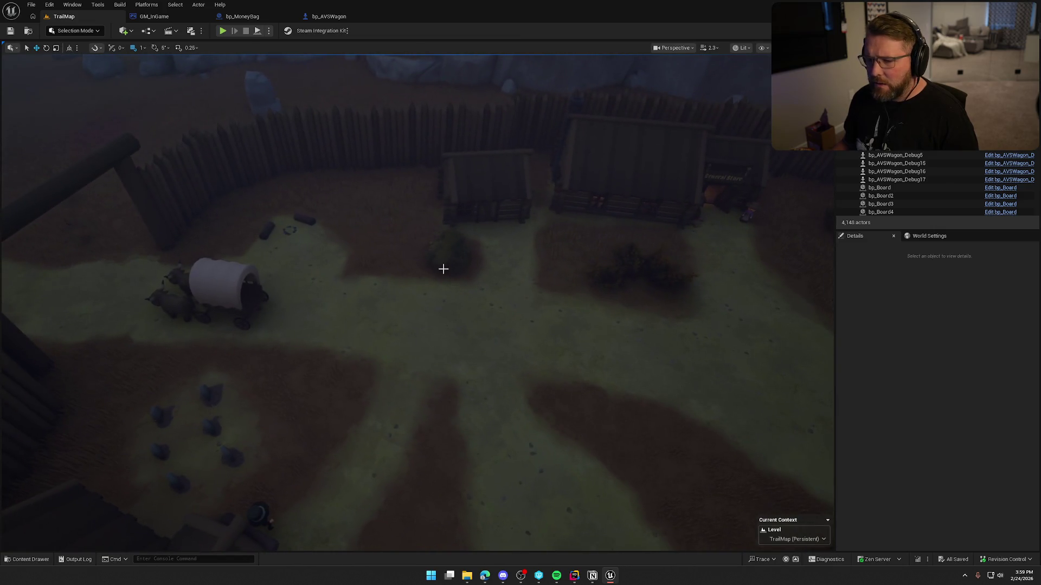
{"action": "left_click", "coordinate": [212, 302]}
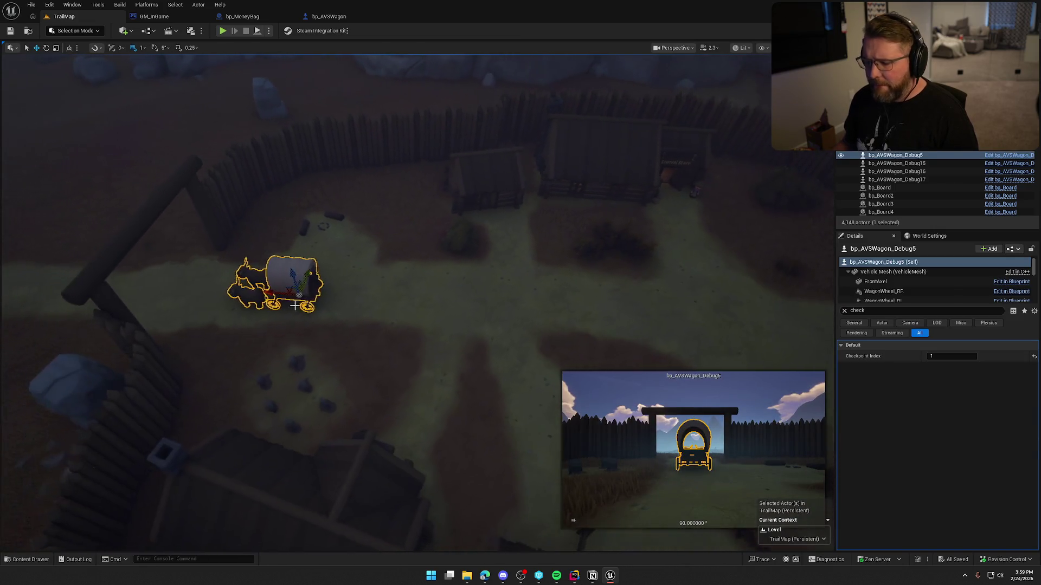
{"action": "left_click_drag", "start_coordinate": [284, 291], "coordinate": [391, 300]}
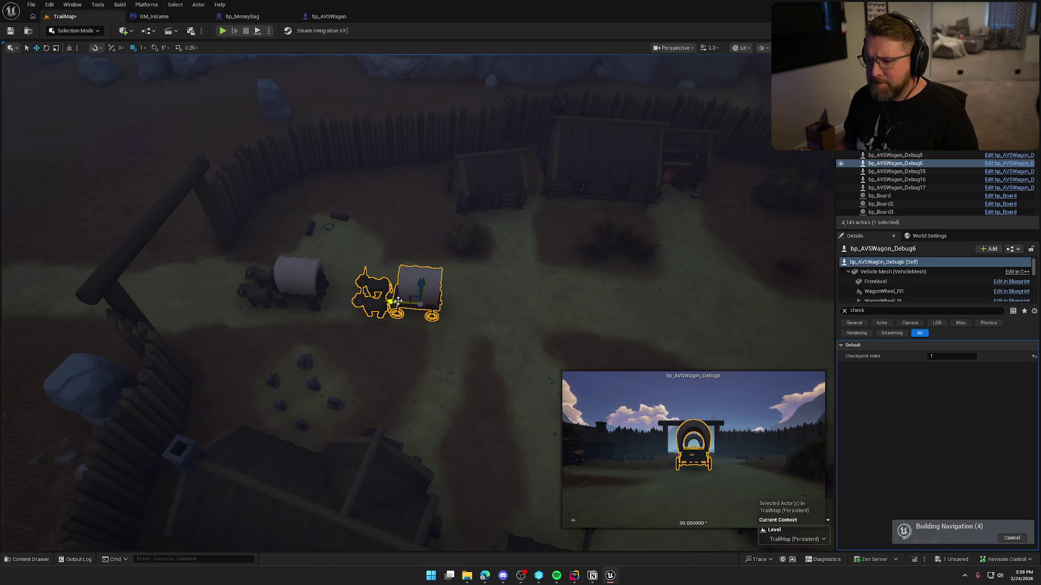
{"action": "scroll", "coordinate": [499, 313], "scroll_direction": "down", "scroll_amount": 3}
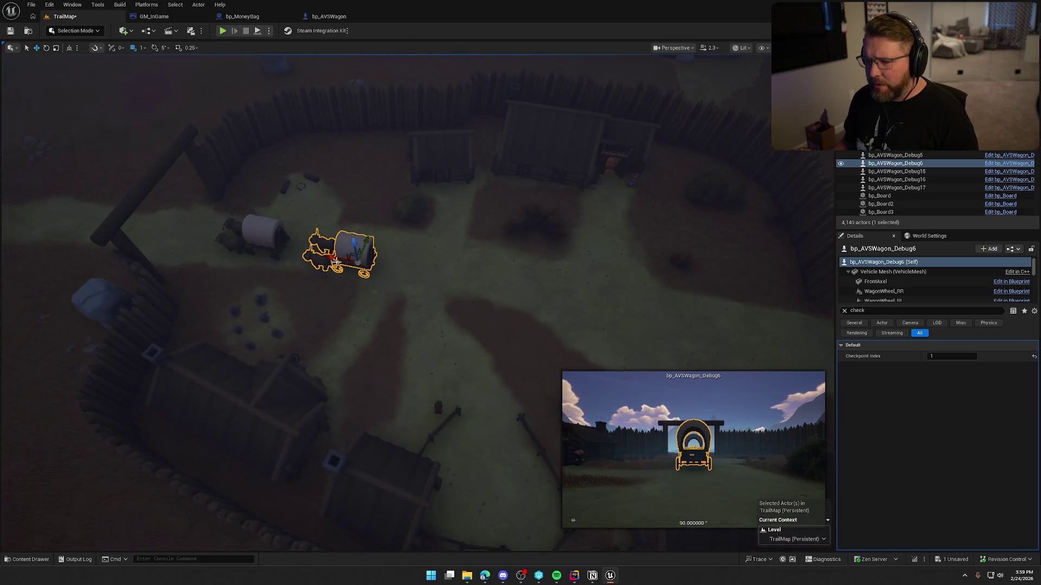
{"action": "left_click_drag", "start_coordinate": [353, 255], "coordinate": [510, 292]}
{"action": "key", "text": "Escape"}
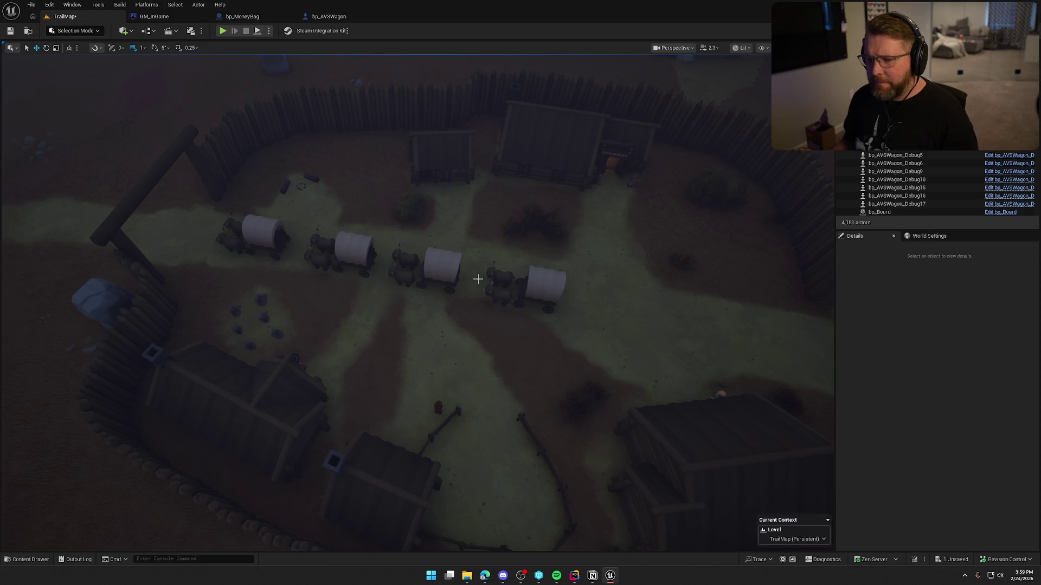
{"action": "key", "text": "ctrl+s"}
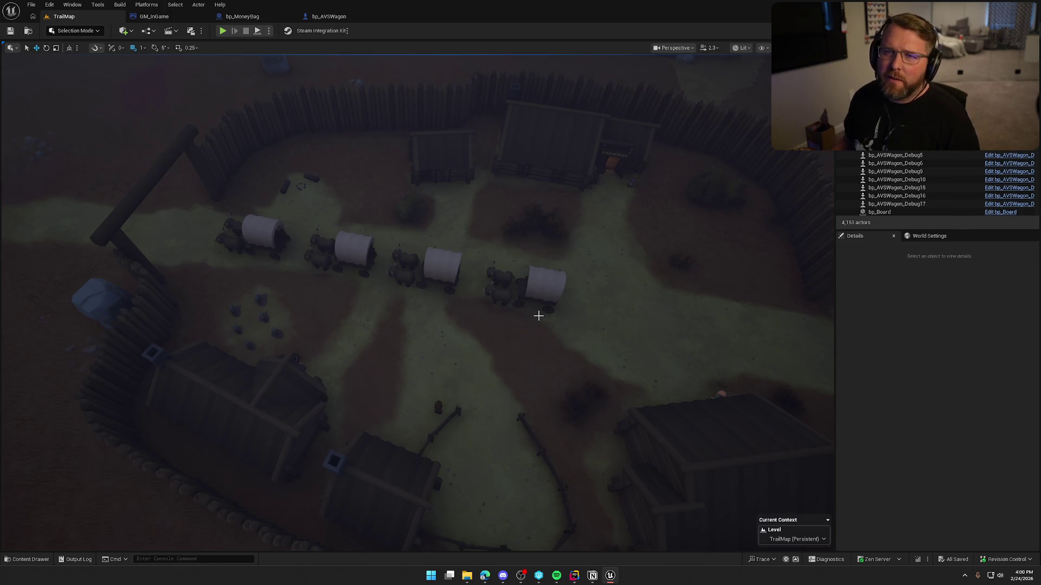
Fly around the courtyard to check the wagon row against the General Store and gate
{"action": "mouse_move", "coordinate": [543, 301]}
{"action": "left_mouse_down"}
{"action": "mouse_move", "coordinate": [513, 336]}
{"action": "mouse_move", "coordinate": [547, 298]}
{"action": "left_mouse_up"}
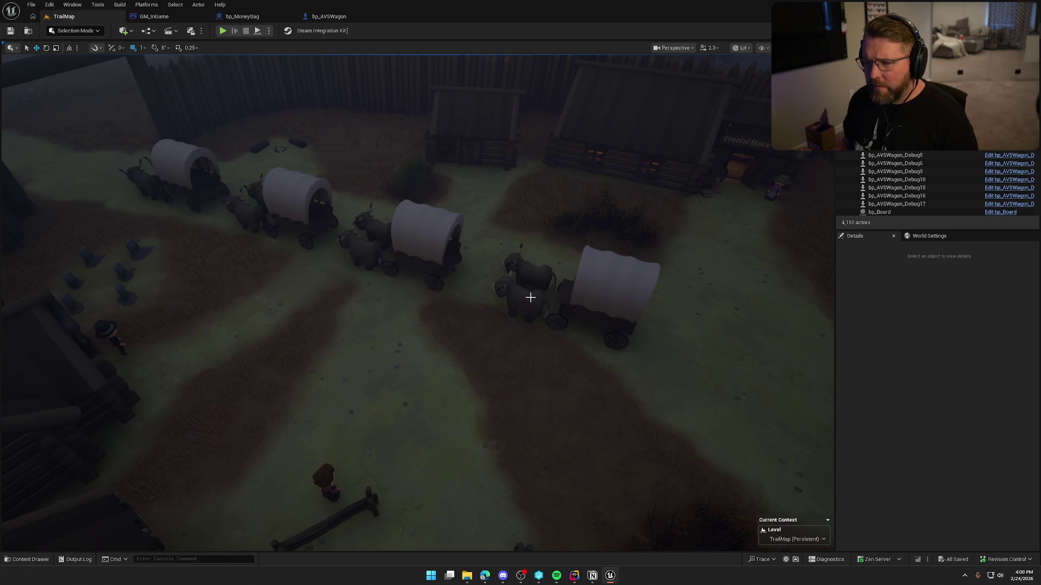
{"action": "mouse_move", "coordinate": [515, 218]}
{"action": "left_mouse_down"}
{"action": "mouse_move", "coordinate": [494, 222]}
{"action": "mouse_move", "coordinate": [516, 217]}
{"action": "left_mouse_up"}
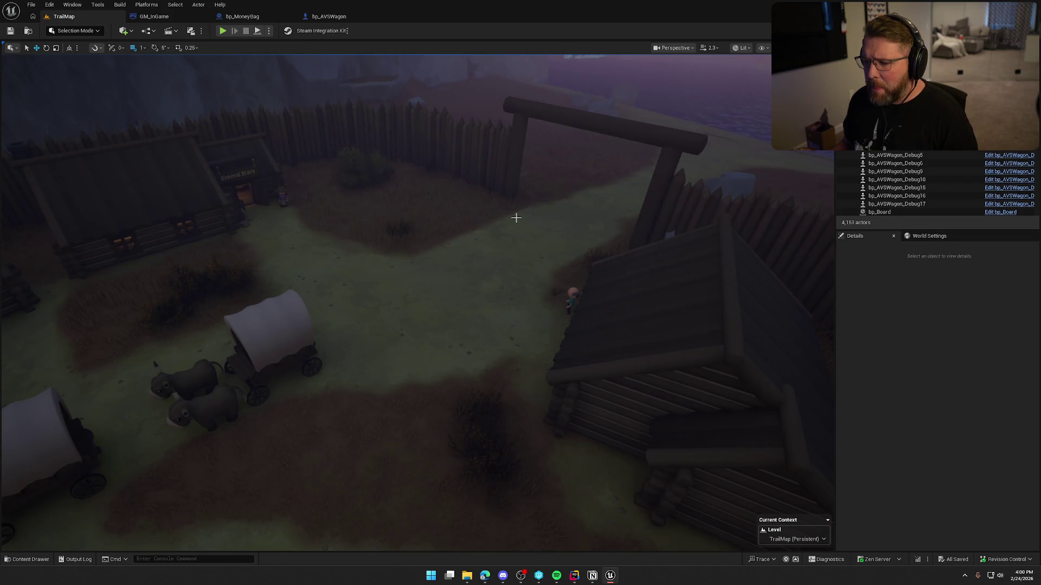
{"action": "left_click_drag", "start_coordinate": [486, 232], "coordinate": [445, 234]}
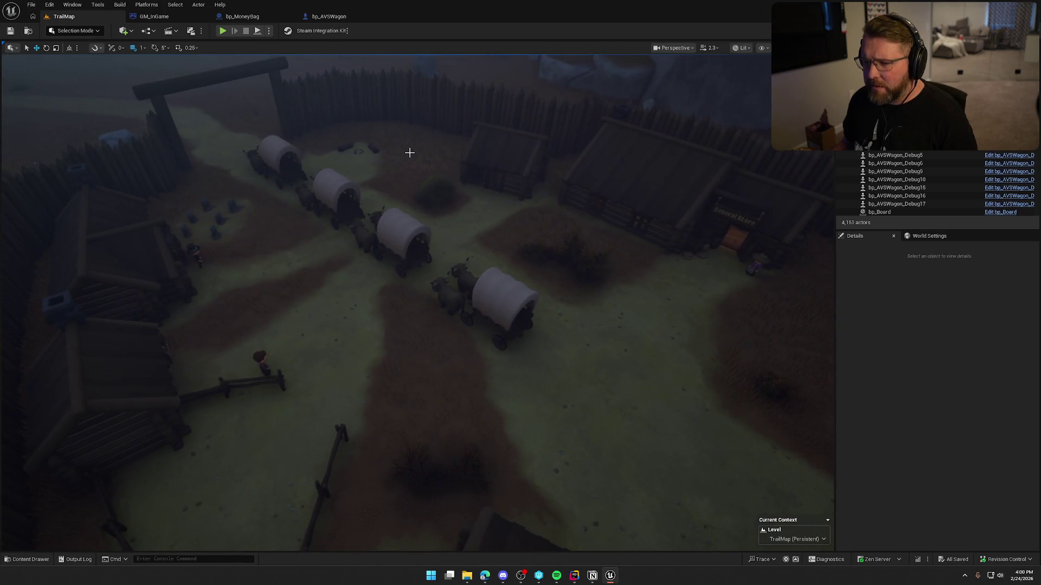
{"action": "left_click_drag", "start_coordinate": [473, 189], "coordinate": [474, 188]}
{"action": "key", "text": "ctrl+space"}
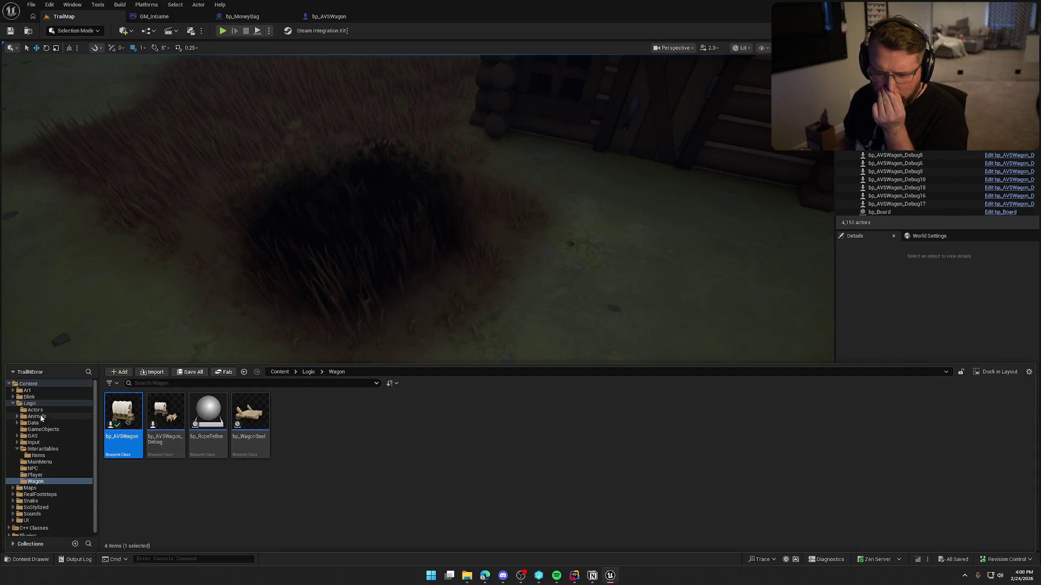
Search the Art folder for 'stump' and 'trunk' meshes
{"action": "double_click", "coordinate": [20, 406]}
{"action": "left_click", "coordinate": [26, 390]}
{"action": "left_click", "coordinate": [170, 384]}
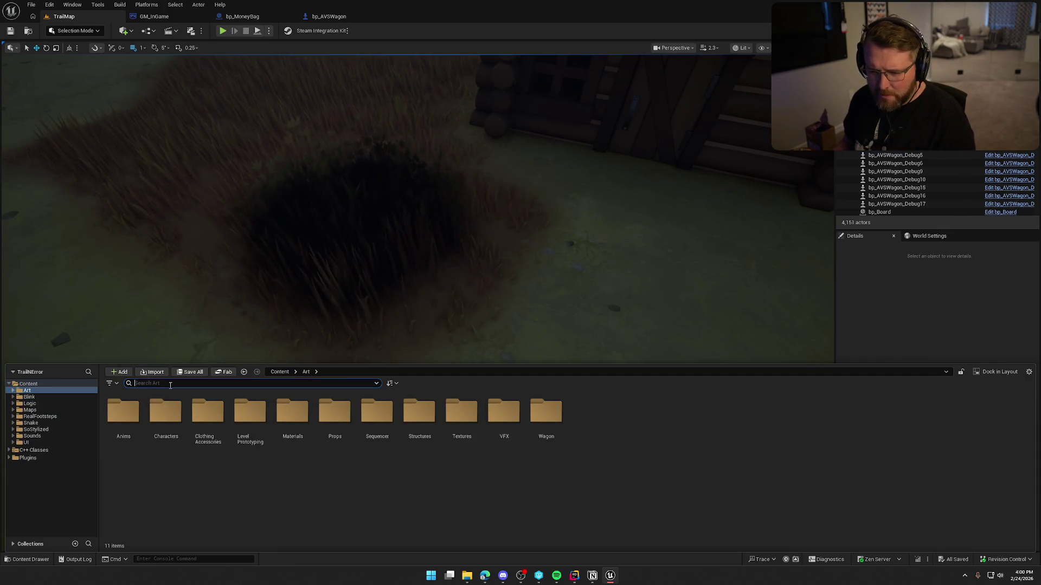
{"action": "type", "text": "stump"}
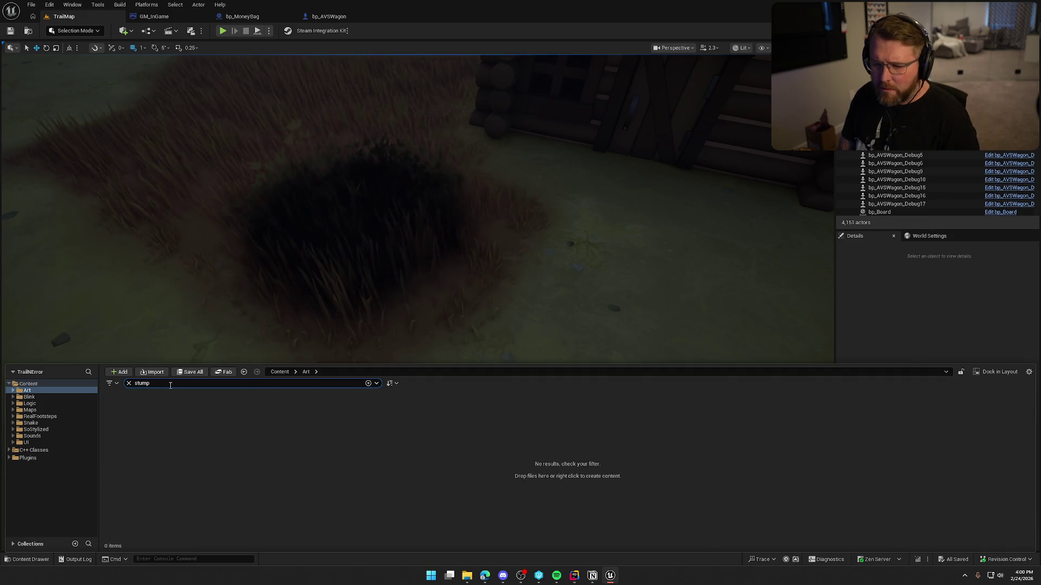
{"action": "key", "text": "BackSpace"}
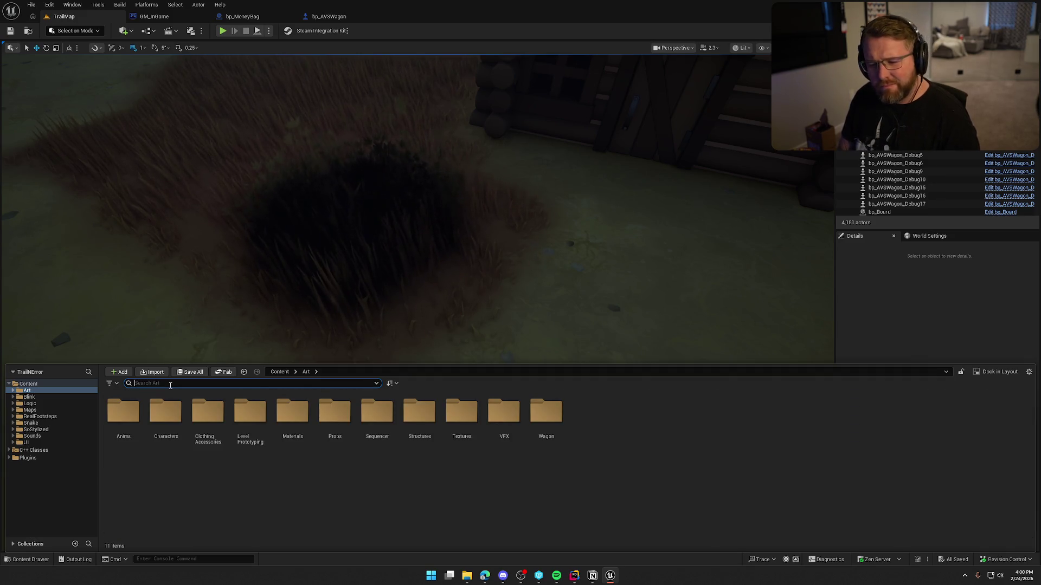
{"action": "type", "text": "trunk"}
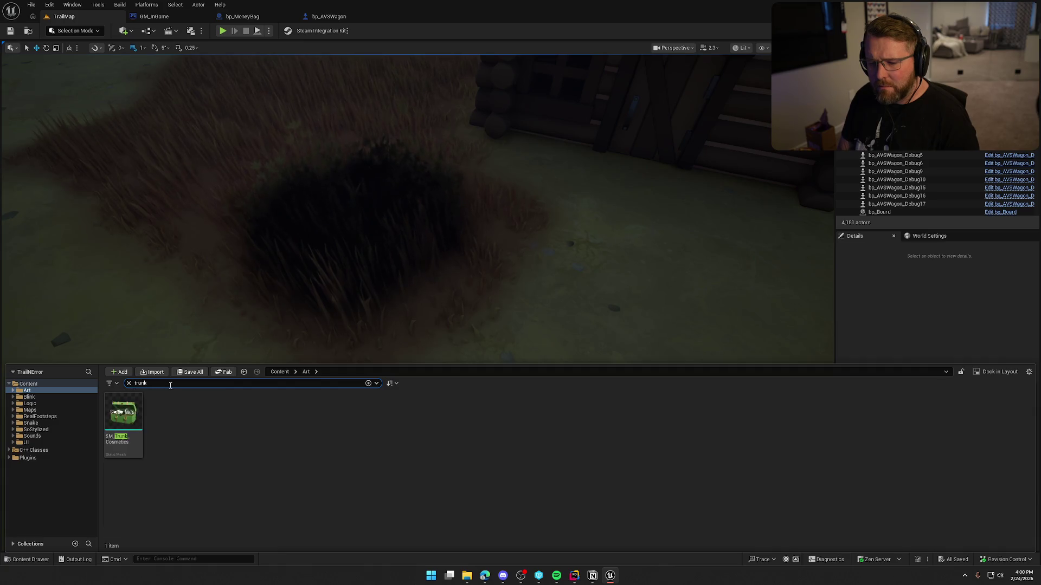
{"action": "key", "text": "BackSpace"}
{"action": "key", "text": "BackSpace"}
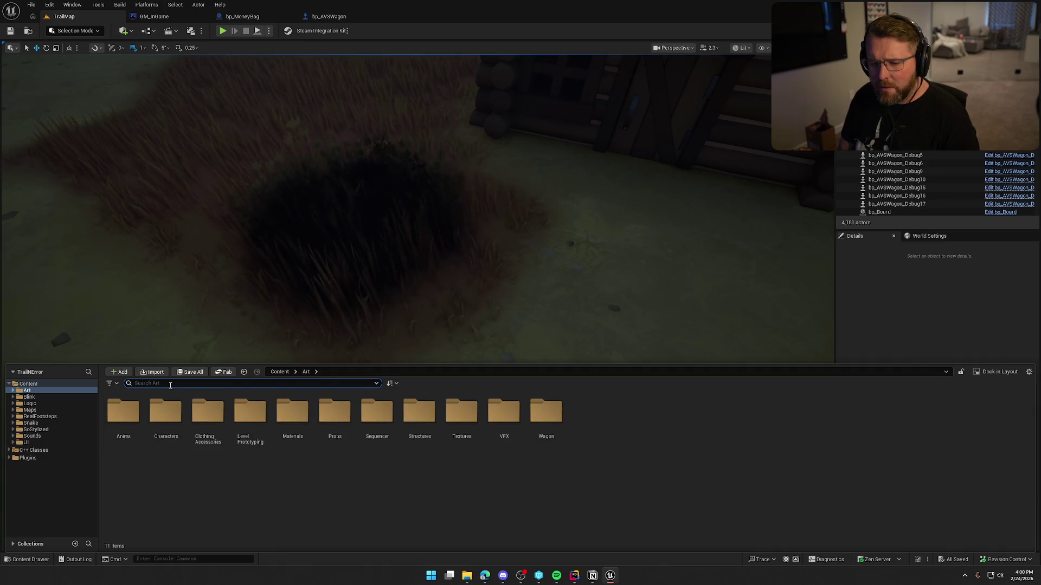
Search SoStylized for 'stump' and place SM_FirStump1 beside the tall grass in the courtyard
{"action": "left_click", "coordinate": [35, 430]}
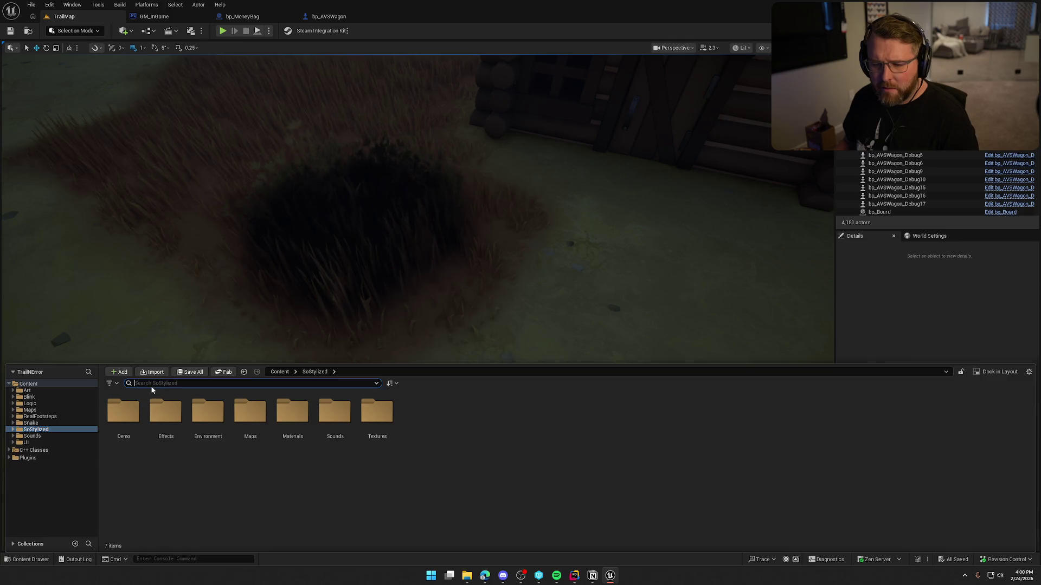
{"action": "type", "text": "trunk"}
{"action": "key", "text": "BackSpace"}
{"action": "key", "text": "BackSpace"}
{"action": "key", "text": "BackSpace"}
{"action": "type", "text": "stump"}
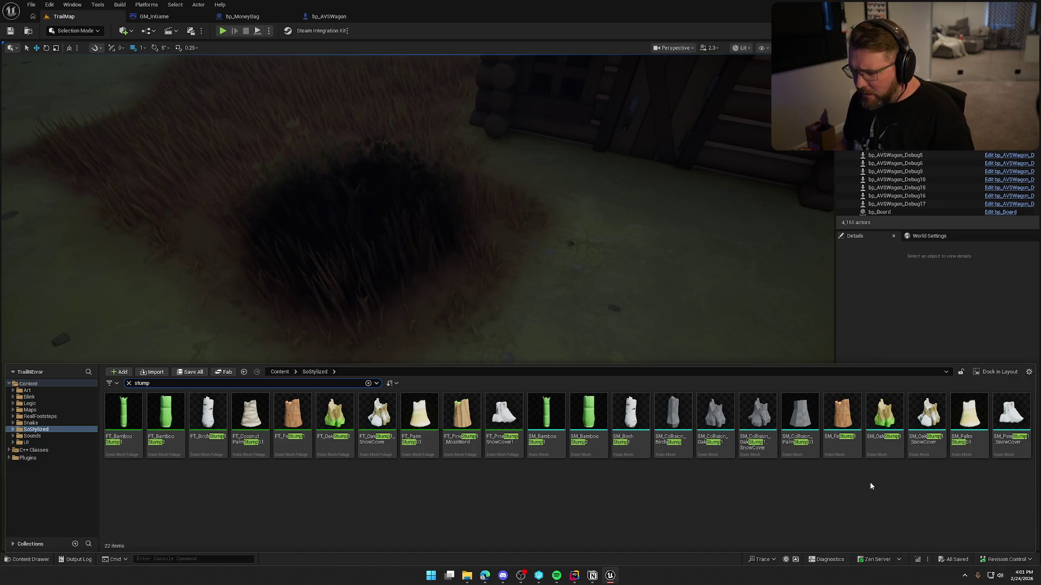
{"action": "mouse_move", "coordinate": [847, 424]}
{"action": "left_mouse_down"}
{"action": "mouse_move", "coordinate": [535, 291]}
{"action": "mouse_move", "coordinate": [388, 332]}
{"action": "mouse_move", "coordinate": [352, 316]}
{"action": "mouse_move", "coordinate": [376, 428]}
{"action": "mouse_move", "coordinate": [481, 360]}
{"action": "mouse_move", "coordinate": [495, 434]}
{"action": "mouse_move", "coordinate": [490, 419]}
{"action": "mouse_move", "coordinate": [471, 419]}
{"action": "left_mouse_up"}
Try shrinking the fir stump's height, then undo so it keeps its original size
{"action": "key", "text": "e"}
{"action": "key", "text": "r"}
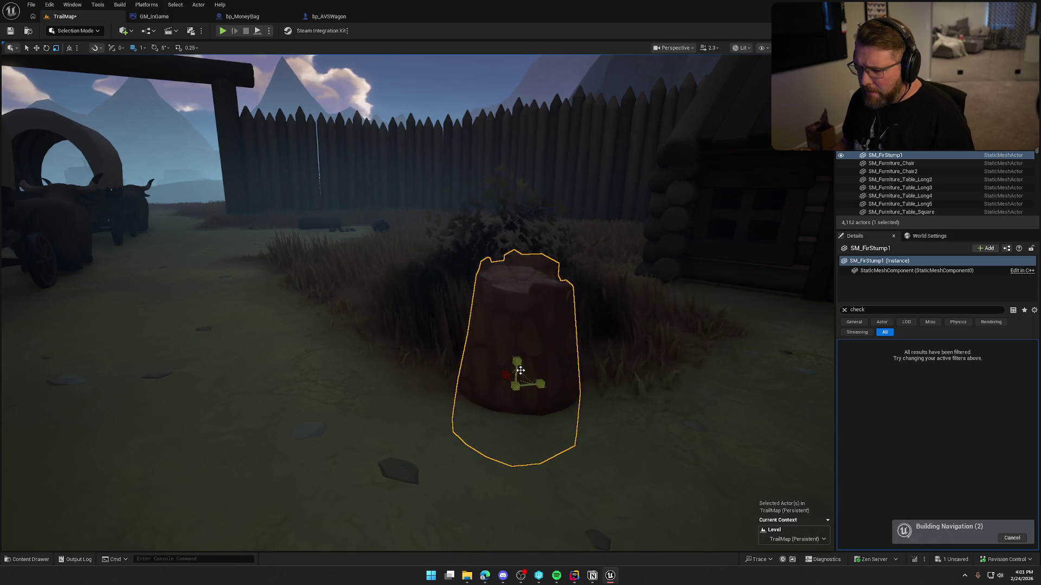
{"action": "mouse_move", "coordinate": [516, 362]}
{"action": "left_mouse_down"}
{"action": "mouse_move", "coordinate": [517, 383]}
{"action": "mouse_move", "coordinate": [534, 382]}
{"action": "mouse_move", "coordinate": [524, 383]}
{"action": "left_mouse_up"}
{"action": "key", "text": "ctrl+z"}
{"action": "key", "text": "e"}
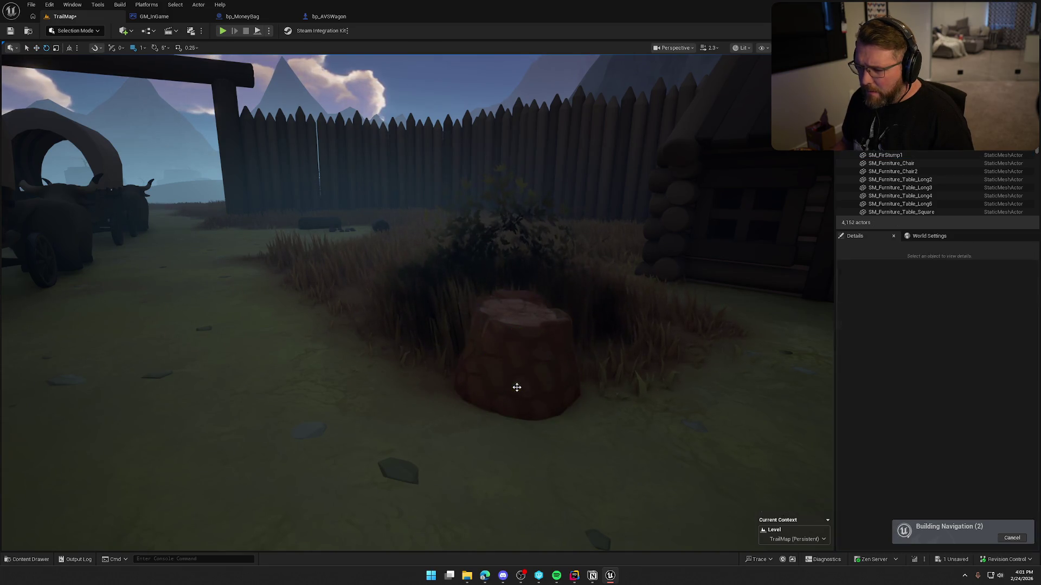
Deselect the stump and bring the bp_AVSWagon blueprint's checkpoint check nodes into view
{"action": "key", "text": "Escape"}
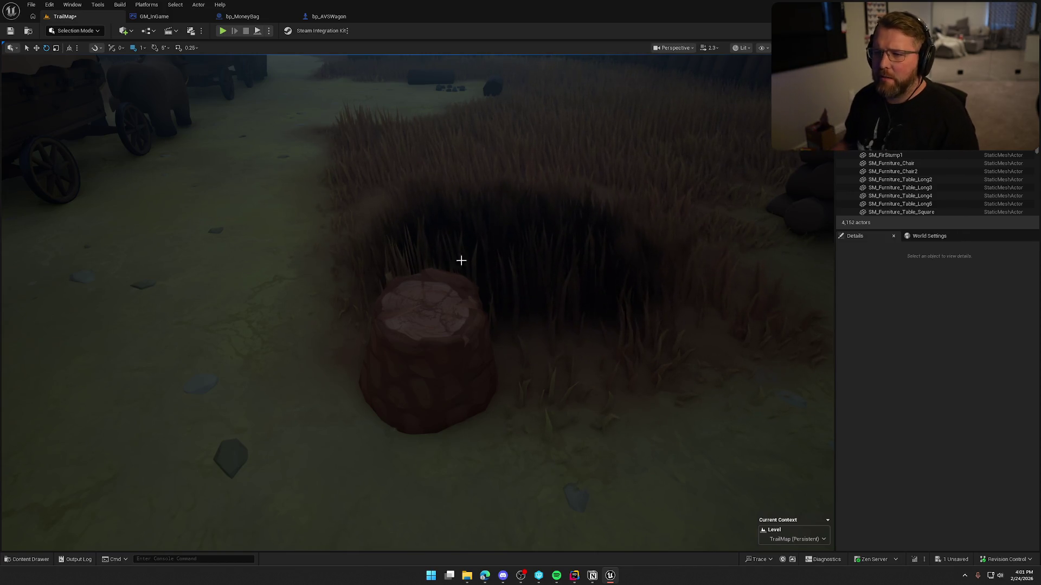
{"action": "left_click", "coordinate": [326, 20]}
{"action": "left_click_drag", "start_coordinate": [470, 260], "coordinate": [599, 263]}
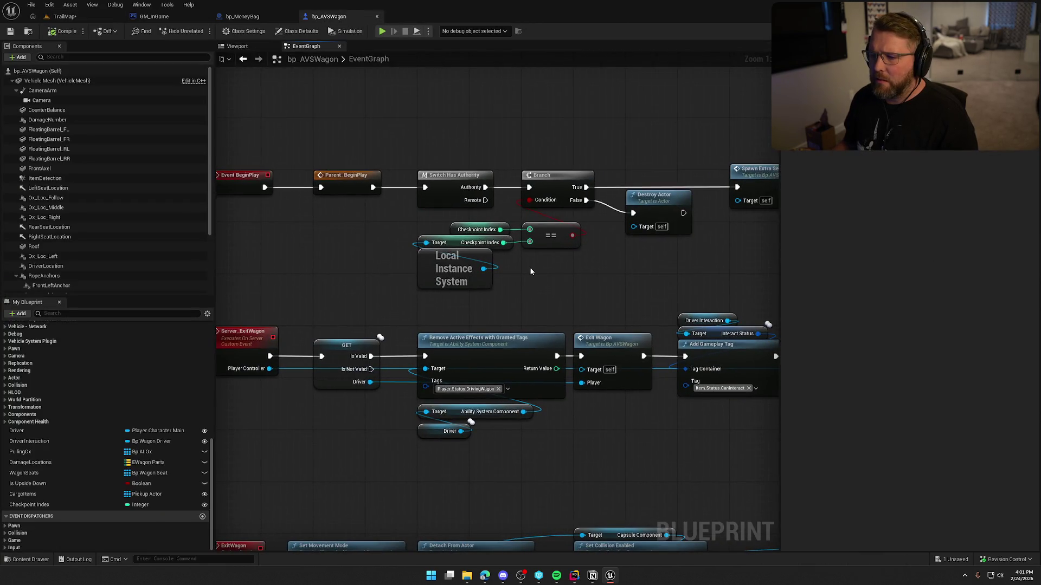
Delete the checkpoint index comparison, Branch and Destroy Actor nodes from BeginPlay
{"action": "left_click_drag", "start_coordinate": [530, 271], "coordinate": [452, 271]}
{"action": "left_click_drag", "start_coordinate": [493, 298], "coordinate": [321, 225]}
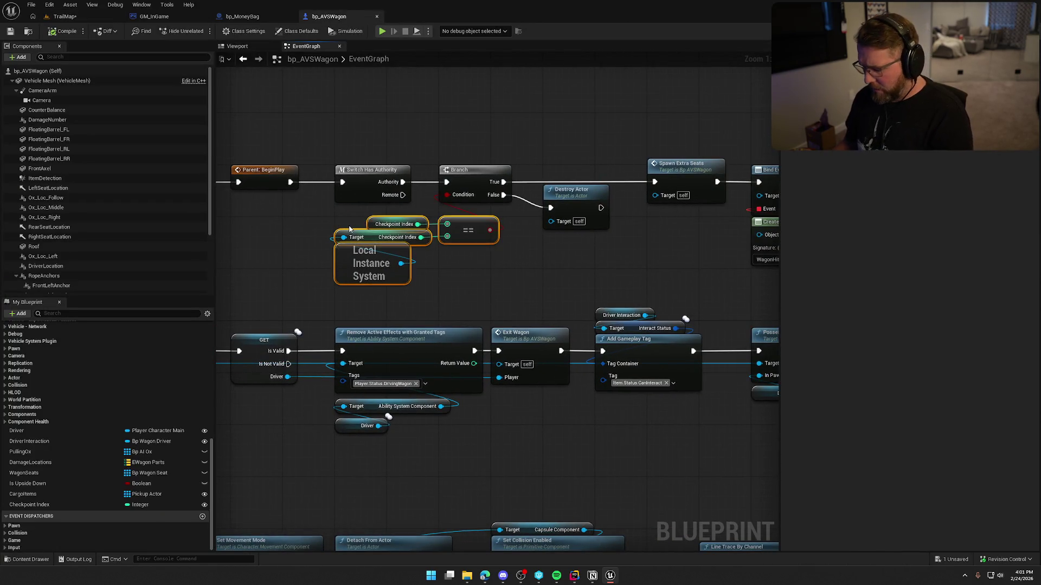
{"action": "key", "text": "Delete"}
{"action": "mouse_move", "coordinate": [457, 152]}
{"action": "left_mouse_down"}
{"action": "mouse_move", "coordinate": [554, 242]}
{"action": "mouse_move", "coordinate": [578, 246]}
{"action": "left_mouse_up"}
{"action": "key", "text": "Delete"}
Wire Authority to Spawn Extra Seats and move those nodes beside Switch Has Authority
{"action": "left_click_drag", "start_coordinate": [404, 183], "coordinate": [654, 182]}
{"action": "scroll", "coordinate": [646, 206], "scroll_direction": "down", "scroll_amount": 4}
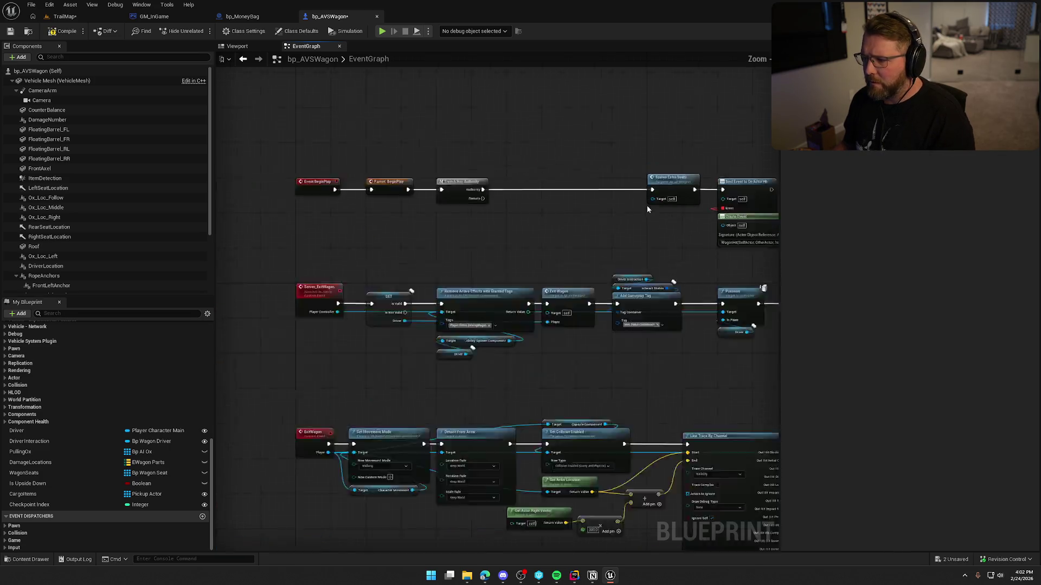
{"action": "left_click", "coordinate": [548, 195]}
{"action": "scroll", "coordinate": [547, 194], "scroll_direction": "up", "scroll_amount": 4}
{"action": "left_click_drag", "start_coordinate": [516, 180], "coordinate": [333, 178]}
{"action": "left_click", "coordinate": [341, 135]}
{"action": "mouse_move", "coordinate": [196, 263]}
{"action": "left_mouse_down"}
{"action": "mouse_move", "coordinate": [532, 253]}
{"action": "mouse_move", "coordinate": [480, 256]}
{"action": "left_mouse_up"}
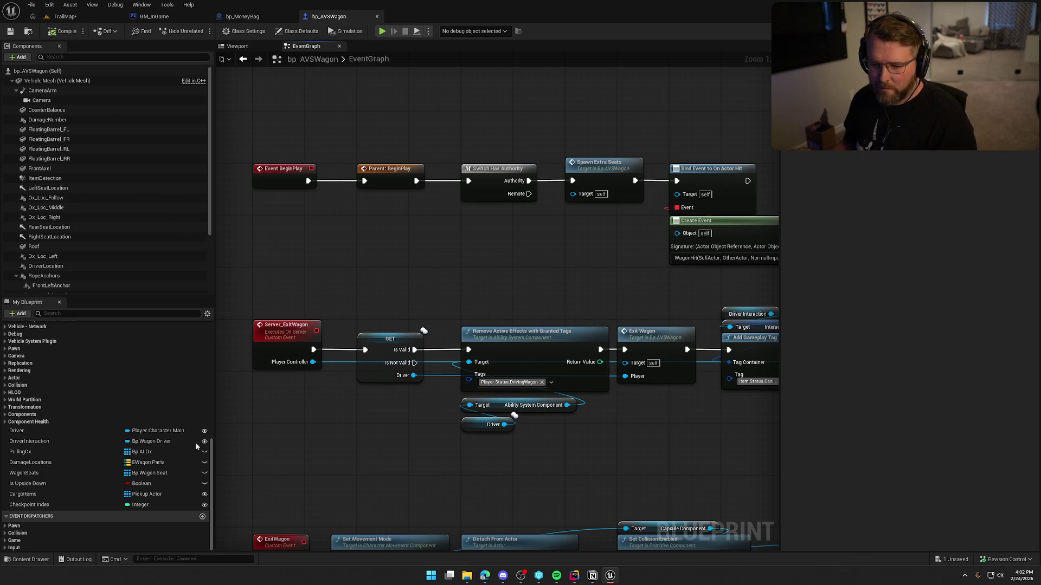
Delete the Checkpoint Index variable and save all changes
{"action": "left_click", "coordinate": [55, 504]}
{"action": "key", "text": "Delete"}
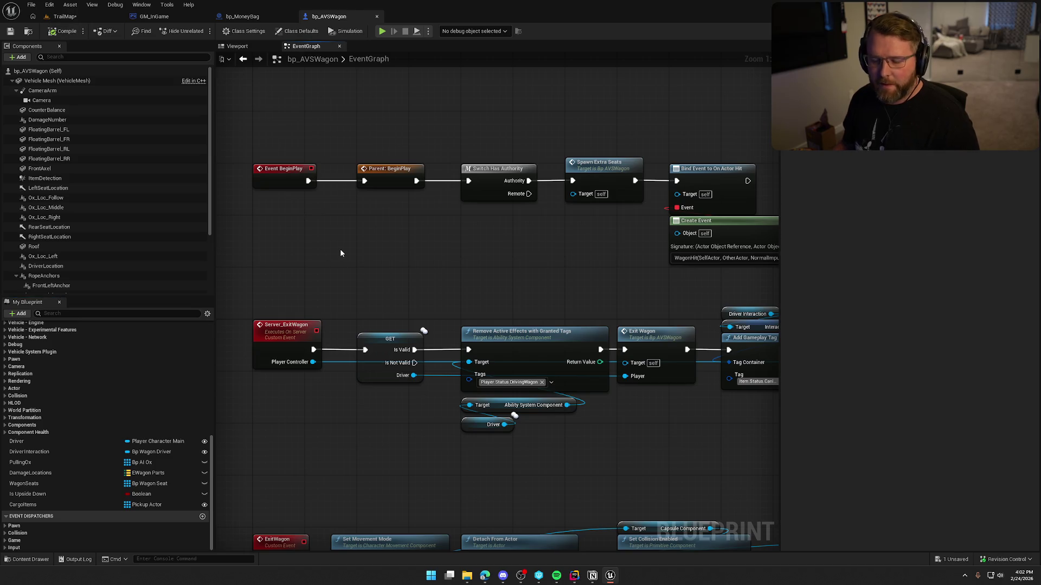
{"action": "key", "text": "ctrl+shift+s"}
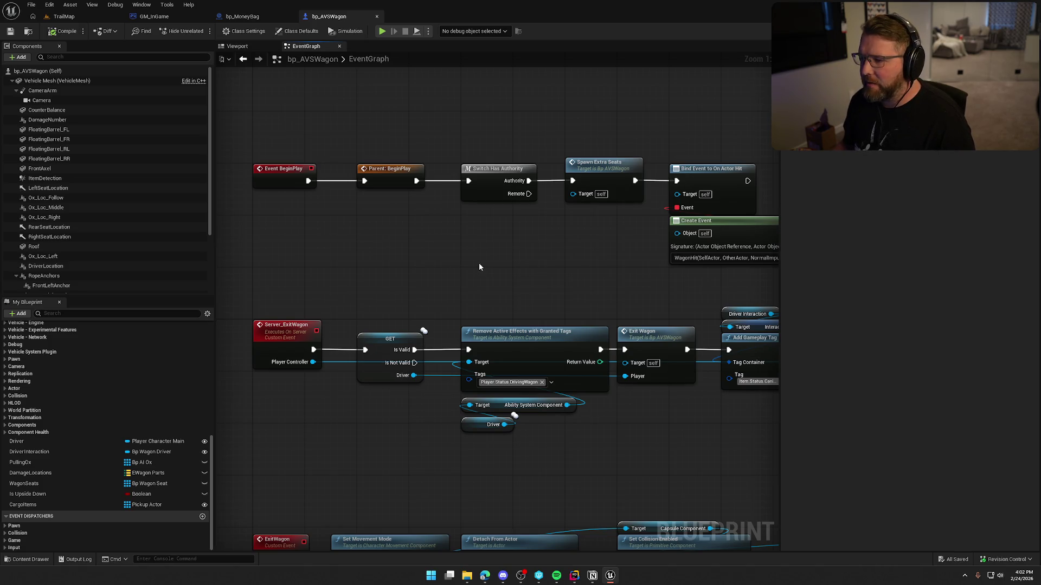
Return to the TrailMap level view, then switch over to the code editor
{"action": "left_click_drag", "start_coordinate": [478, 266], "coordinate": [459, 237]}
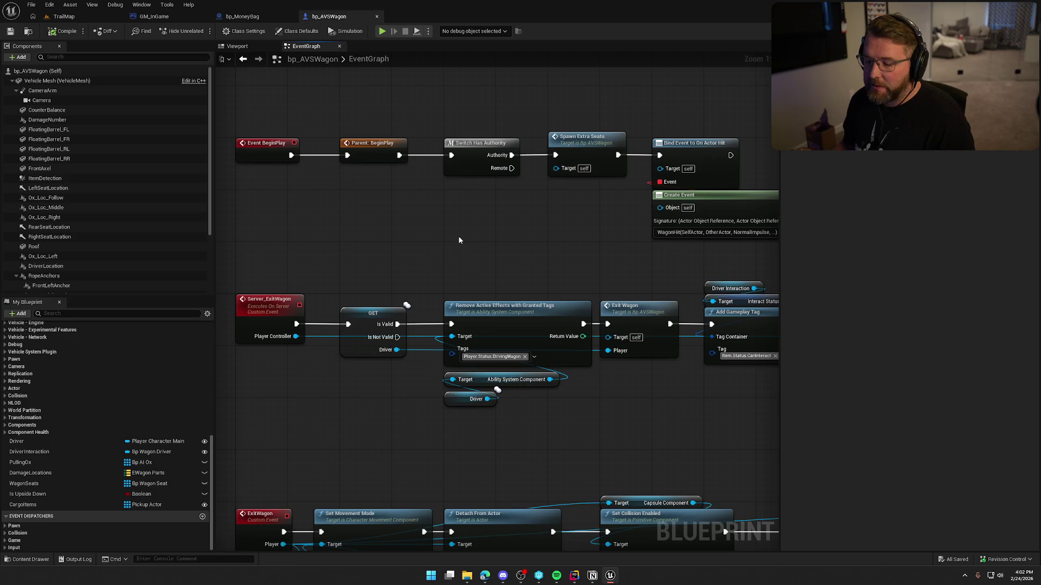
{"action": "left_click", "coordinate": [63, 17]}
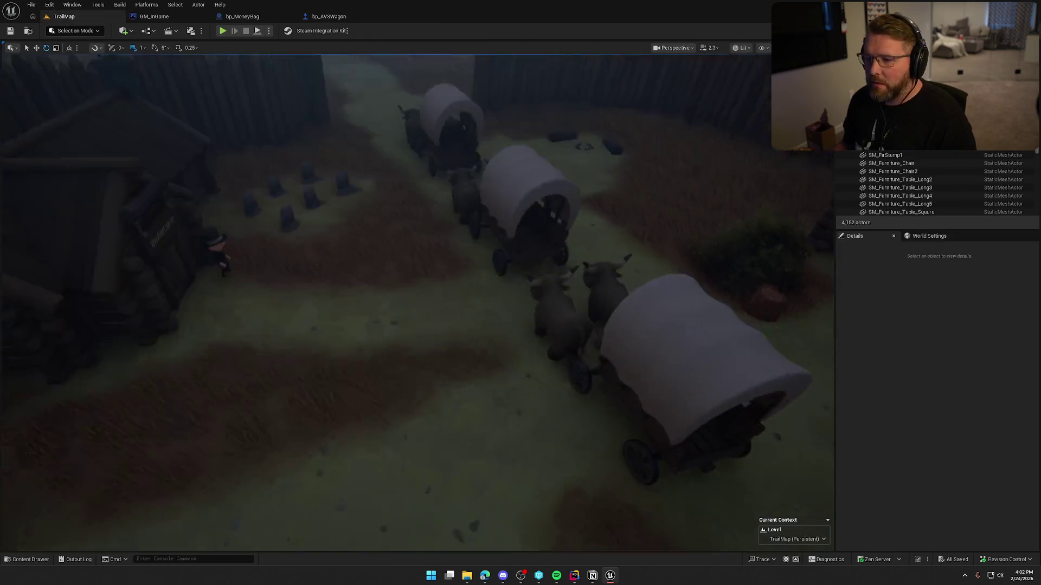
{"action": "scroll", "coordinate": [599, 490], "scroll_direction": "down", "scroll_amount": 5}
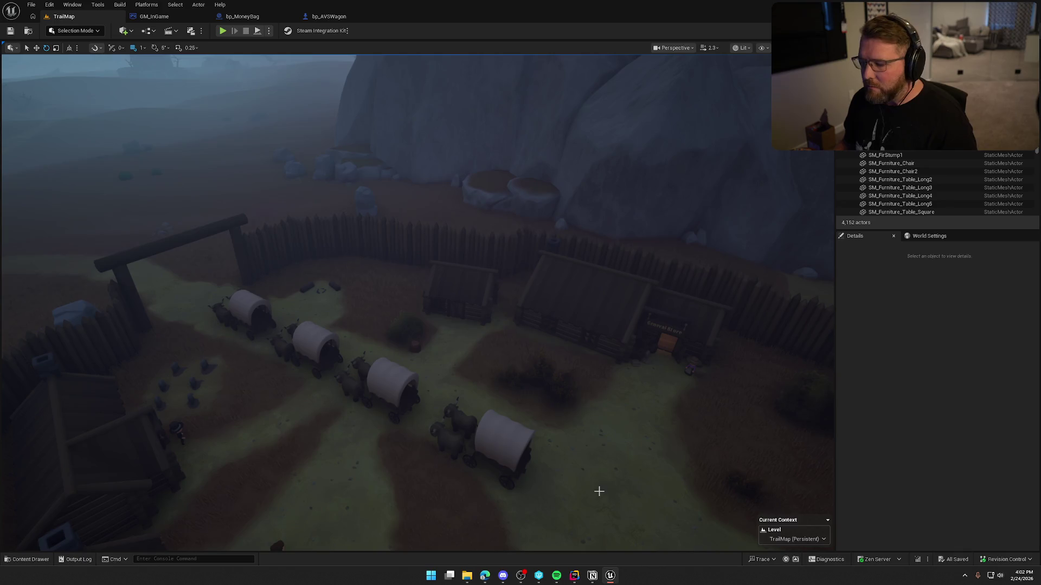
{"action": "left_click", "coordinate": [573, 578]}
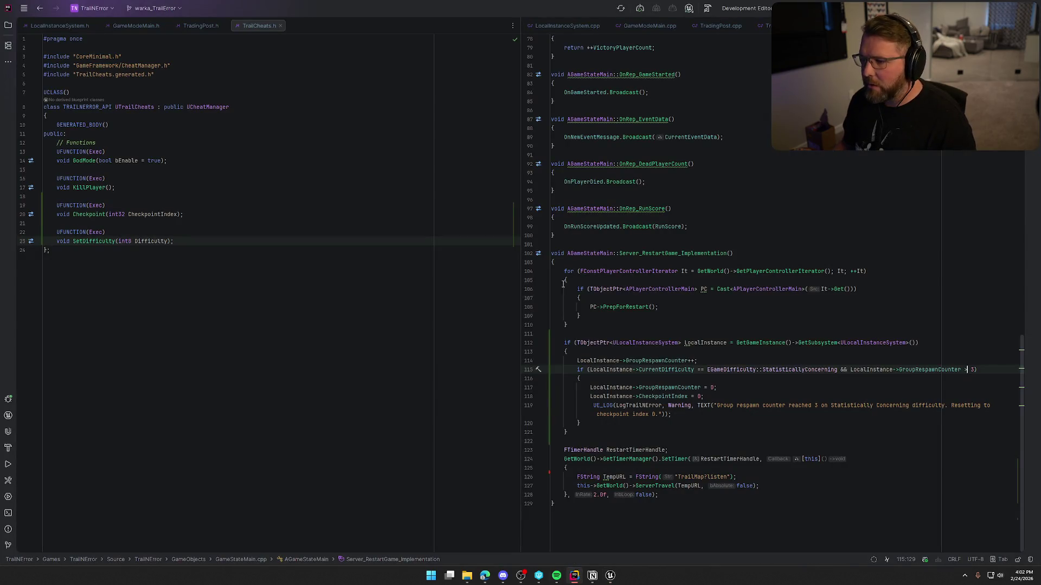
Close TrailCheats.h, GameModeMain, LocalInstanceSystem and other extra tabs, leaving only TradingPost.h and TradingPost.cpp
{"action": "middle_click", "coordinate": [257, 22]}
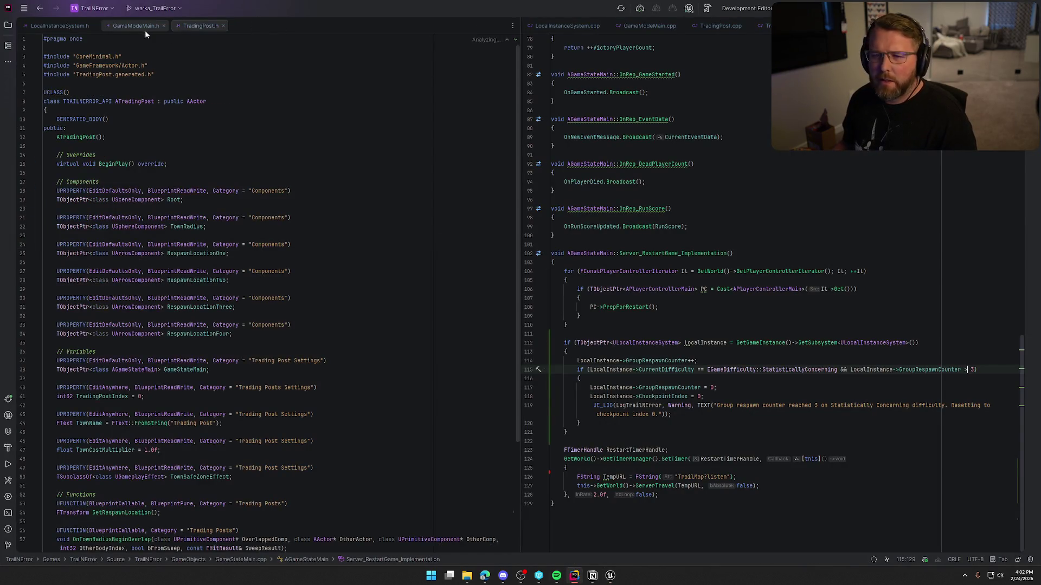
{"action": "middle_click", "coordinate": [138, 26]}
{"action": "middle_click", "coordinate": [71, 22]}
{"action": "middle_click", "coordinate": [566, 25]}
{"action": "middle_click", "coordinate": [591, 28]}
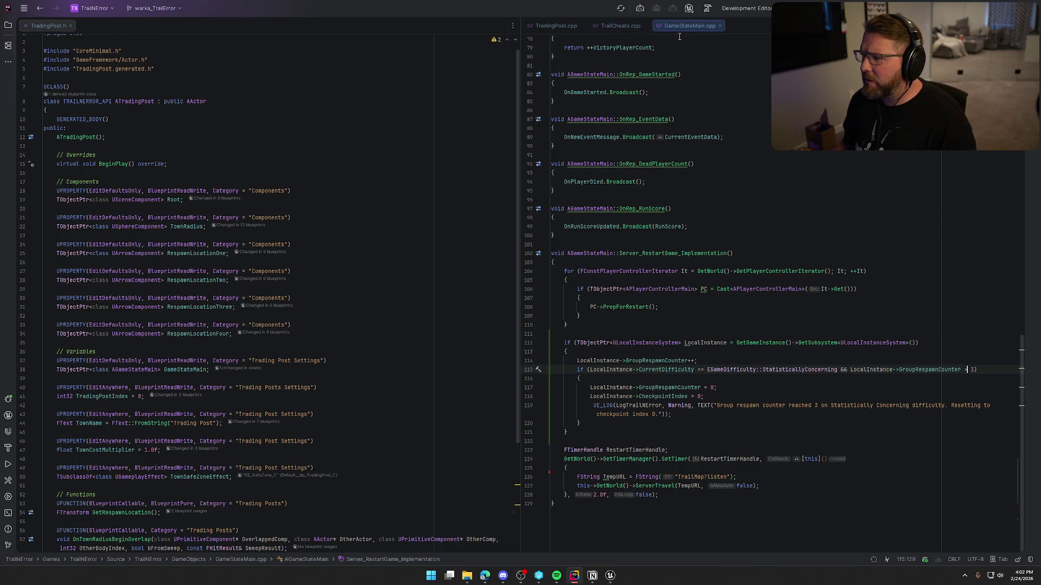
{"action": "middle_click", "coordinate": [637, 25]}
{"action": "middle_click", "coordinate": [636, 24]}
{"action": "left_click", "coordinate": [702, 199]}
{"action": "right_click", "coordinate": [709, 206]}
{"action": "key", "text": "Escape"}
{"action": "scroll", "coordinate": [117, 303], "scroll_direction": "down", "scroll_amount": 5}
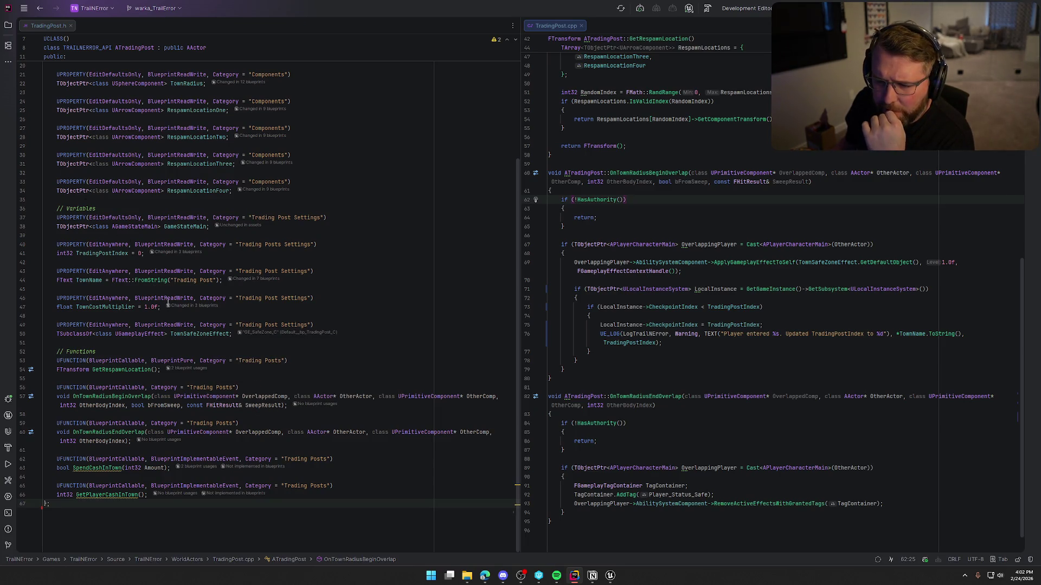
Declare UPROPERTY(EditAnywhere, BlueprintReadWrite) TArray<AActor*> TownRespawnActors = {}; after TradingPostIndex
{"action": "left_click", "coordinate": [145, 254]}
{"action": "key", "text": "Return"}
{"action": "key", "text": "Return"}
{"action": "type", "text": "UPROPERTY(EditAnywhere,"}
{"action": "key", "text": "Tab"}
{"action": "key", "text": "Return"}
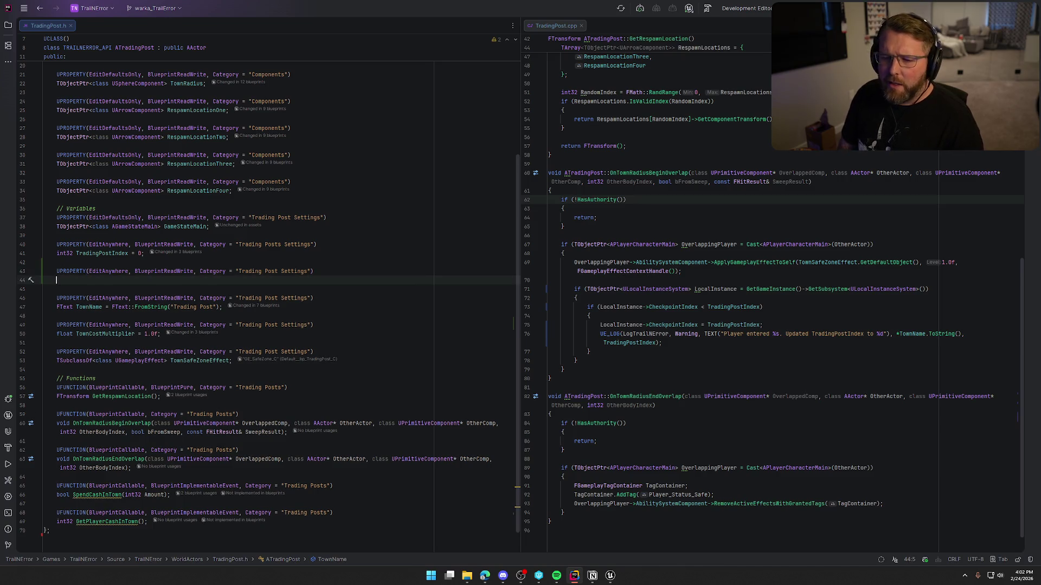
{"action": "type", "text": "TArray"}
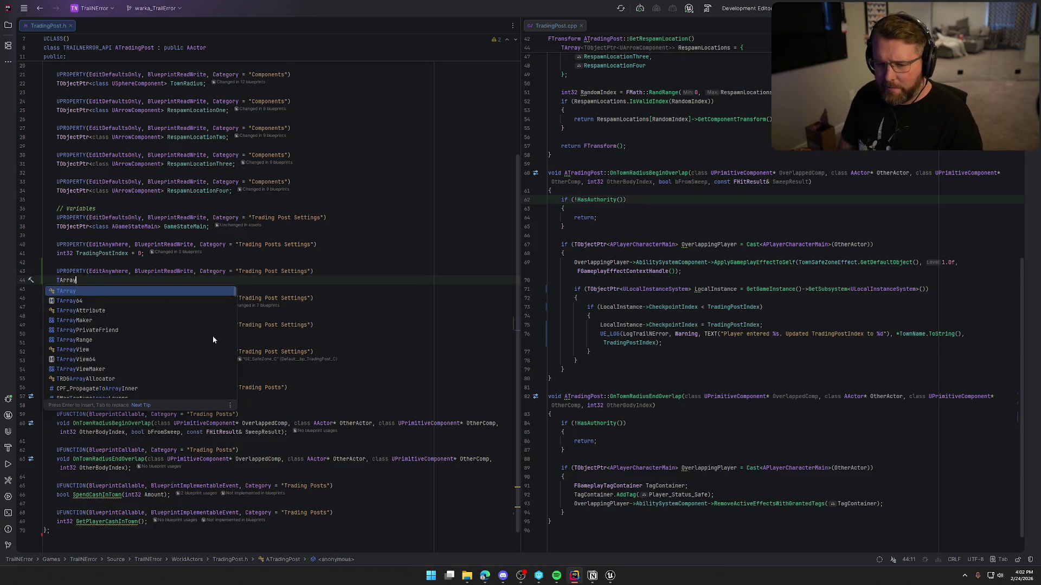
{"action": "type", "text": "<AActor>"}
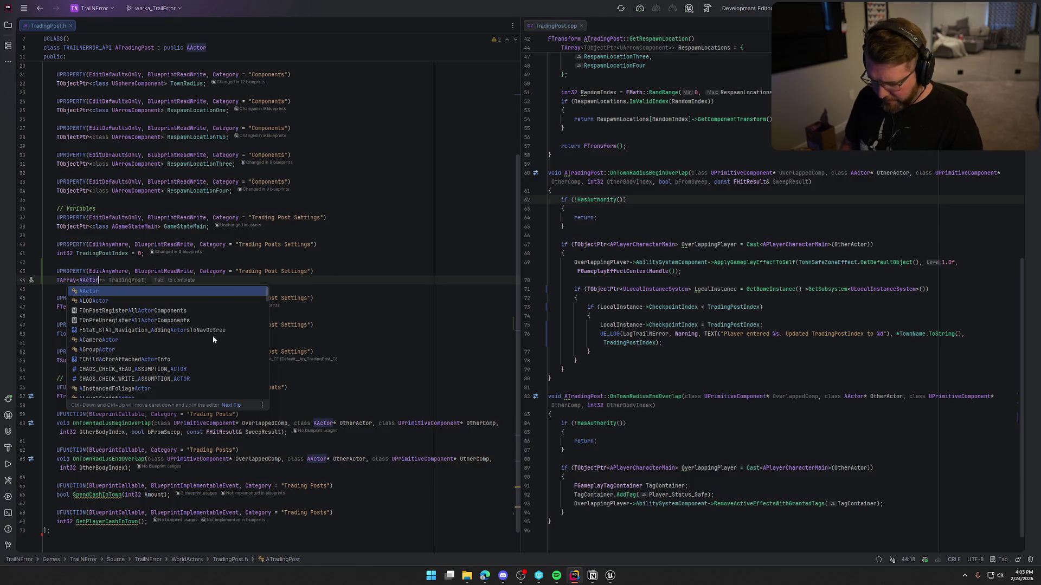
{"action": "key", "text": "BackSpace"}
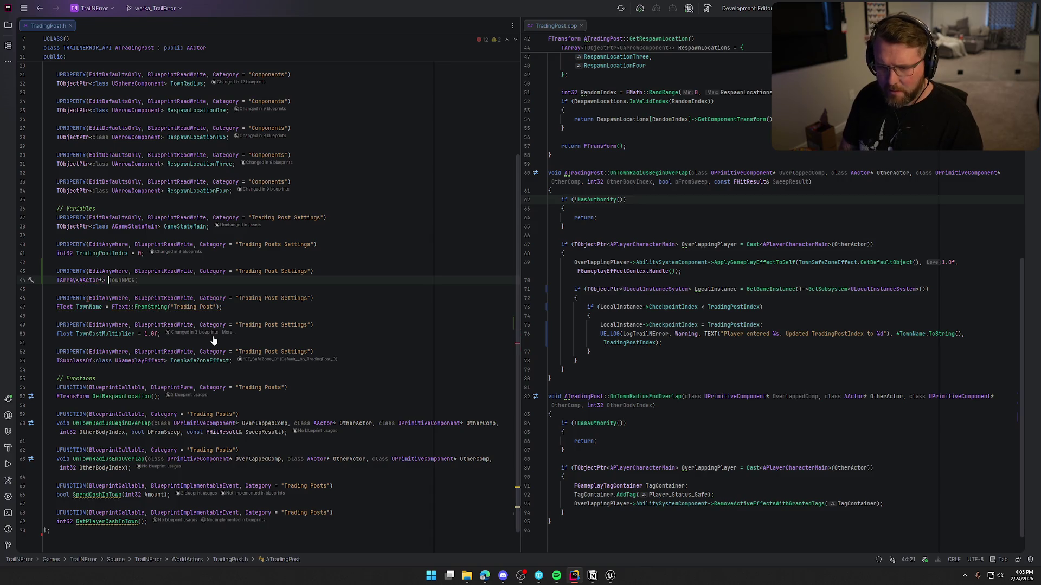
{"action": "type", "text": "T"}
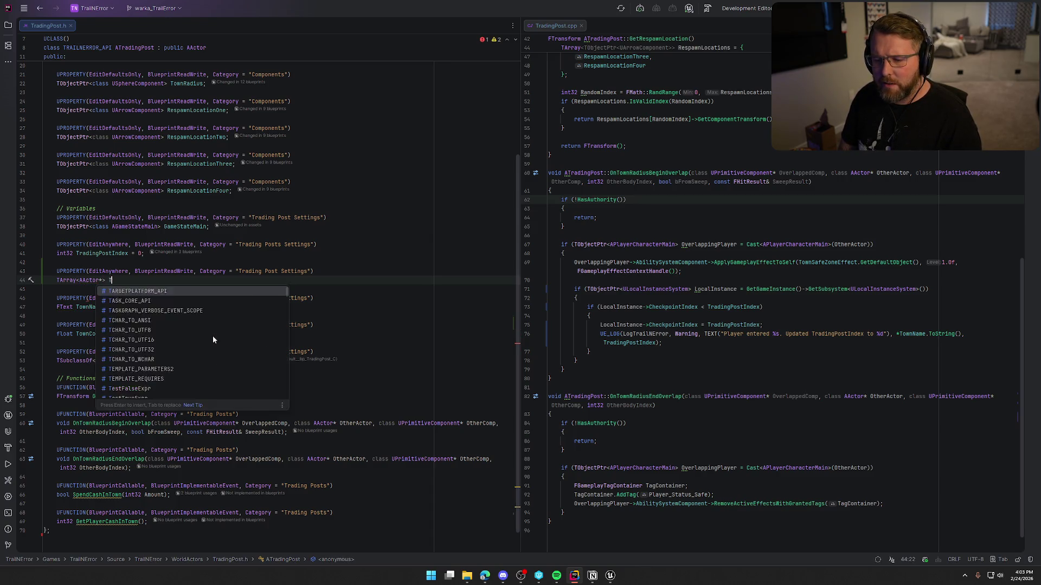
{"action": "type", "text": "ownRespawnActors;"}
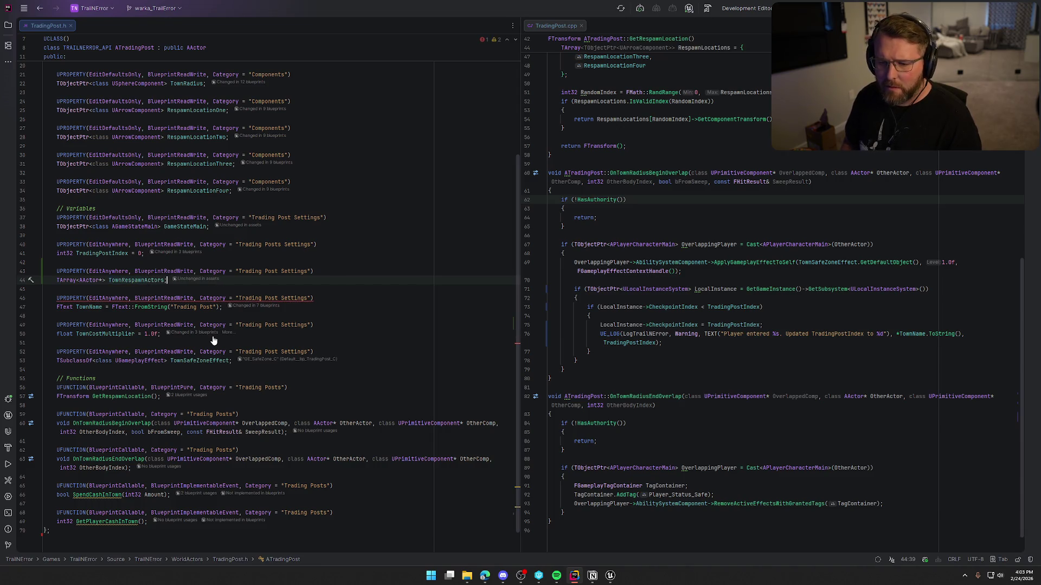
{"action": "key", "text": "BackSpace"}
{"action": "type", "text": "= {};"}
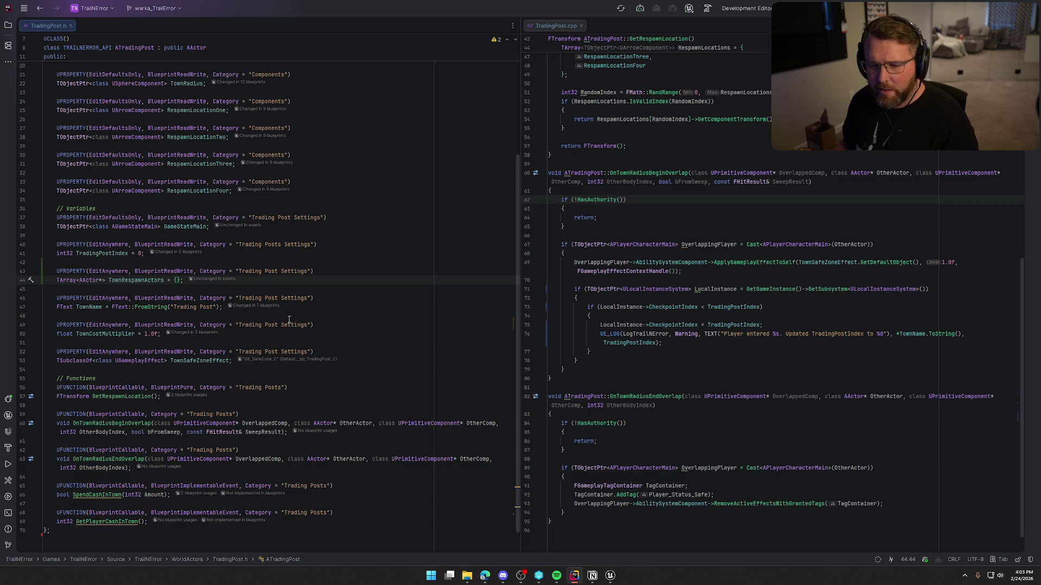
{"action": "scroll", "coordinate": [724, 350], "scroll_direction": "up", "scroll_amount": 10}
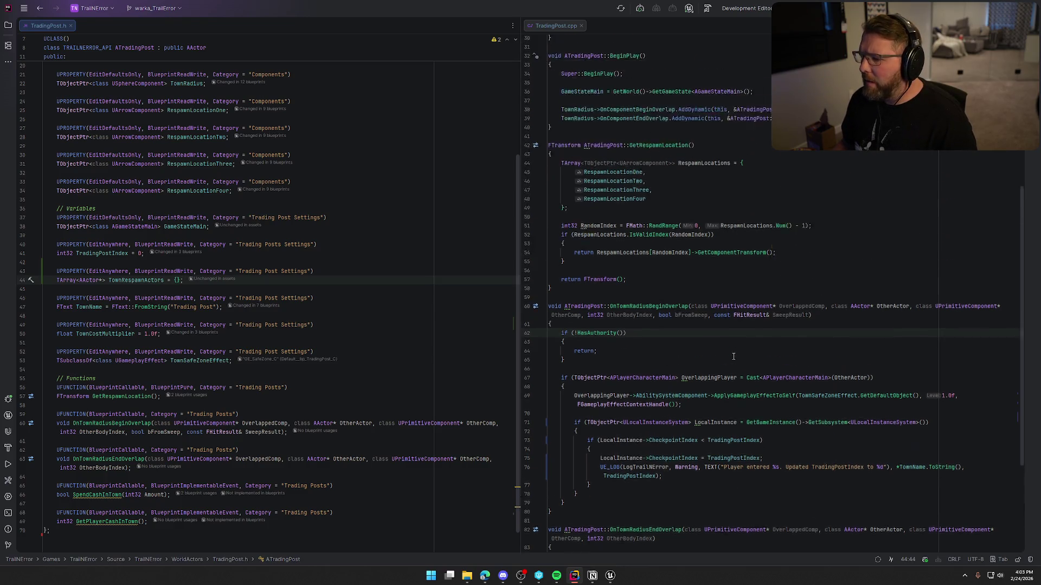
Remove the unused GameModeMain.h include from TradingPost.cpp
{"action": "left_click", "coordinate": [720, 90]}
{"action": "key", "text": "shift+Up"}
{"action": "key", "text": "BackSpace"}
{"action": "scroll", "coordinate": [671, 288], "scroll_direction": "down", "scroll_amount": 5}
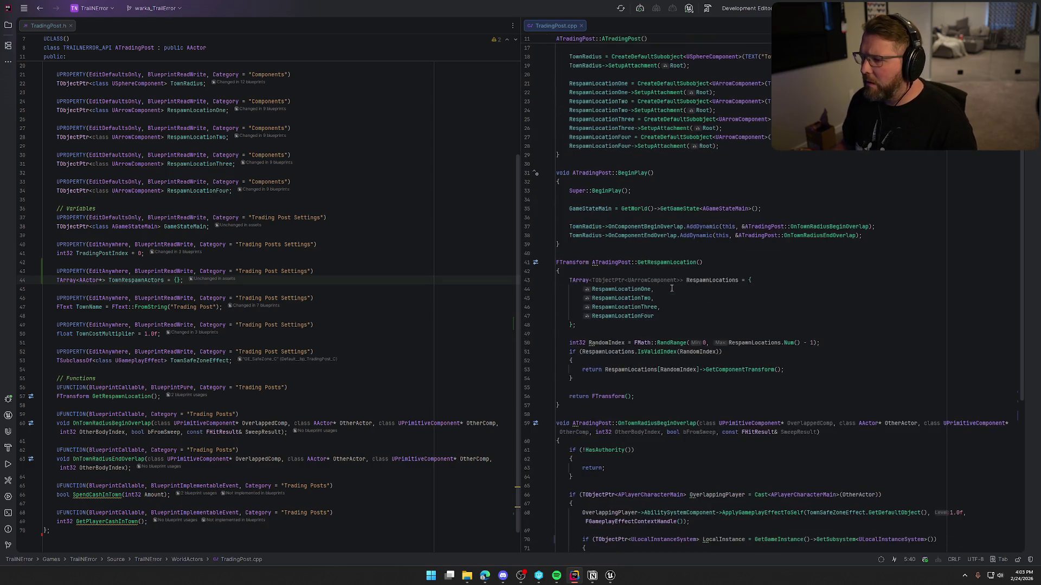
In BeginPlay, add an if block that gets the ULocalInstanceSystem subsystem
{"action": "left_click", "coordinate": [889, 236]}
{"action": "key", "text": "Return"}
{"action": "key", "text": "Return"}
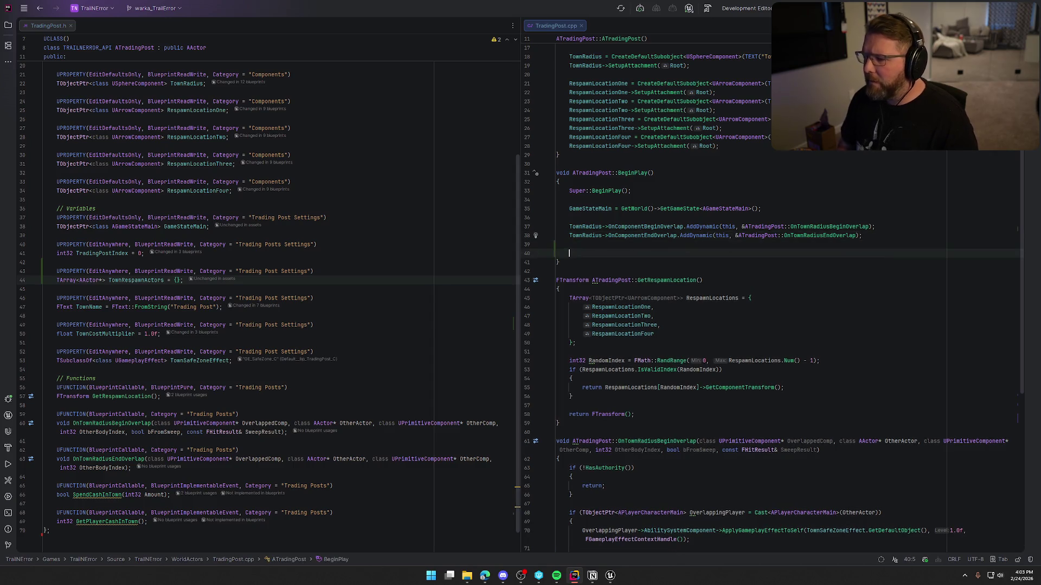
{"action": "type", "text": "if ("}
{"action": "type", "text": "TObjectPtr<AL>"}
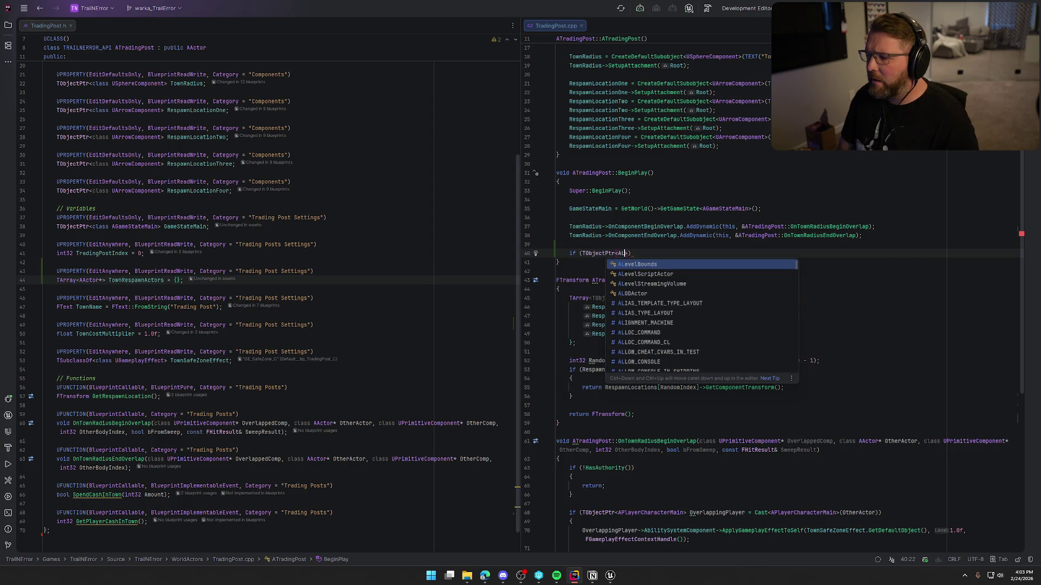
{"action": "key", "text": "BackSpace"}
{"action": "type", "text": "ULocal>"}
{"action": "key", "text": "Return"}
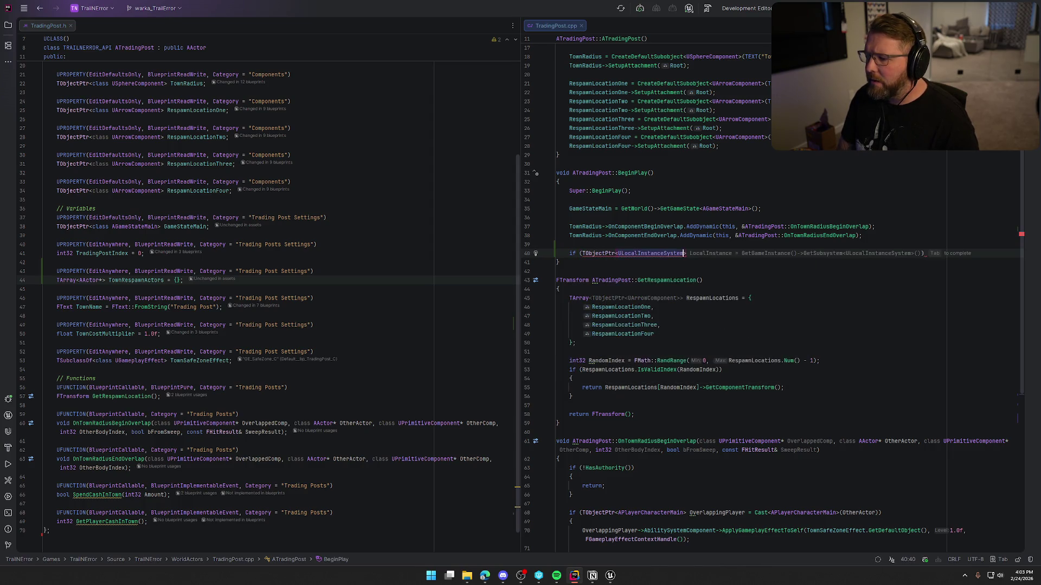
{"action": "key", "text": "Tab"}
{"action": "type", "text": "{"}
{"action": "key", "text": "Return"}
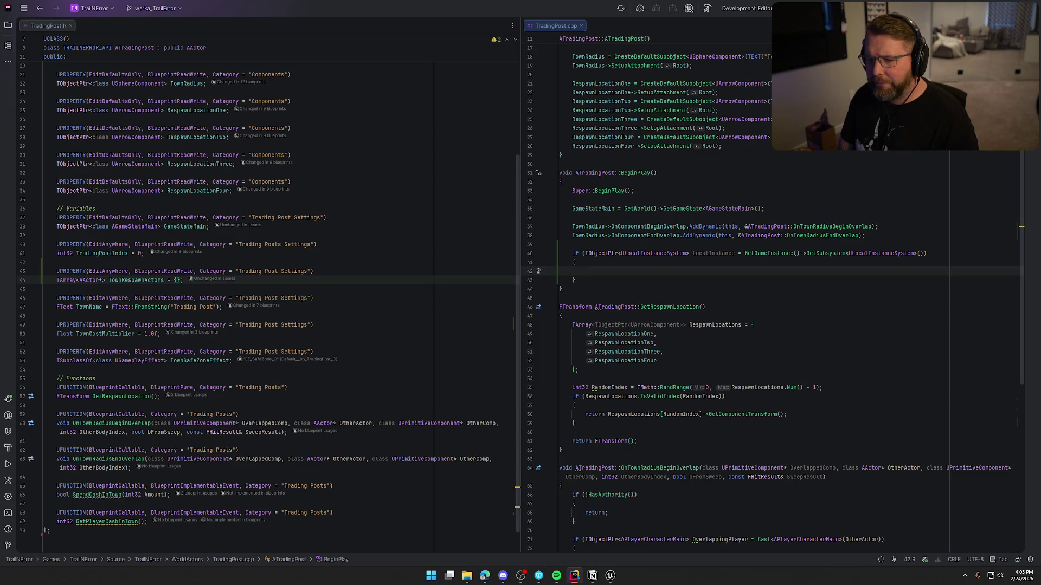
Add an inner if comparing CheckpointIndex with TradingPostIndex, deleting the generated log and return
{"action": "type", "text": "if ()LocalInstance)"}
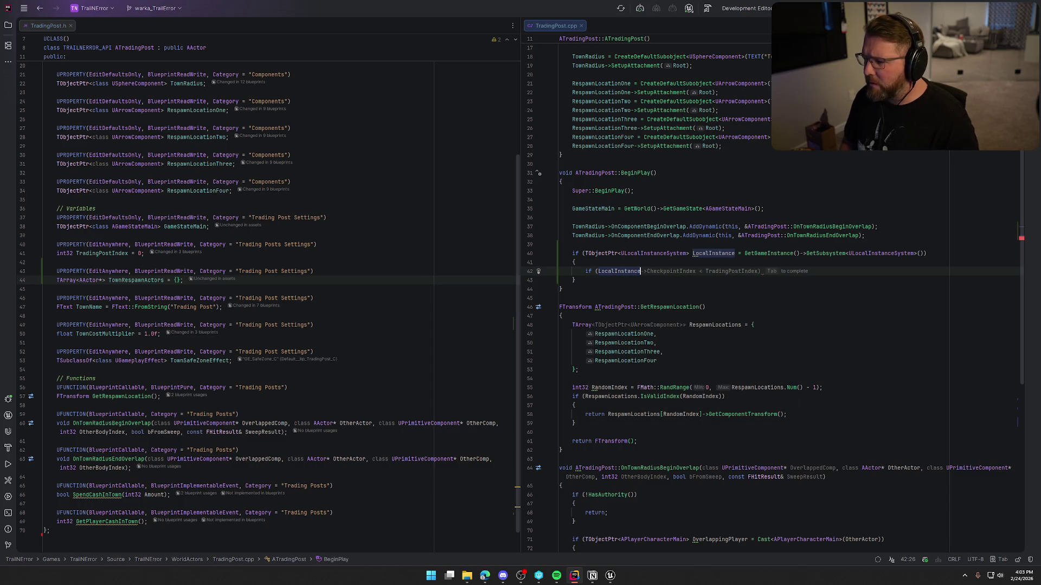
{"action": "key", "text": "ctrl+Right"}
{"action": "type", "text": "=="}
{"action": "key", "text": "Tab"}
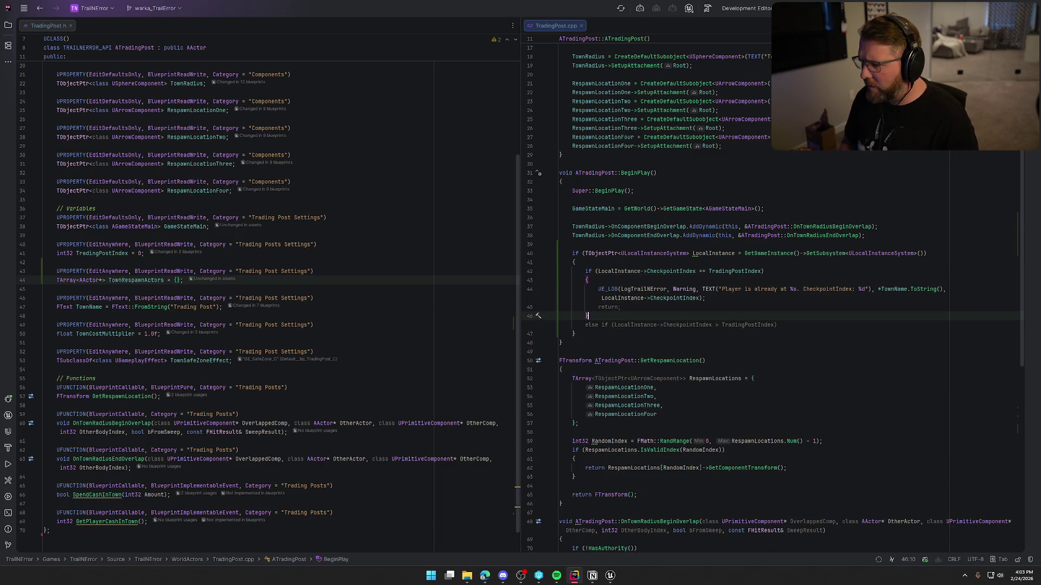
{"action": "key", "text": "Escape"}
{"action": "key", "text": "Up"}
{"action": "key", "text": "Up"}
{"action": "key", "text": "Down"}
{"action": "key", "text": "End"}
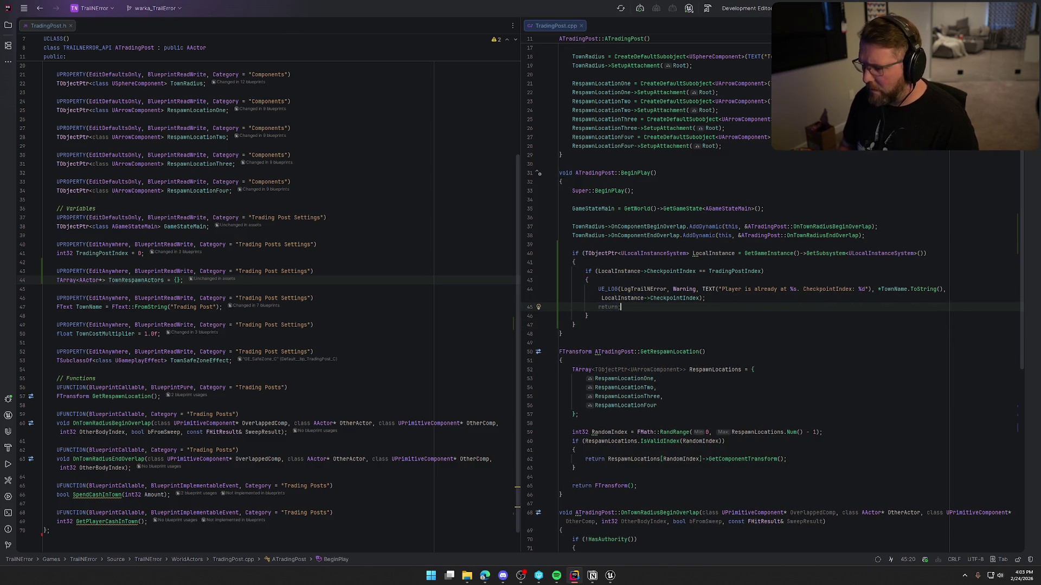
{"action": "key", "text": "shift+Up"}
{"action": "key", "text": "shift+Up"}
{"action": "key", "text": "shift+Home"}
{"action": "key", "text": "BackSpace"}
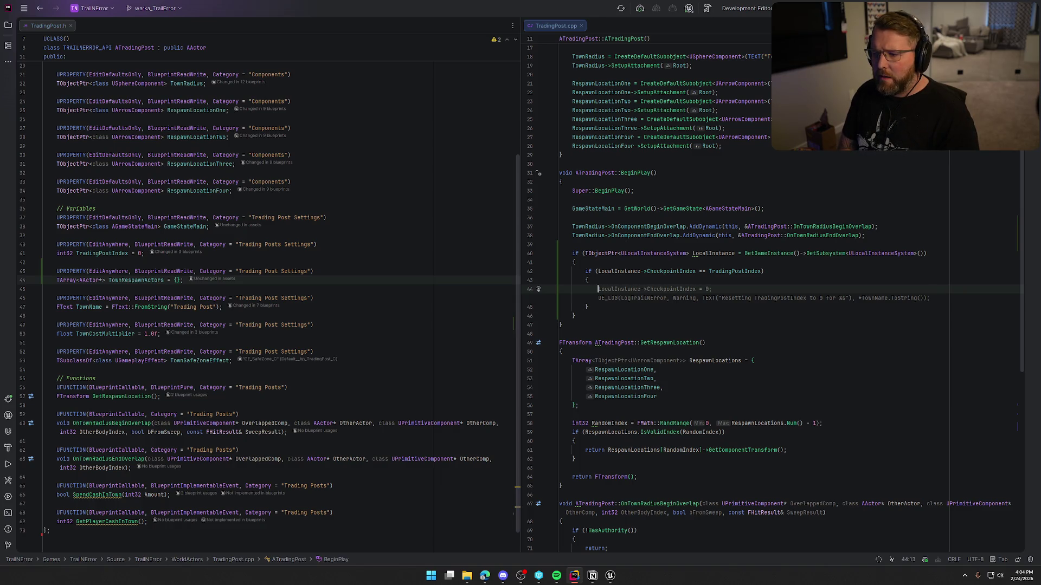
Change the comparison from == to != so it triggers when the indices differ
{"action": "key", "text": "Up"}
{"action": "key", "text": "Up"}
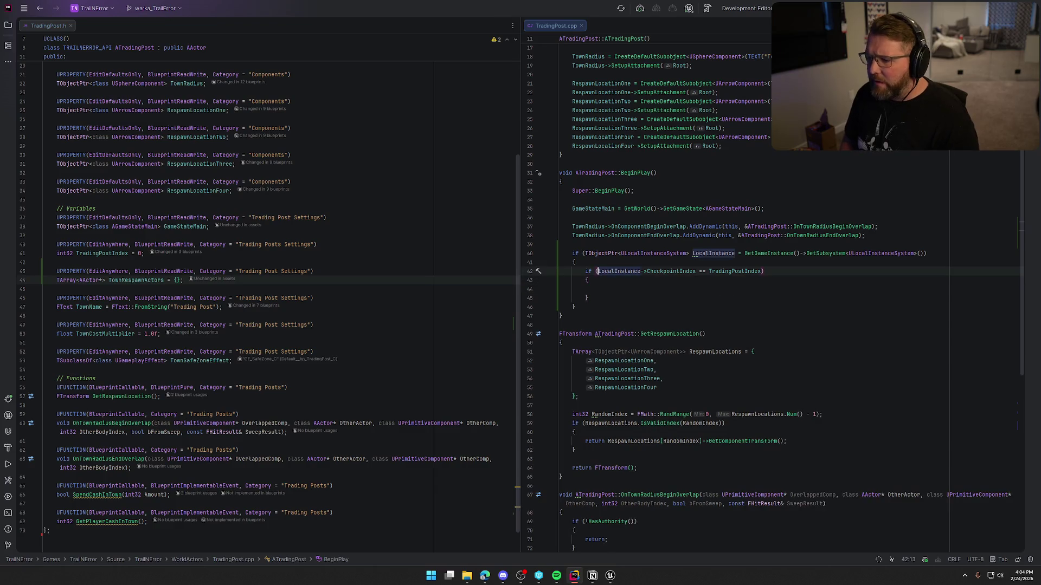
{"action": "key", "text": "ctrl+Right"}
{"action": "key", "text": "ctrl+Right"}
{"action": "key", "text": "Delete"}
{"action": "type", "text": "!"}
{"action": "key", "text": "Down"}
{"action": "key", "text": "Down"}
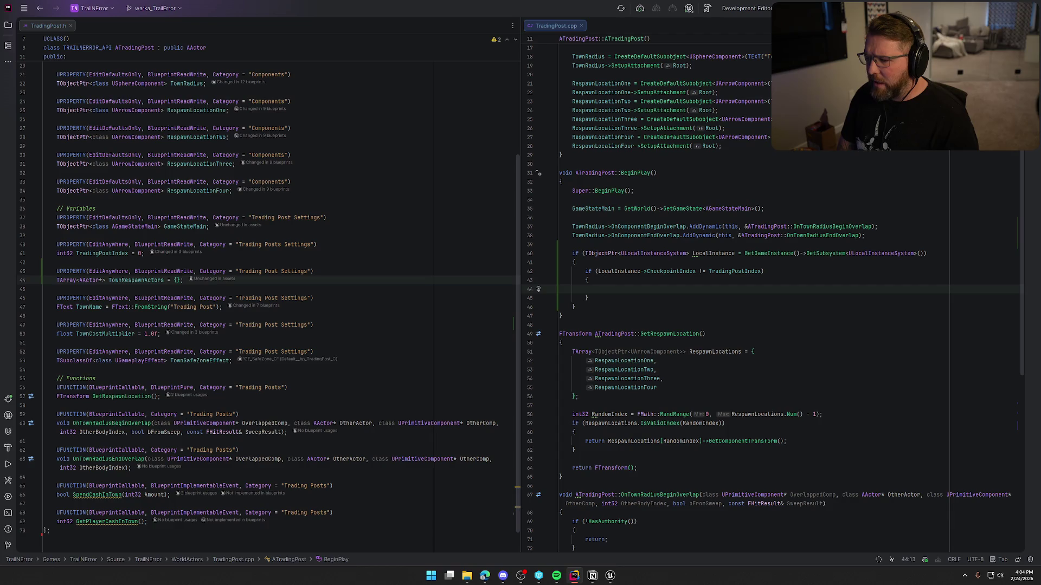
Add a foreach loop over TownRespawnActors that calls Element->Destroy();
{"action": "type", "text": "for"}
{"action": "key", "text": "Return"}
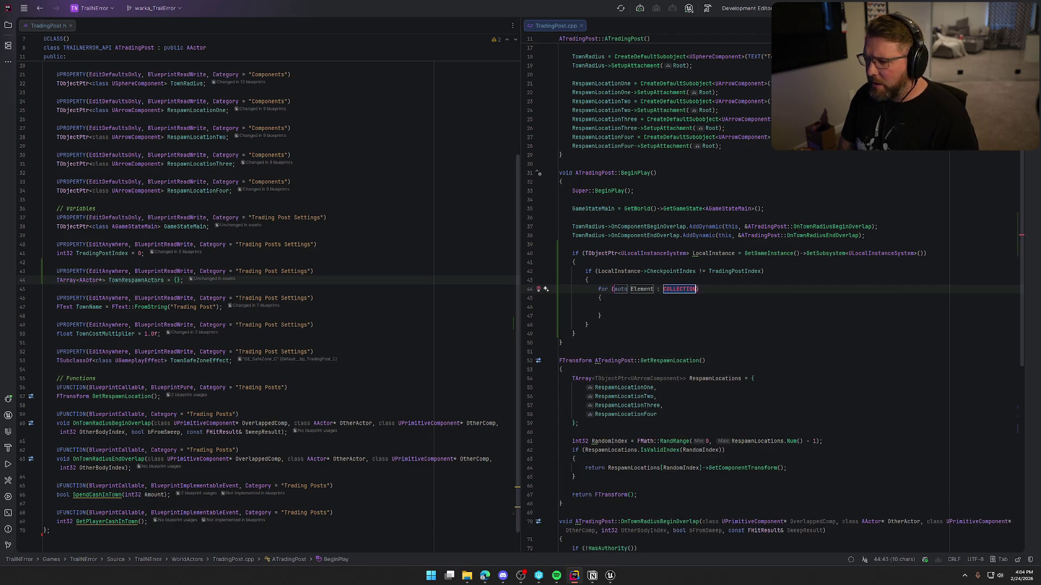
{"action": "type", "text": "Town"}
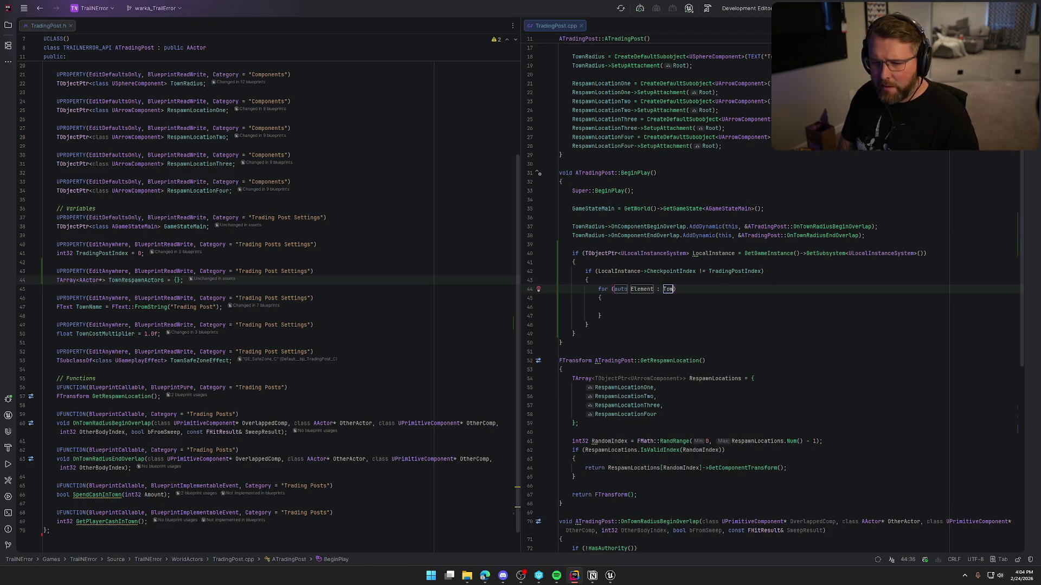
{"action": "key", "text": "Tab"}
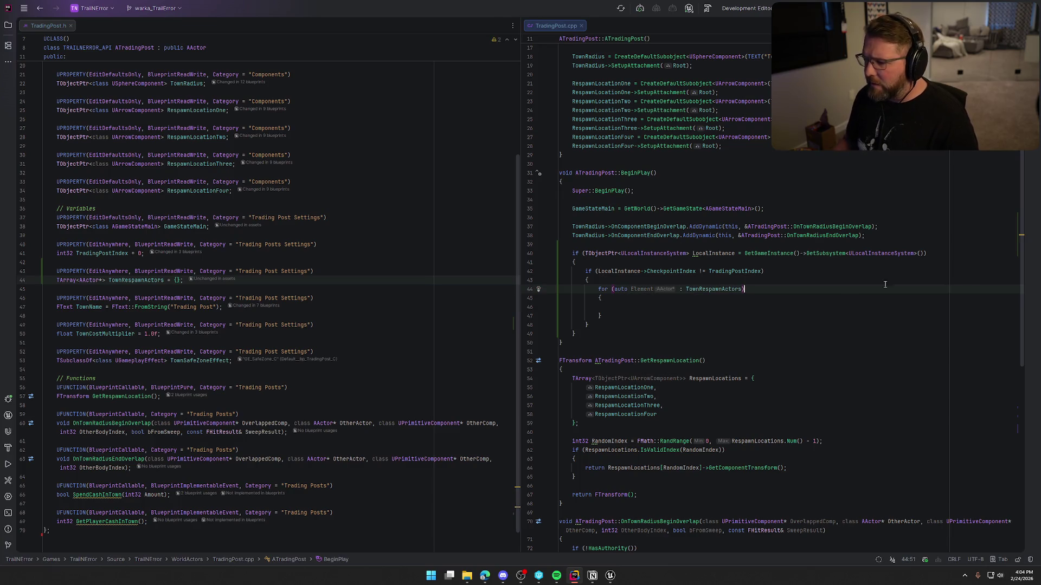
{"action": "double_click", "coordinate": [643, 289]}
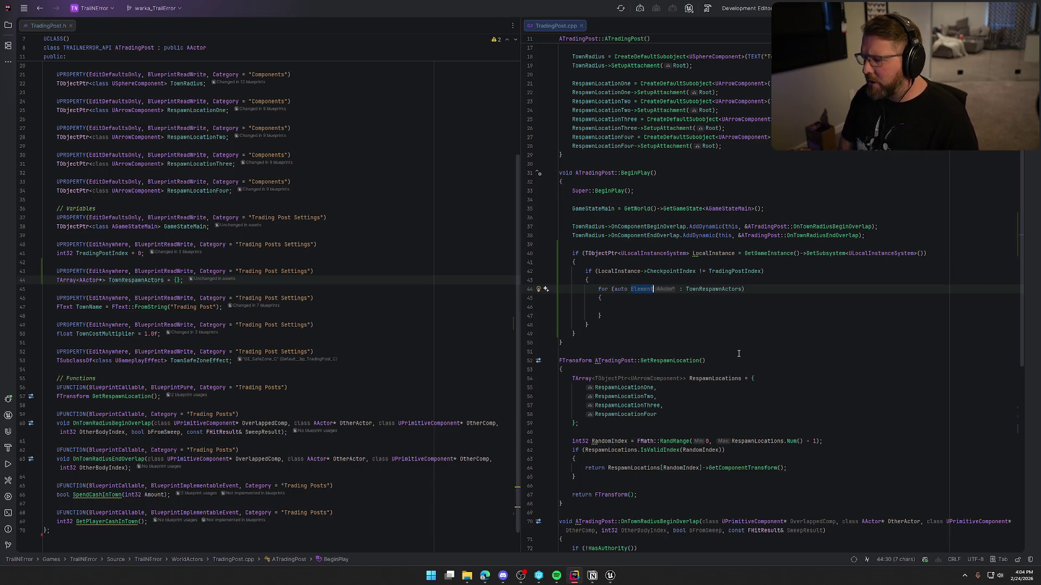
{"action": "key", "text": "Return"}
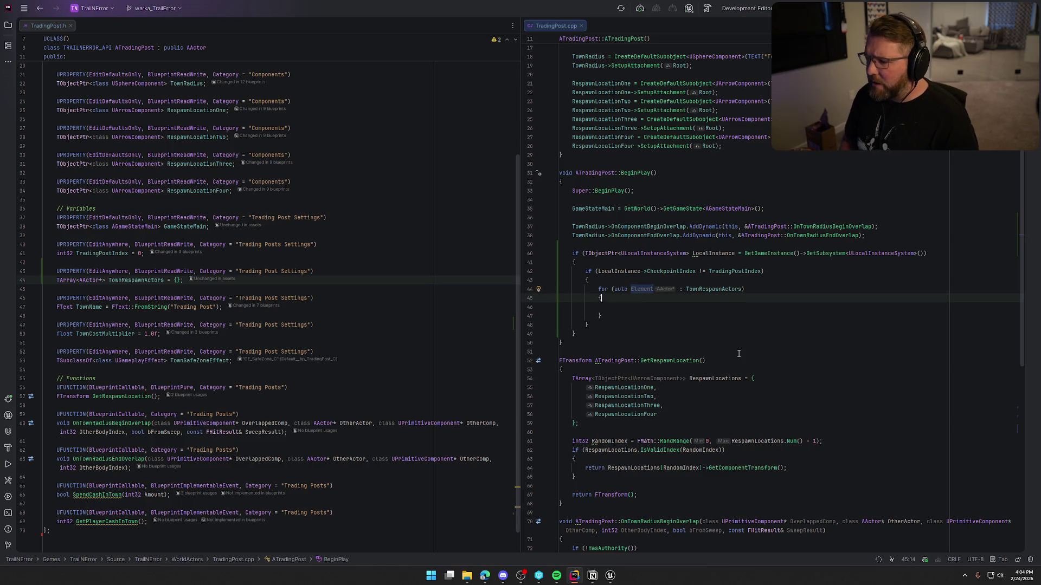
{"action": "type", "text": "Element-"}
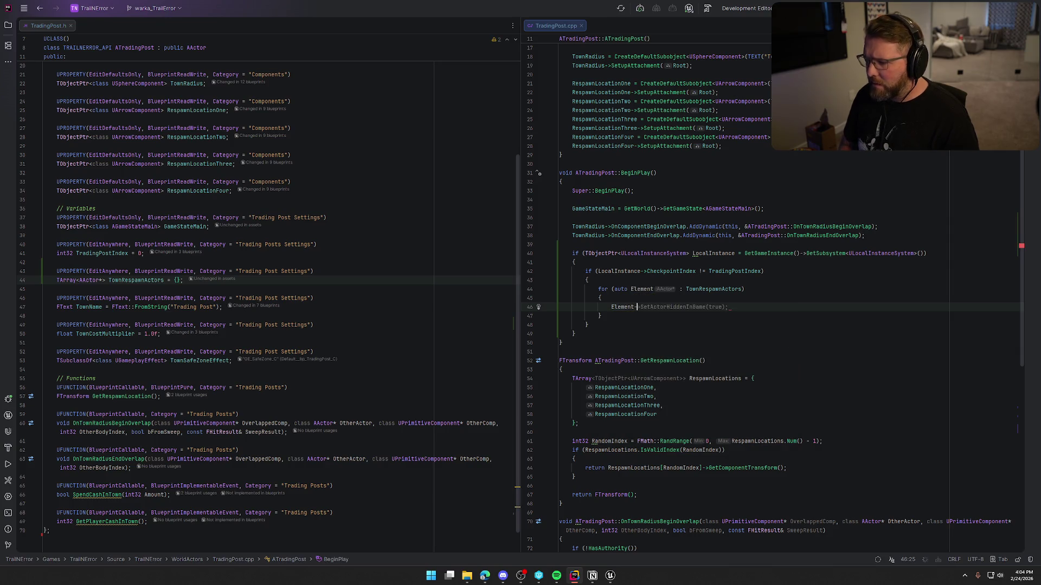
{"action": "type", "text": ">Des"}
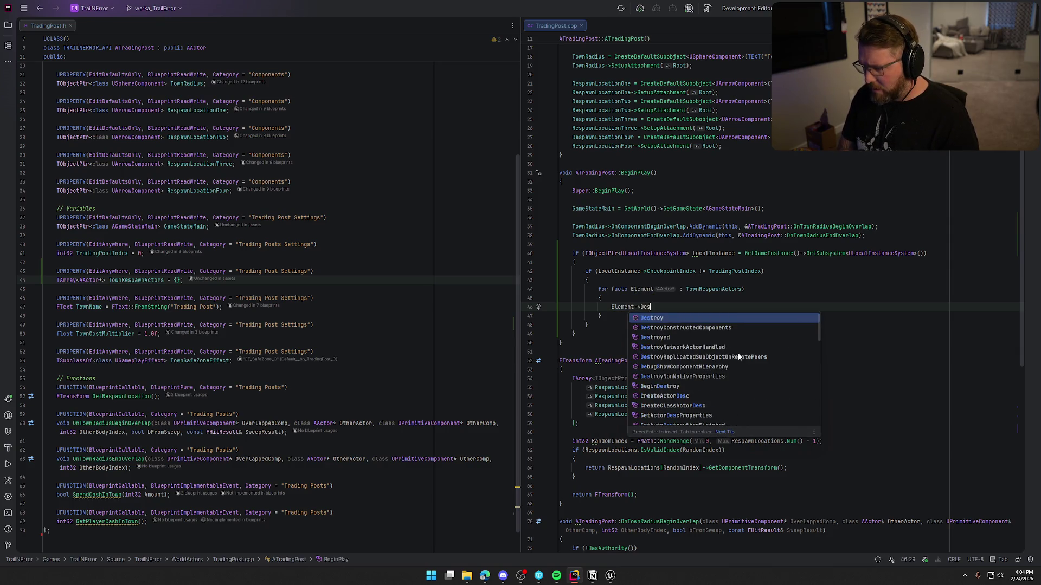
{"action": "key", "text": "Return"}
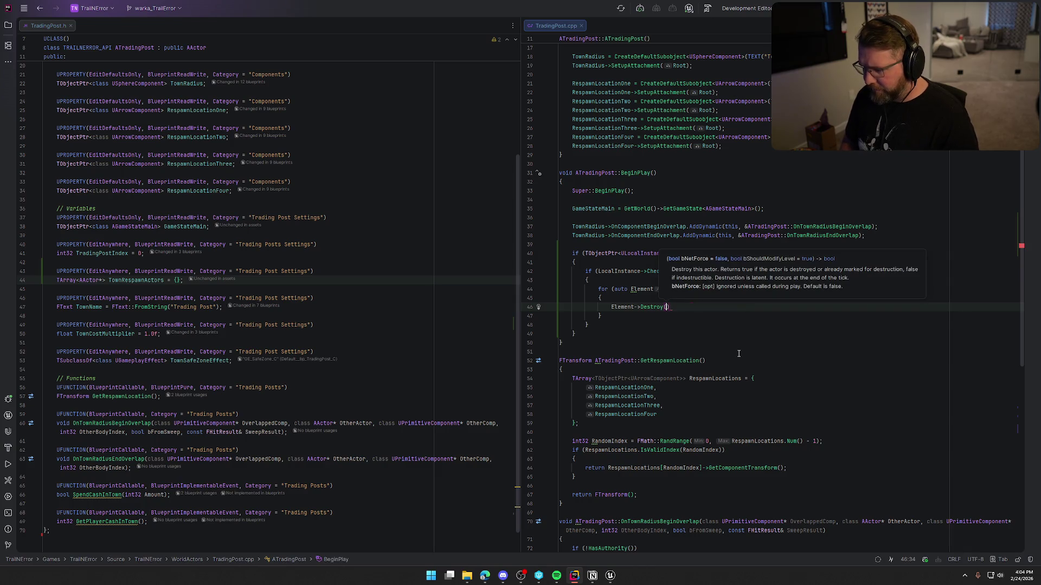
{"action": "type", "text": ");"}
{"action": "key", "text": "Up"}
{"action": "key", "text": "Up"}
{"action": "key", "text": "Up"}
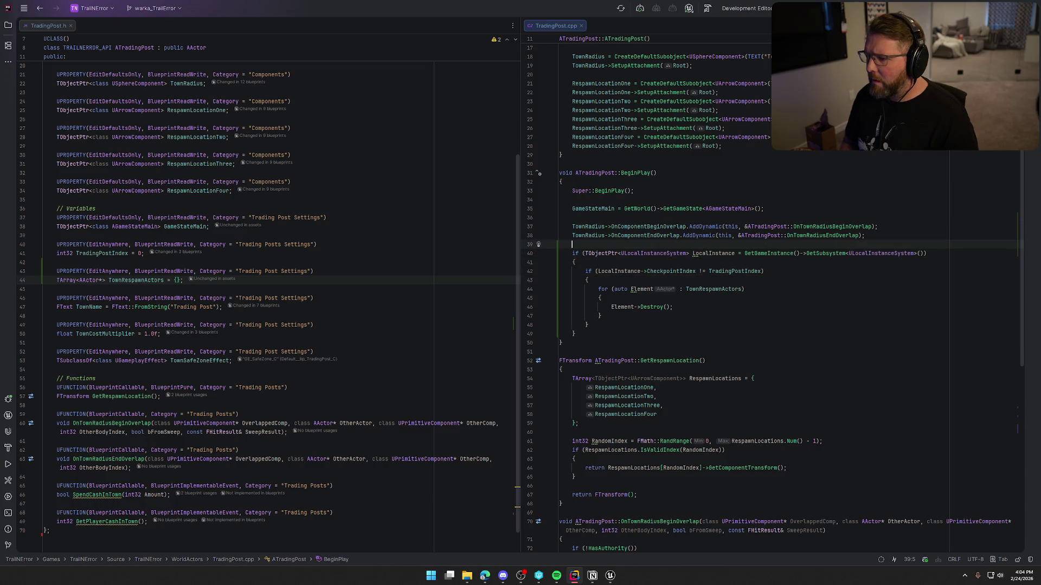
Insert an empty if (HasAuthority()) { } block above the subsystem check
{"action": "key", "text": "Return"}
{"action": "key", "text": "Return"}
{"action": "key", "text": "Up"}
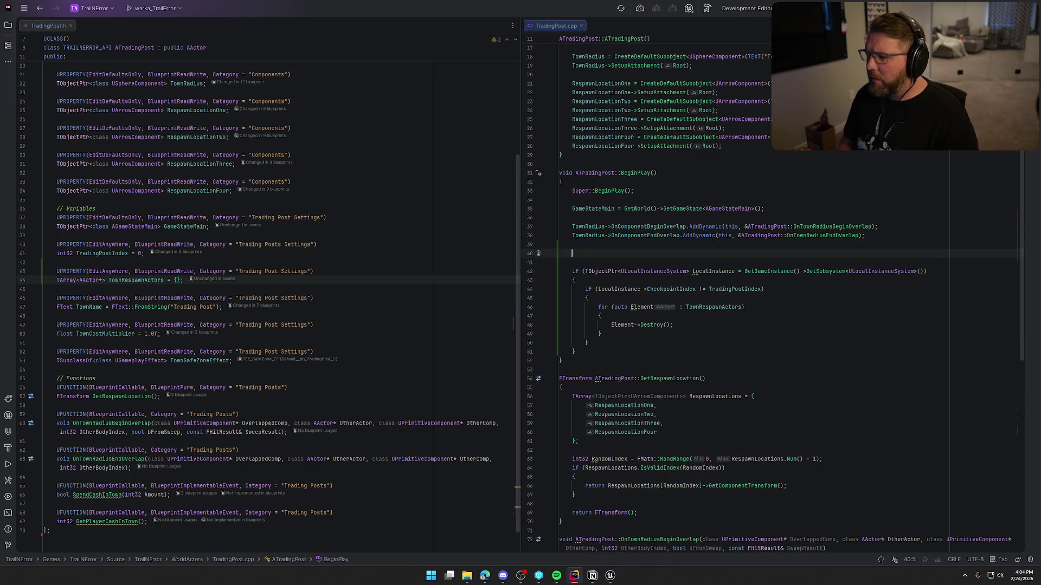
{"action": "type", "text": "if (Ha"}
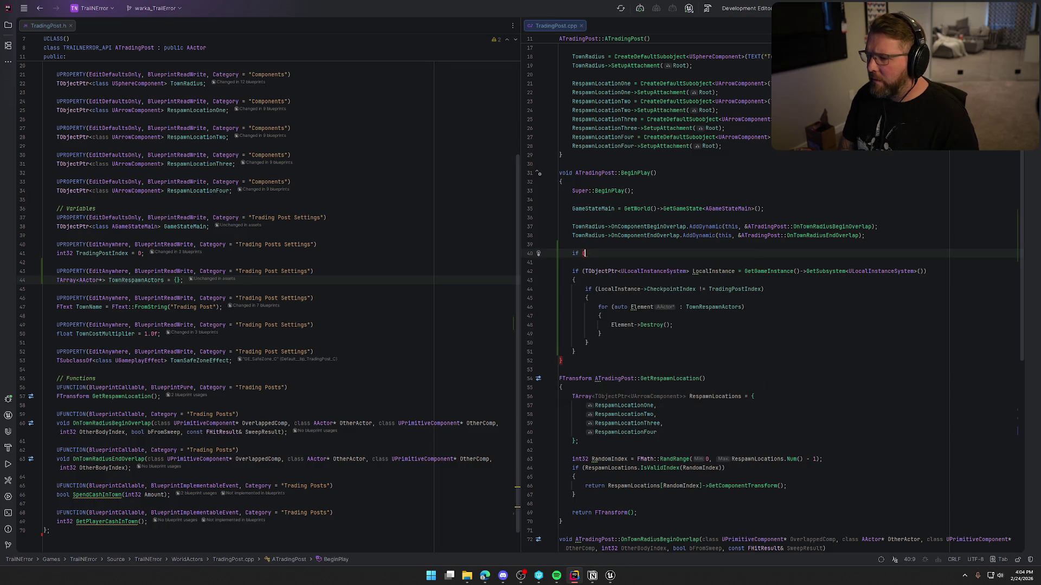
{"action": "key", "text": "Tab"}
{"action": "key", "text": "Return"}
{"action": "type", "text": "{"}
{"action": "key", "text": "Return"}
Move the subsystem checkpoint block inside the HasAuthority braces and return to Unreal
{"action": "key", "text": "Down"}
{"action": "key", "text": "Down"}
{"action": "key", "text": "Down"}
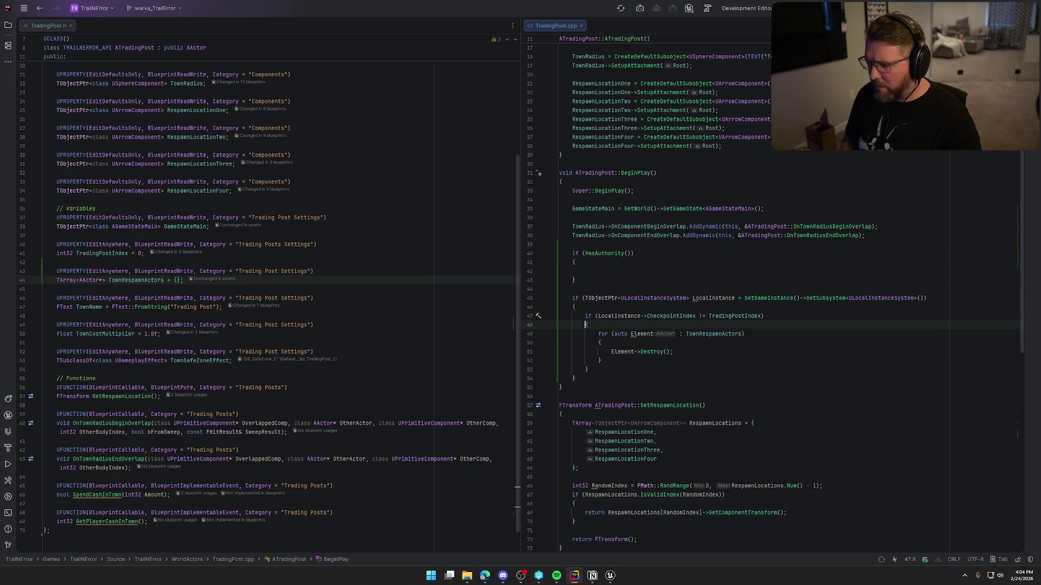
{"action": "key", "text": "shift+Up"}
{"action": "key", "text": "shift+Up"}
{"action": "key", "text": "shift+Up"}
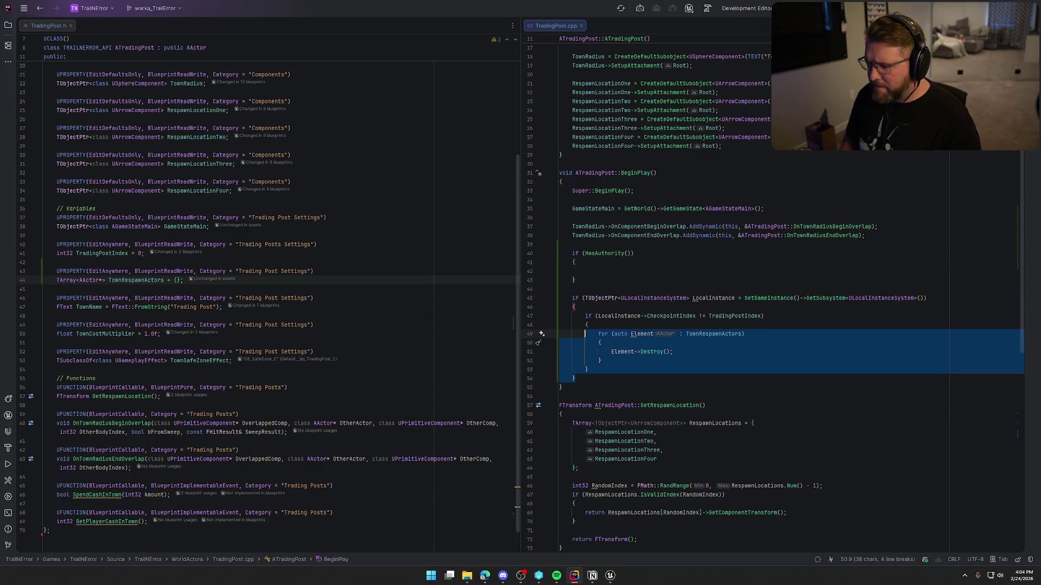
{"action": "key", "text": "Delete"}
{"action": "key", "text": "Up"}
{"action": "key", "text": "Up"}
{"action": "type", "text": "if (TObjectPtr<ULocalInstanceSystem> LocalInstance = GetGameInstance()->GetSubsystem<ULocalInstanceSystem>()) \t\t{ \t\t\tif (LocalInstance->CheckpointIndex != TradingPostIndex) \t\t\t{ \t\t\t\tfor (auto Element : TownRespawnActors) \t\t\t\t{ \t\t\t\t\tElement->Destroy(); \t\t\t\t} \t\t\t} \t\t}"}
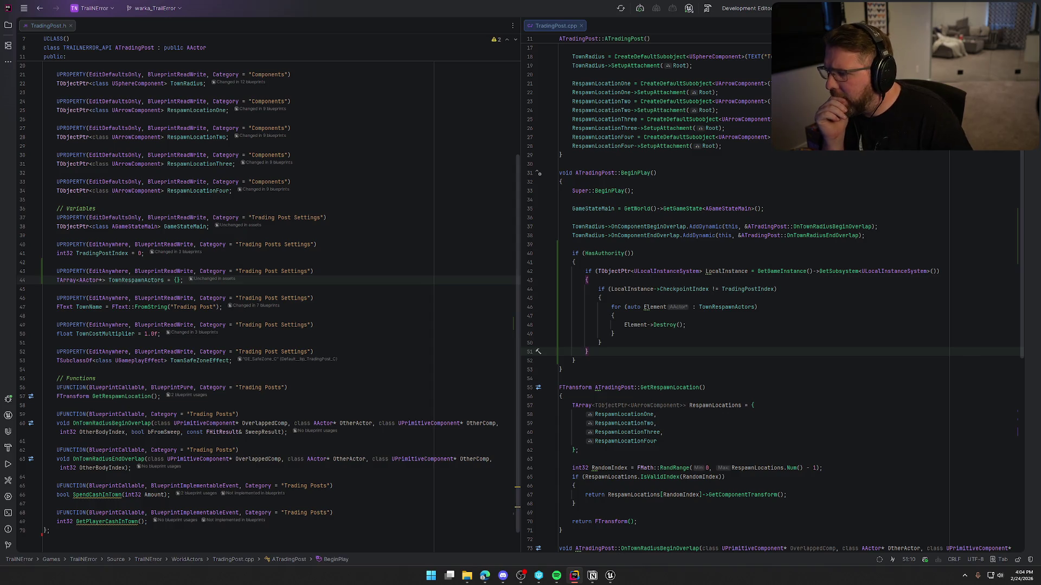
{"action": "left_click", "coordinate": [610, 575]}
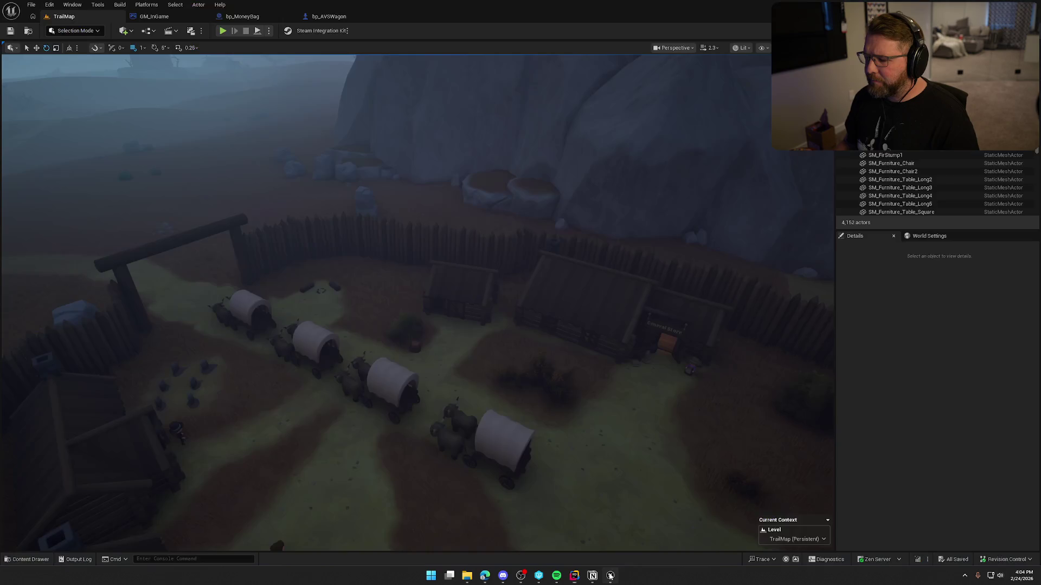
Shut down the Unreal Editor with Alt+F4 ahead of rebuilding from Rider
{"action": "key", "text": "alt+F4"}
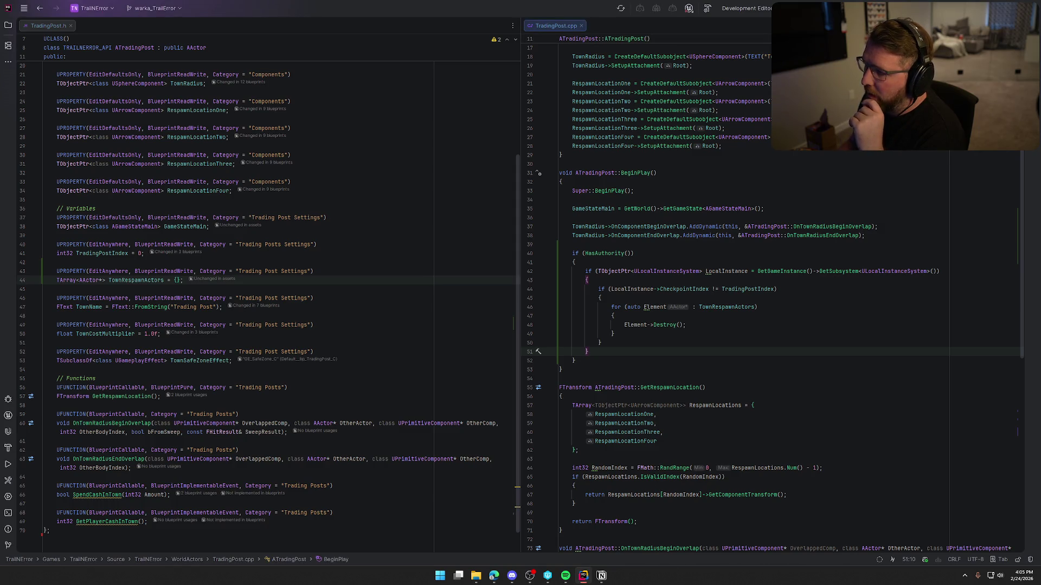
Build the project with Ctrl+Shift+B and hide the build log after it succeeds
{"action": "key", "text": "ctrl+shift+b"}
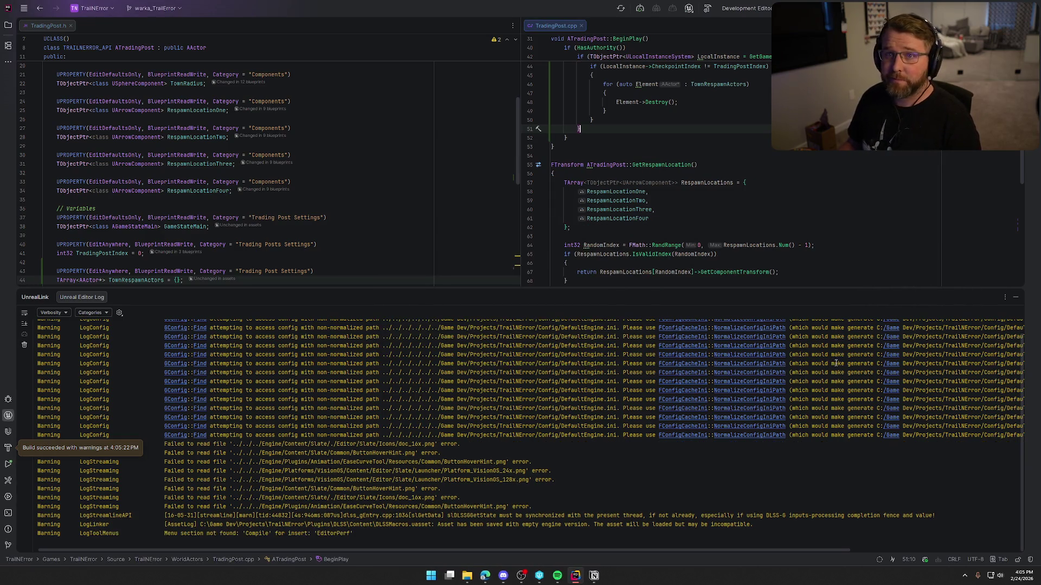
{"action": "left_click", "coordinate": [1016, 297]}
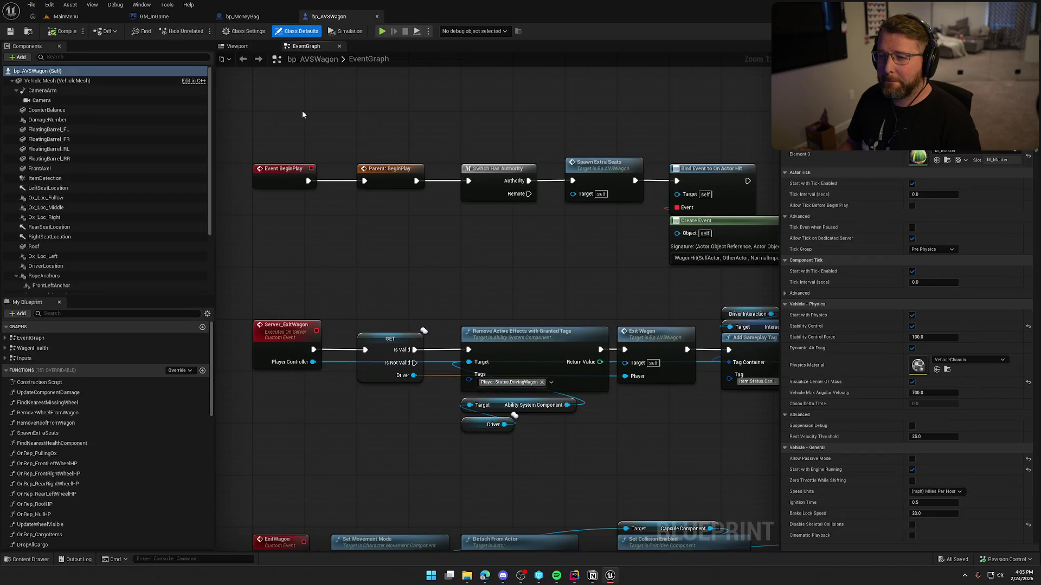
Open the TrailMap level from the Content Drawer's Maps folder
{"action": "left_click", "coordinate": [262, 20]}
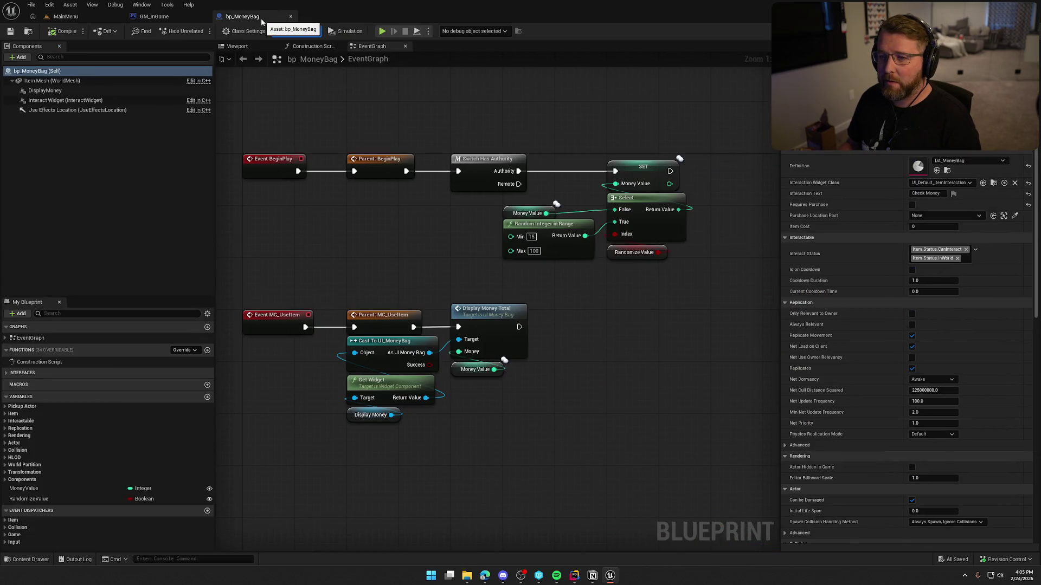
{"action": "left_click", "coordinate": [153, 16]}
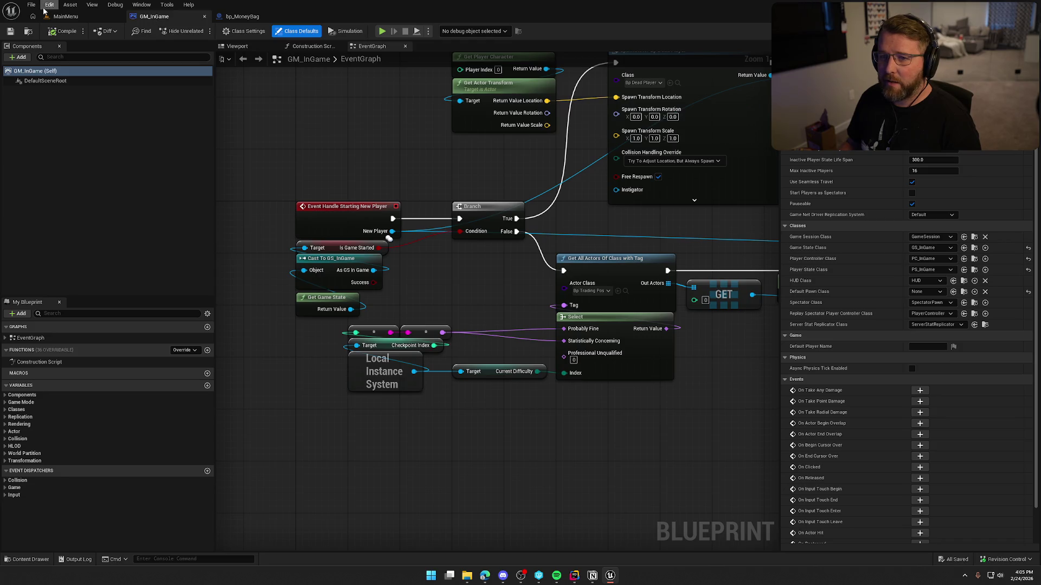
{"action": "left_click", "coordinate": [60, 16]}
{"action": "key", "text": "ctrl+space"}
{"action": "left_click", "coordinate": [42, 413]}
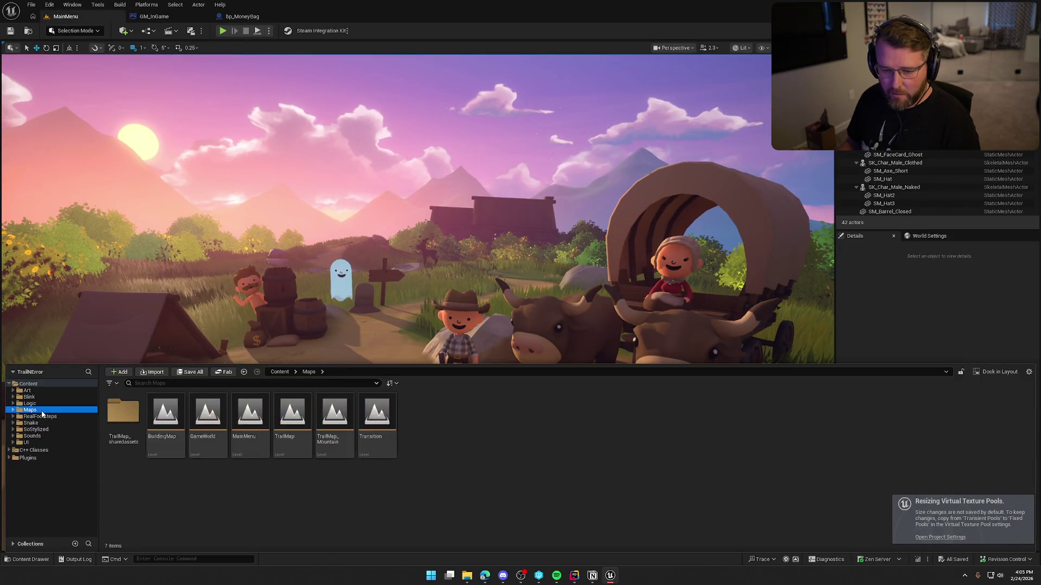
{"action": "double_click", "coordinate": [292, 414]}
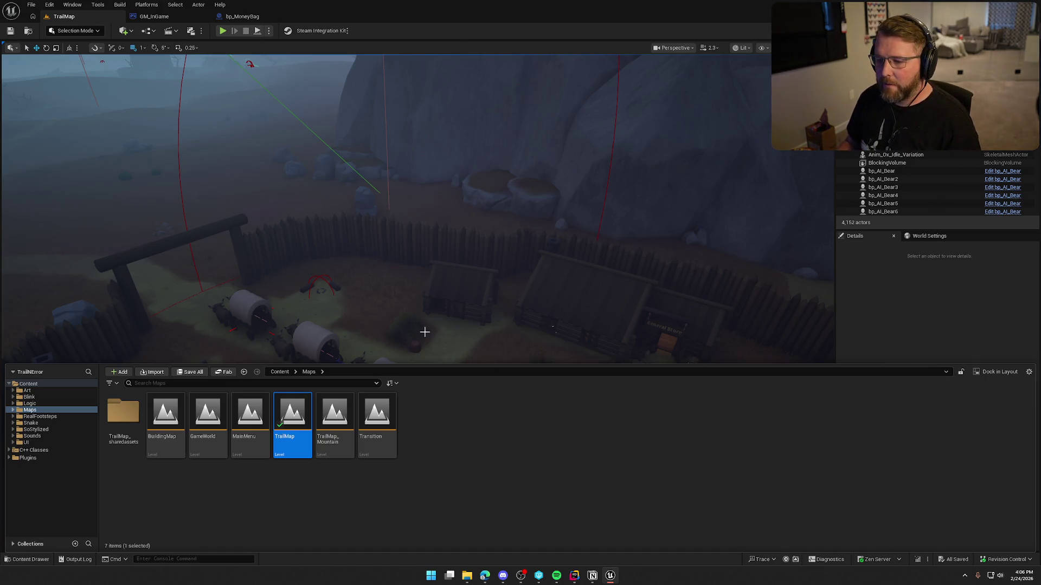
{"action": "key", "text": "ctrl+space"}
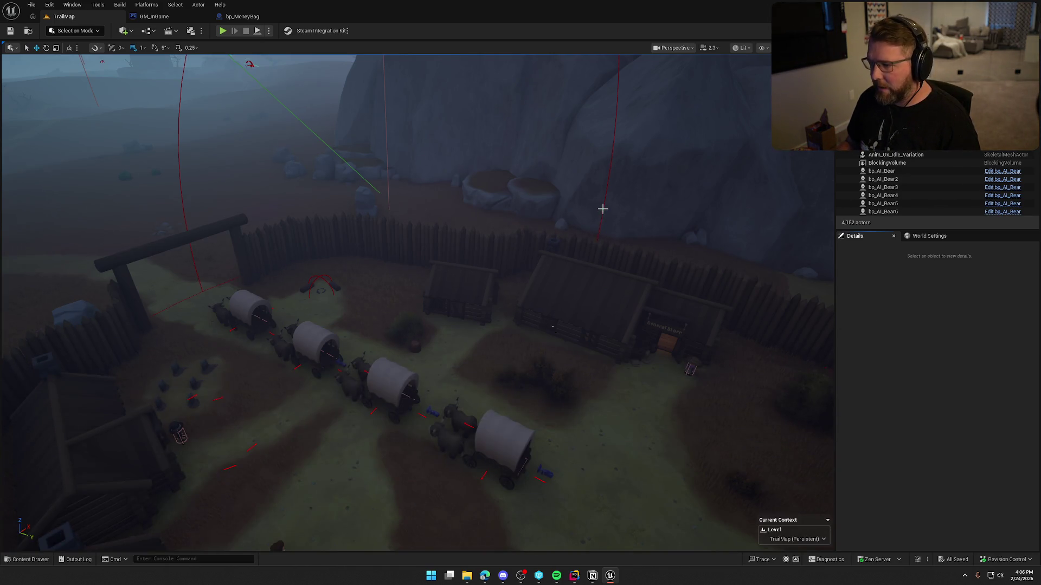
Select PlainsTradingPost and grow its Town Respawn Actors array to four elements
{"action": "left_click", "coordinate": [603, 209]}
{"action": "left_click", "coordinate": [603, 212]}
{"action": "left_click_drag", "start_coordinate": [604, 282], "coordinate": [488, 274]}
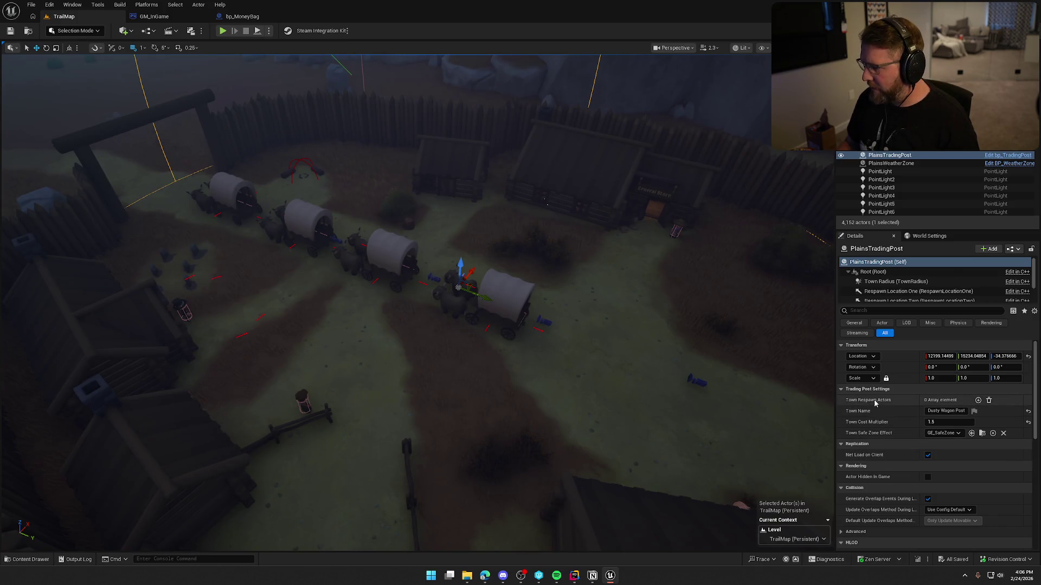
{"action": "left_click", "coordinate": [979, 401]}
{"action": "left_click", "coordinate": [978, 400]}
{"action": "left_click", "coordinate": [978, 401]}
{"action": "left_click", "coordinate": [978, 401]}
Assign a different courtyard wagon to each of Index [0] through [3]
{"action": "left_click", "coordinate": [1000, 412]}
{"action": "left_click", "coordinate": [226, 190]}
{"action": "left_click", "coordinate": [1000, 424]}
{"action": "left_click", "coordinate": [295, 223]}
{"action": "left_click", "coordinate": [1000, 436]}
{"action": "left_click", "coordinate": [393, 247]}
{"action": "left_click", "coordinate": [1000, 447]}
{"action": "left_click", "coordinate": [488, 314]}
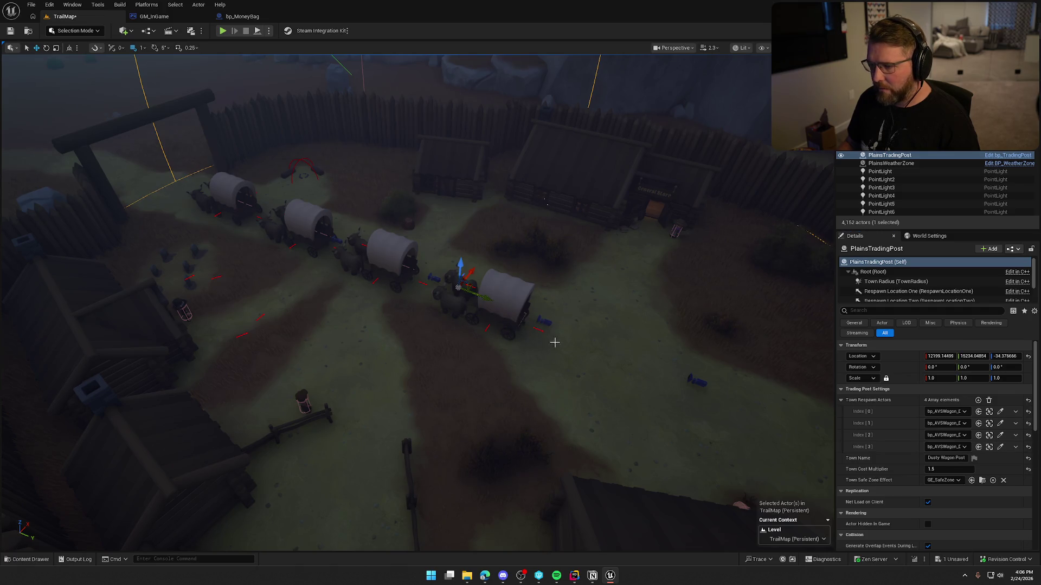
{"action": "key", "text": "Escape"}
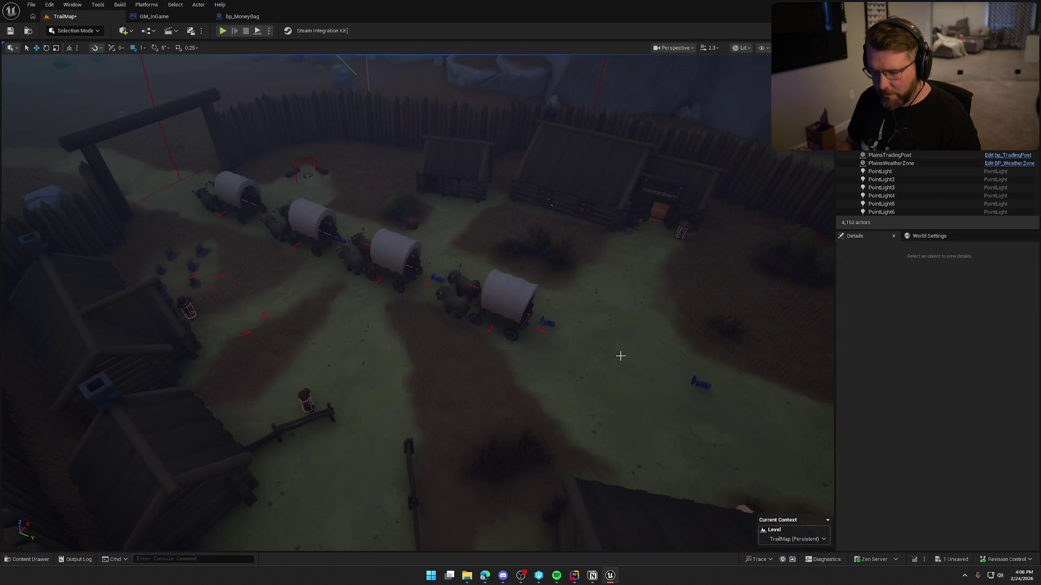
Save TrailMap, then play-test in the editor running the console command Checkpoint 1
{"action": "key", "text": "ctrl+s"}
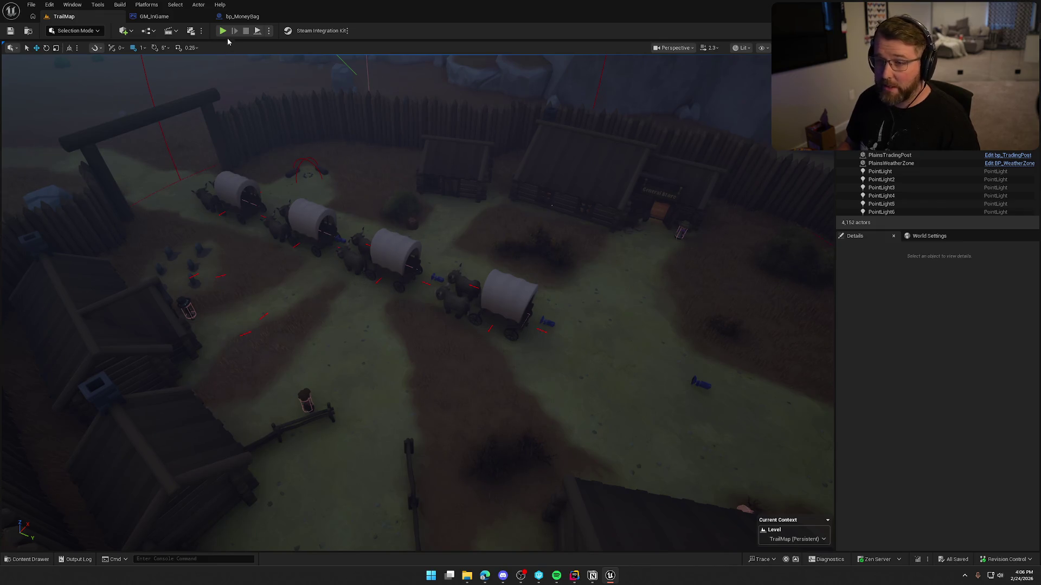
{"action": "key", "text": "alt+p"}
{"action": "left_click", "coordinate": [440, 276]}
{"action": "key", "text": "w"}
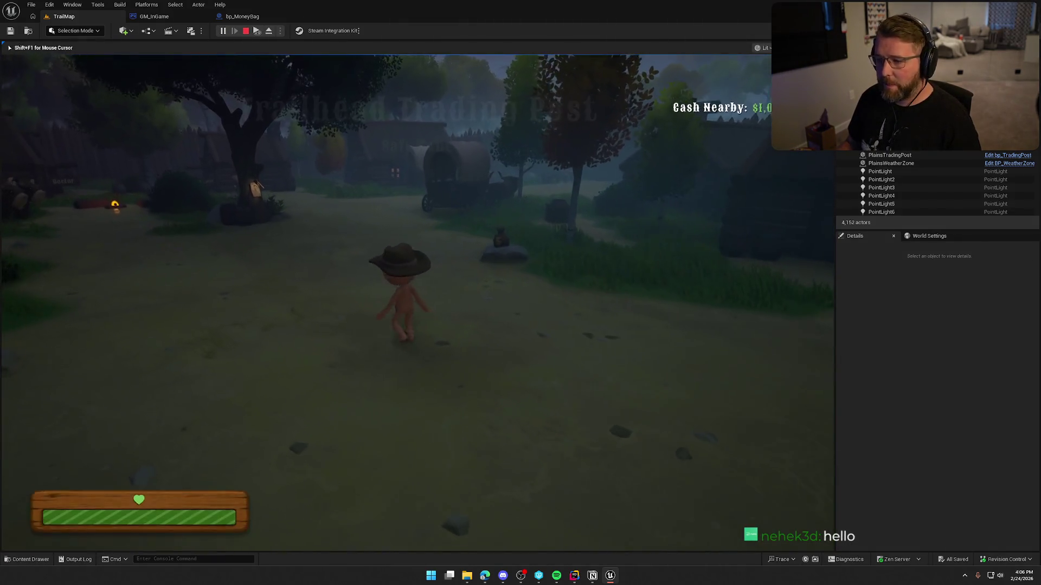
{"action": "key", "text": "grave"}
{"action": "key", "text": "Up"}
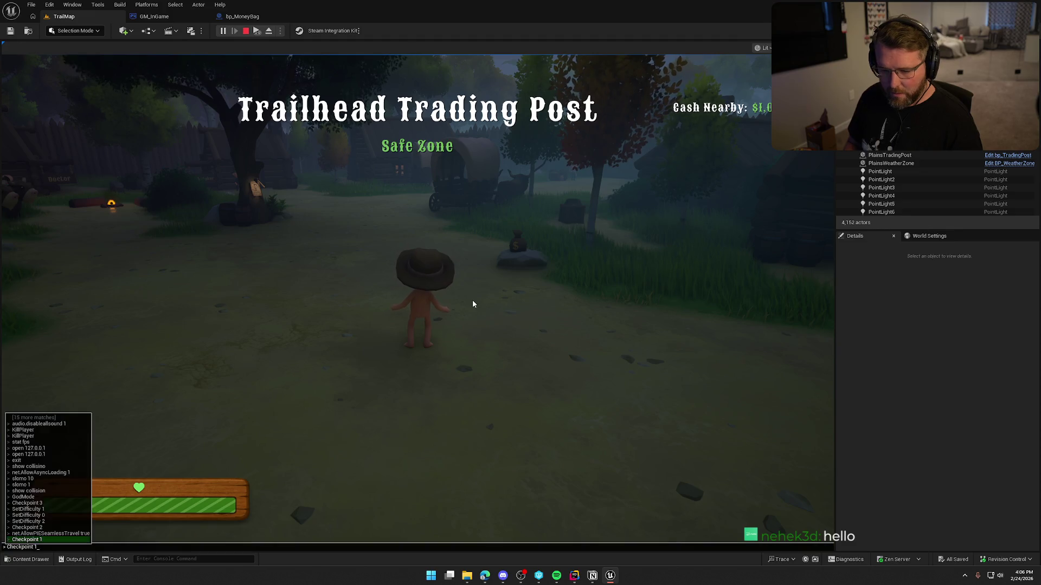
{"action": "key", "text": "Return"}
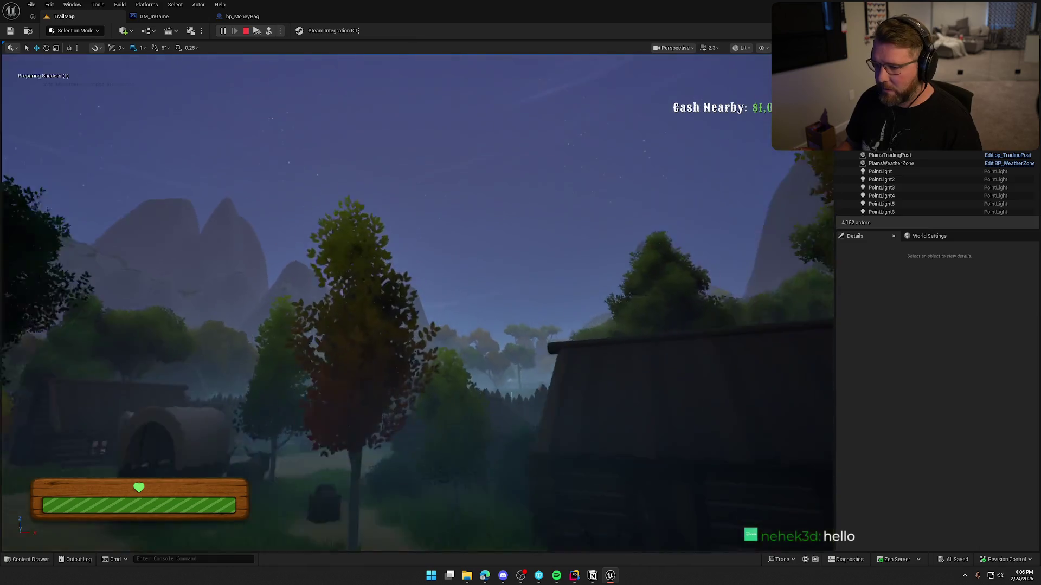
{"action": "key", "text": "shift+F1"}
{"action": "scroll", "coordinate": [418, 304], "scroll_direction": "up", "scroll_amount": 3}
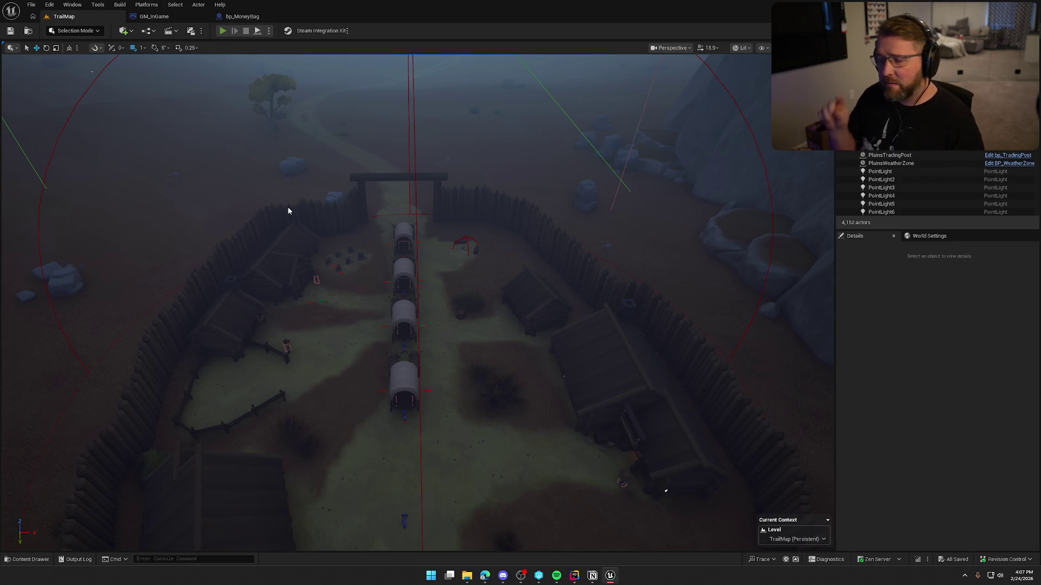
Start a Play-in-Editor session and rerun Checkpoint 1 from the console history to respawn there
{"action": "key", "text": "alt+p"}
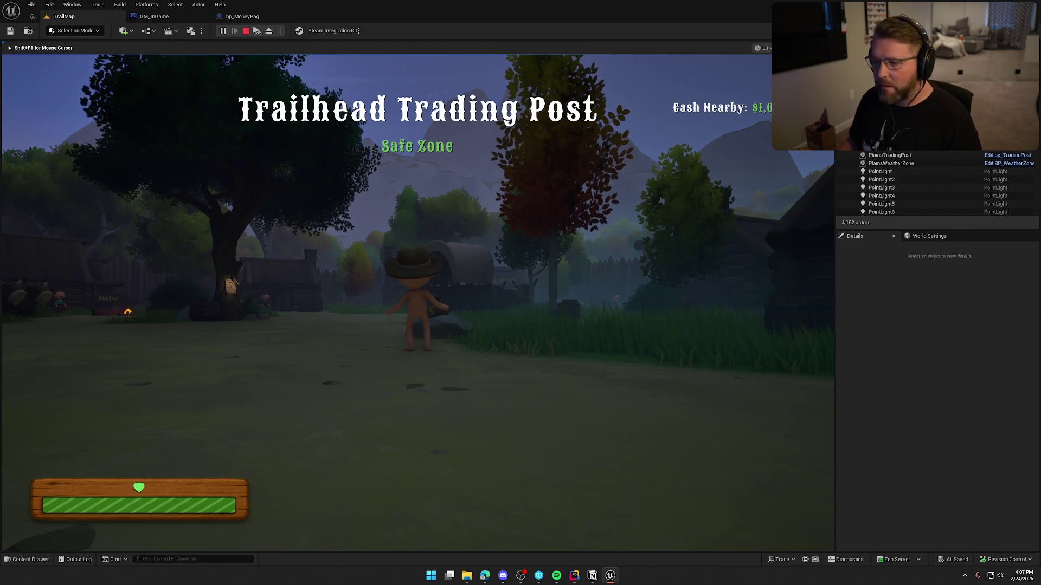
{"action": "key", "text": "w"}
{"action": "key", "text": "shift"}
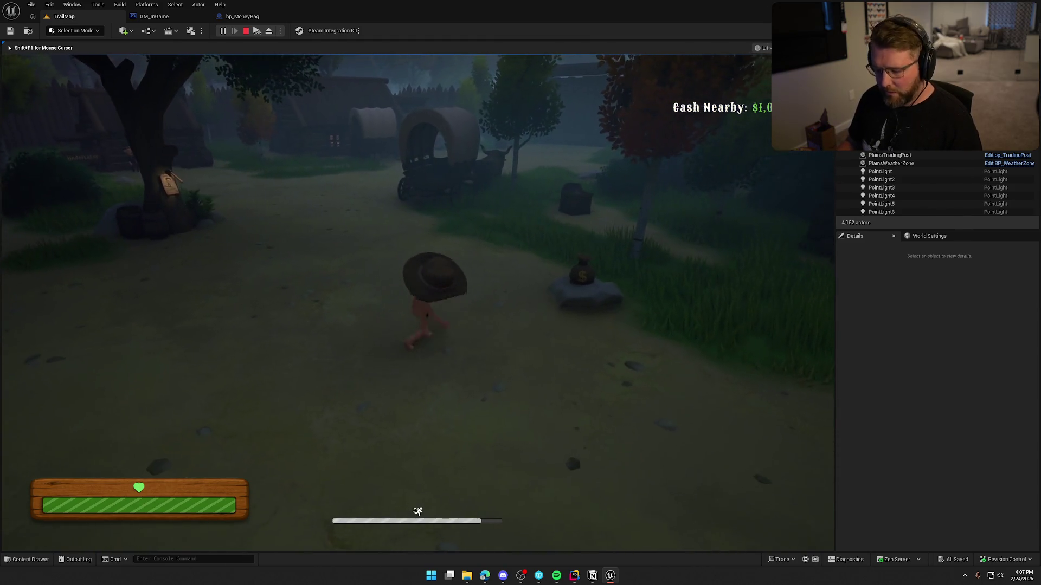
{"action": "key", "text": "grave"}
{"action": "key", "text": "Escape"}
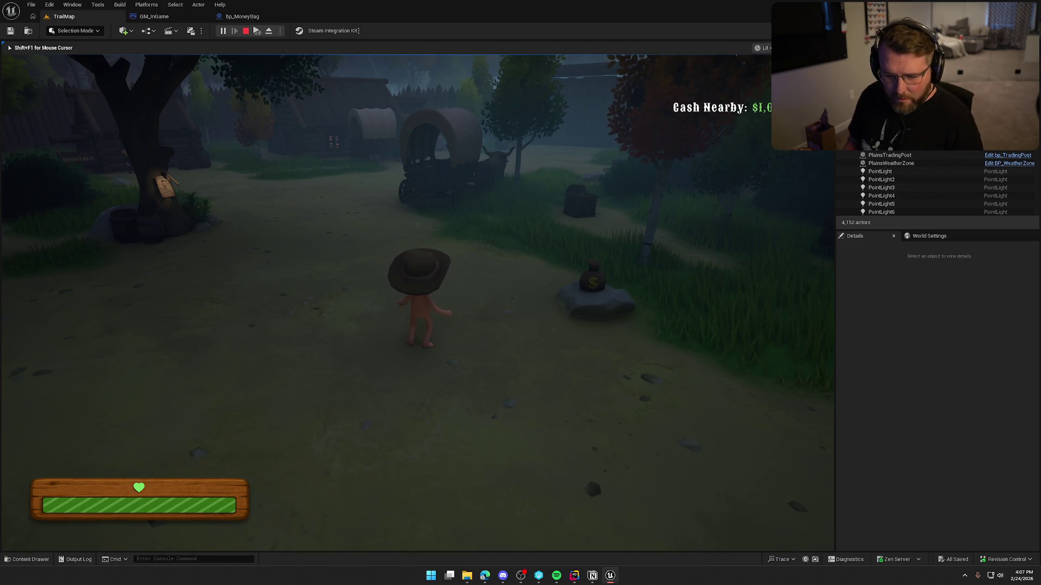
{"action": "key", "text": "grave"}
{"action": "key", "text": "Up"}
{"action": "key", "text": "Up"}
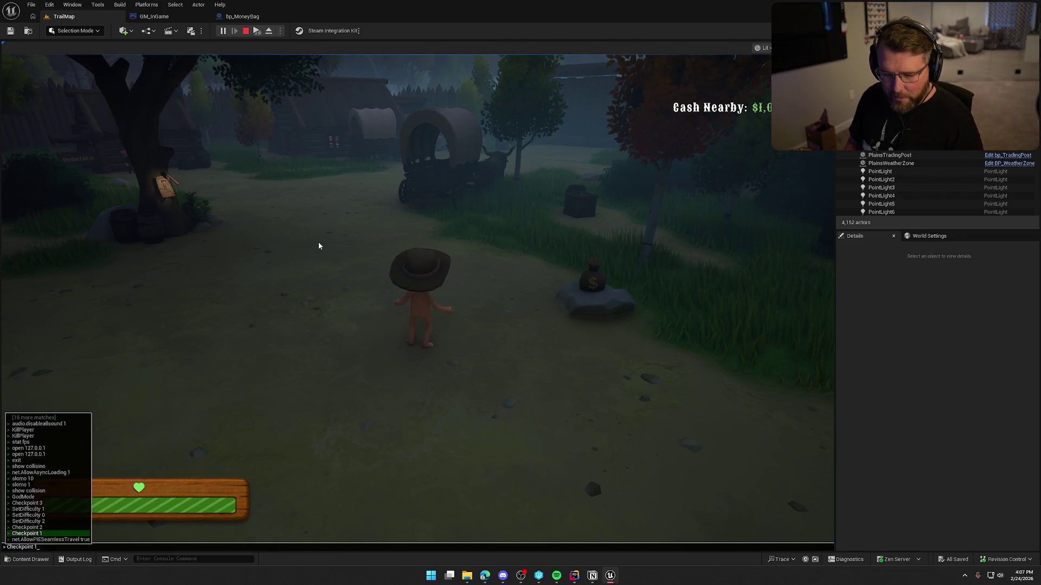
{"action": "key", "text": "Return"}
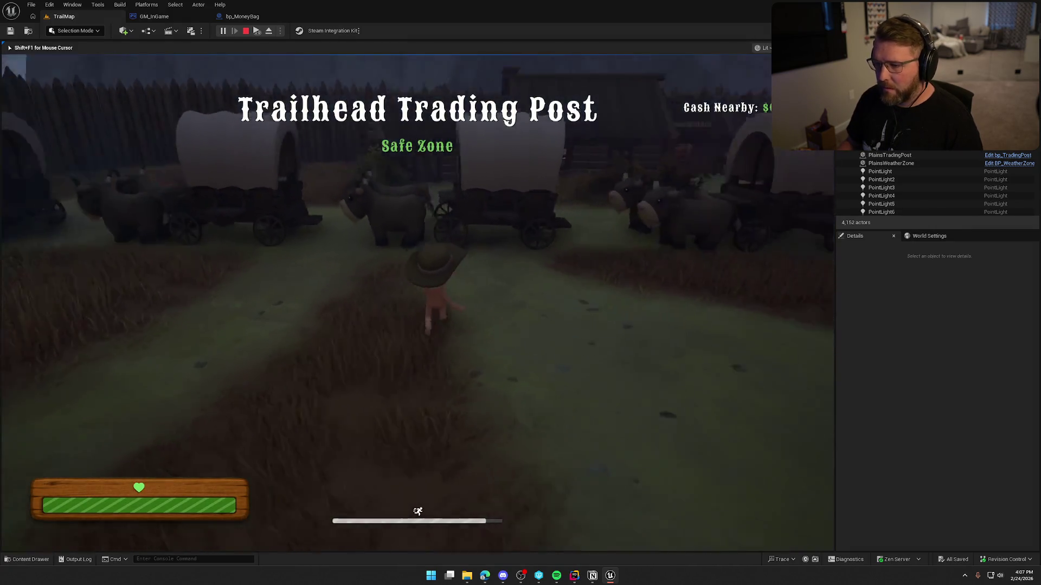
Sprint past the wagons and oxen into the General Store's Bandage table, then stop play
{"action": "key", "text": "shift+w"}
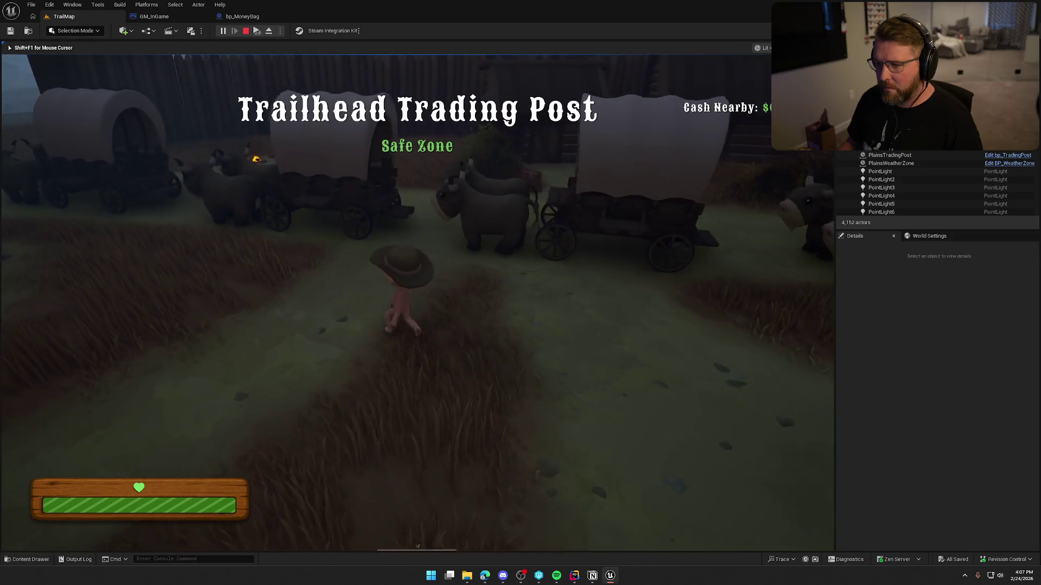
{"action": "key", "text": "shift+w"}
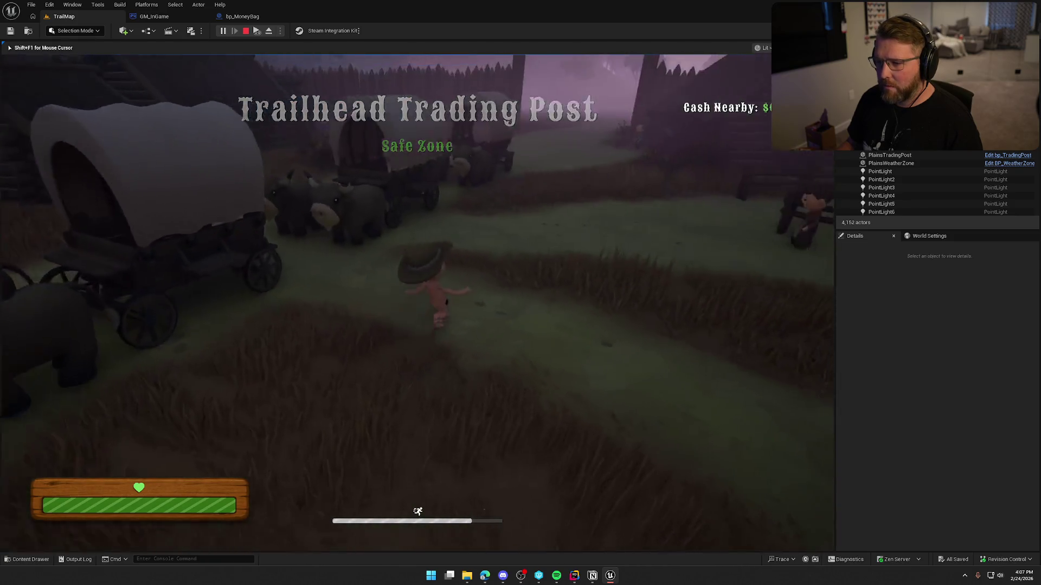
{"action": "key", "text": "shift+w"}
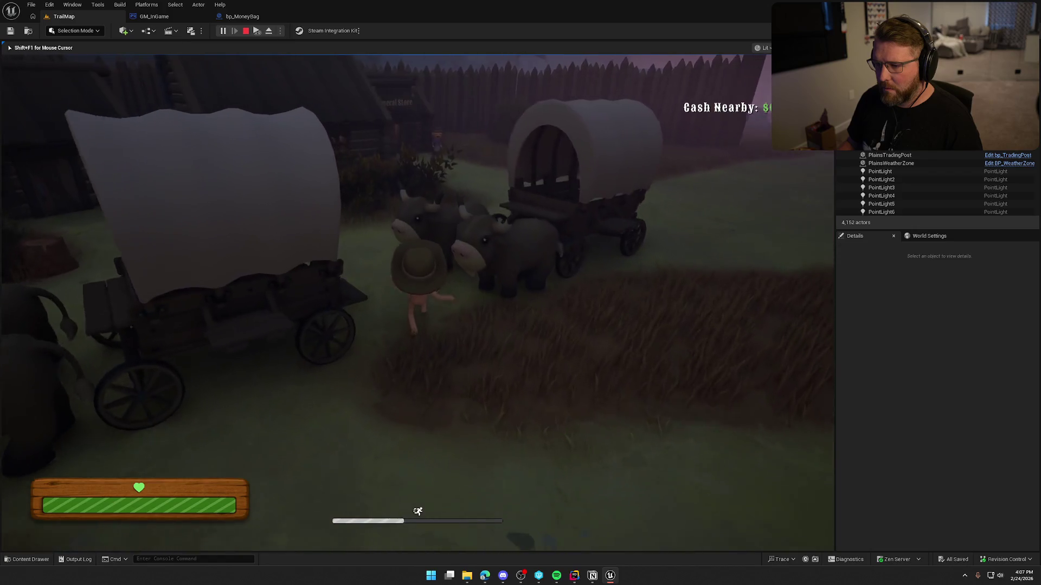
{"action": "key", "text": "shift+w"}
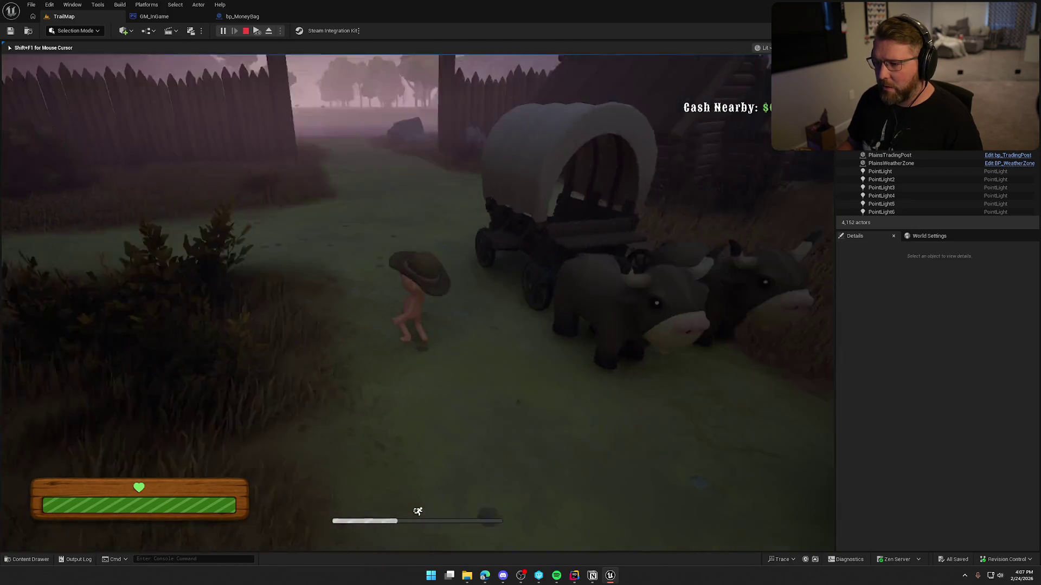
{"action": "key", "text": "shift+w"}
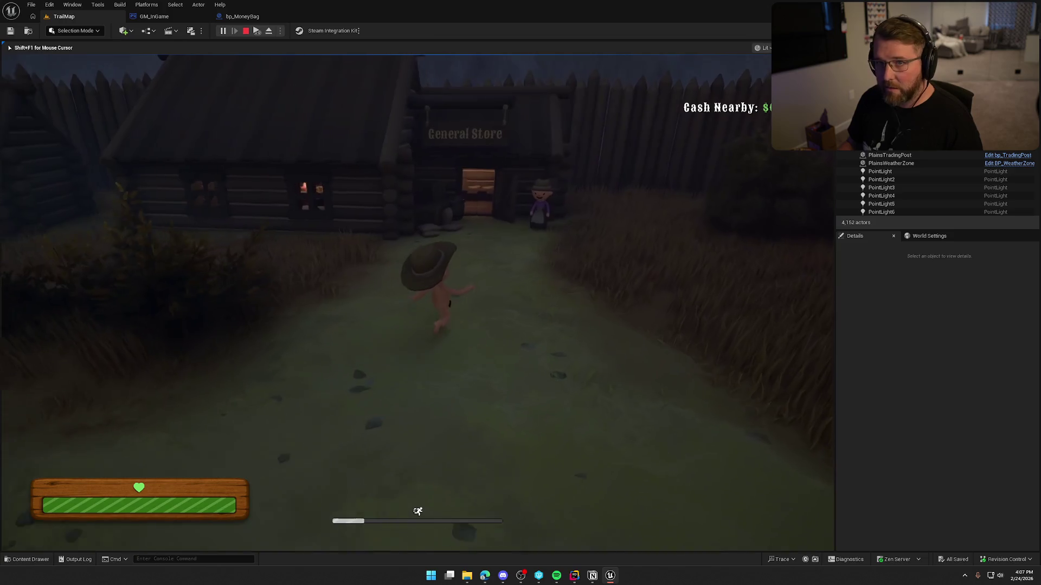
{"action": "key", "text": "a"}
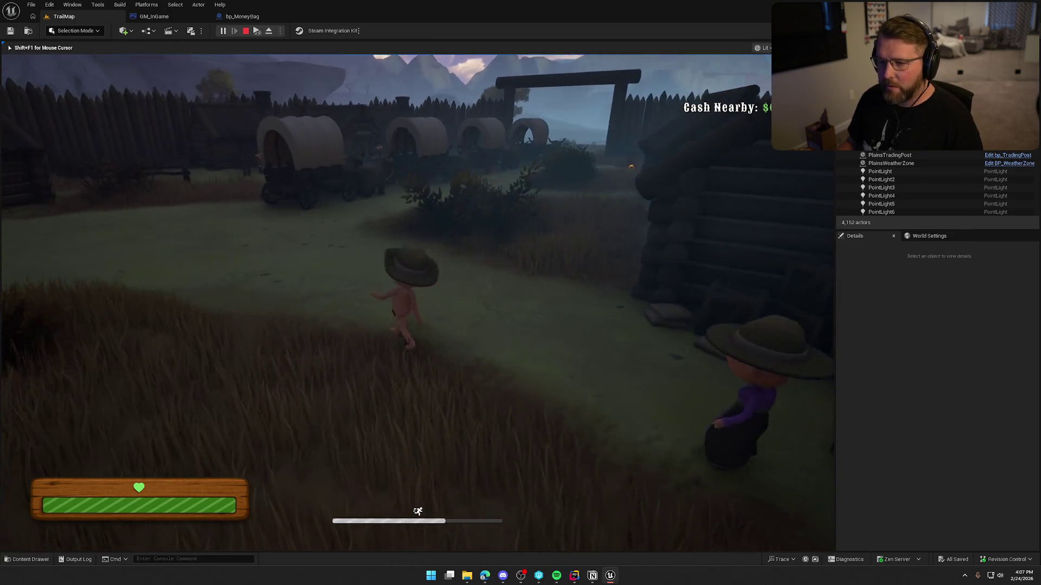
{"action": "key", "text": "shift+w"}
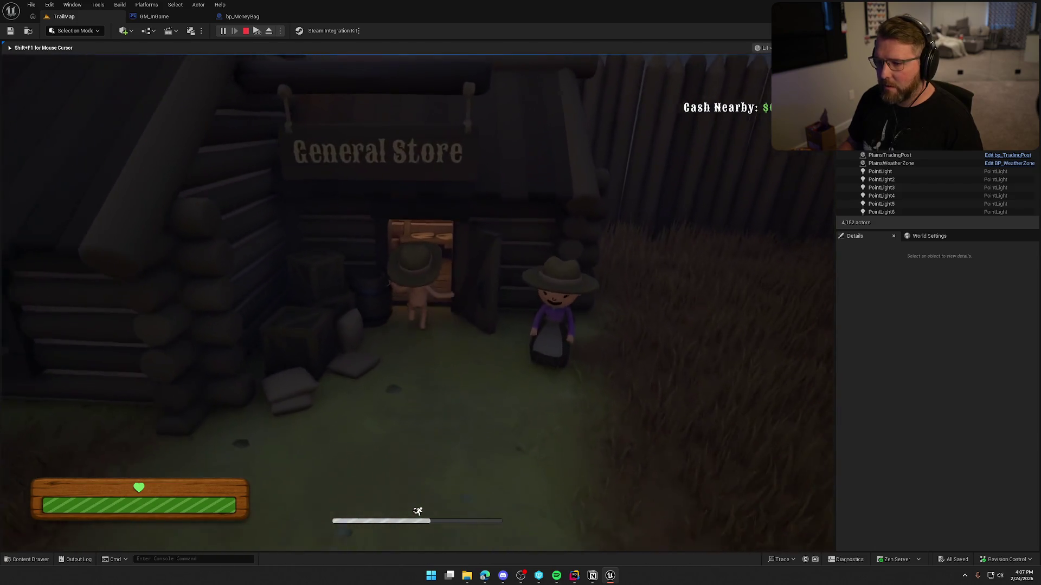
{"action": "key", "text": "w"}
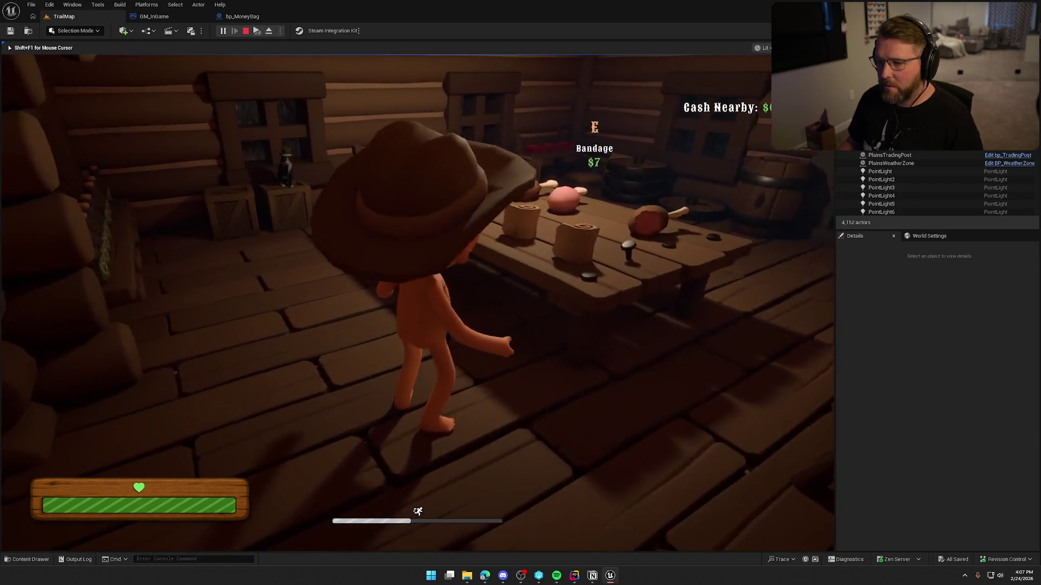
{"action": "key", "text": "shift+w"}
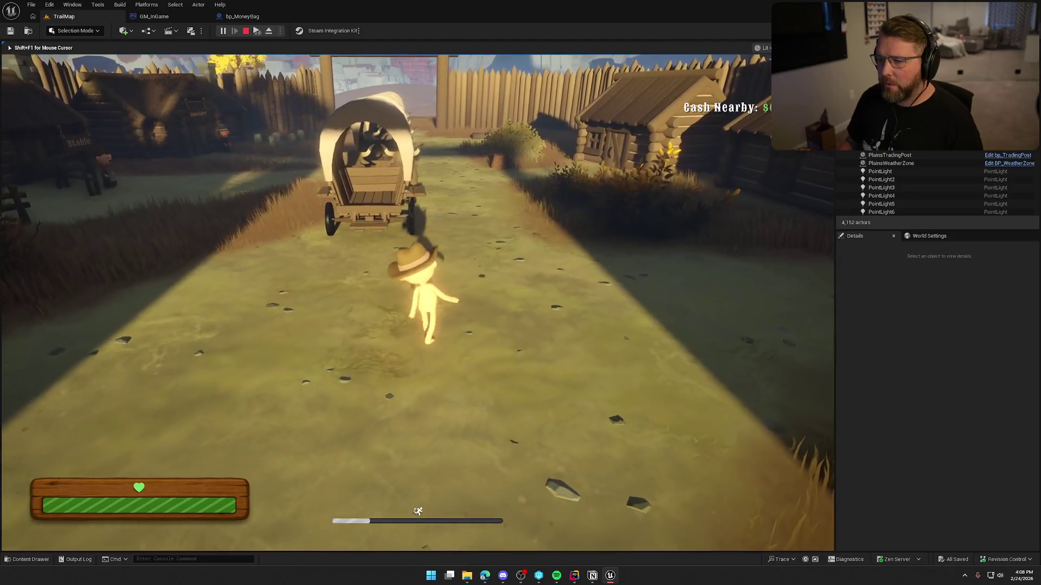
{"action": "key", "text": "Escape"}
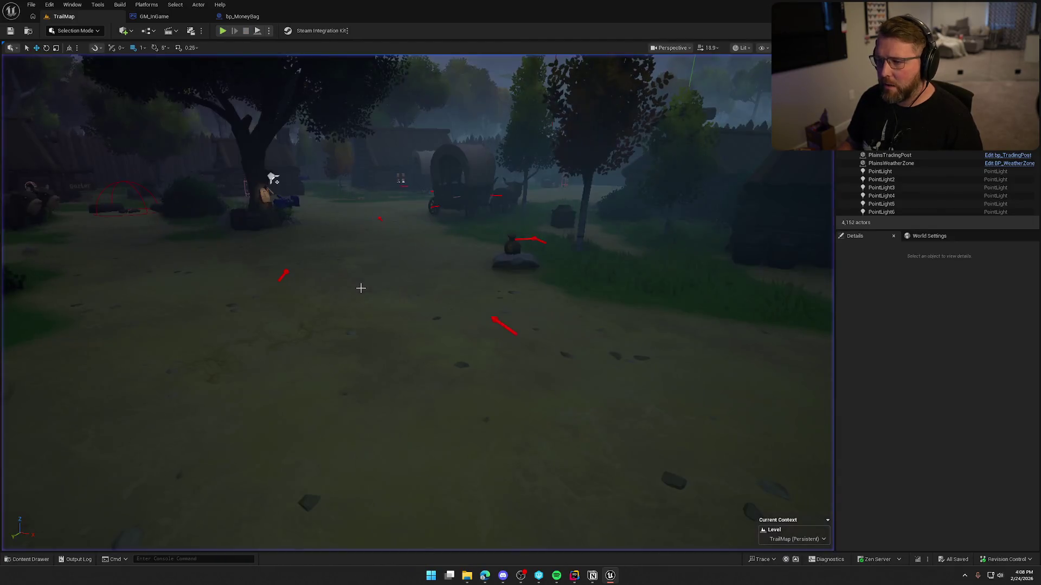
Paste a copy of bp_MoneyBag on the ground by the stump and lift it onto the stump
{"action": "left_click", "coordinate": [398, 292]}
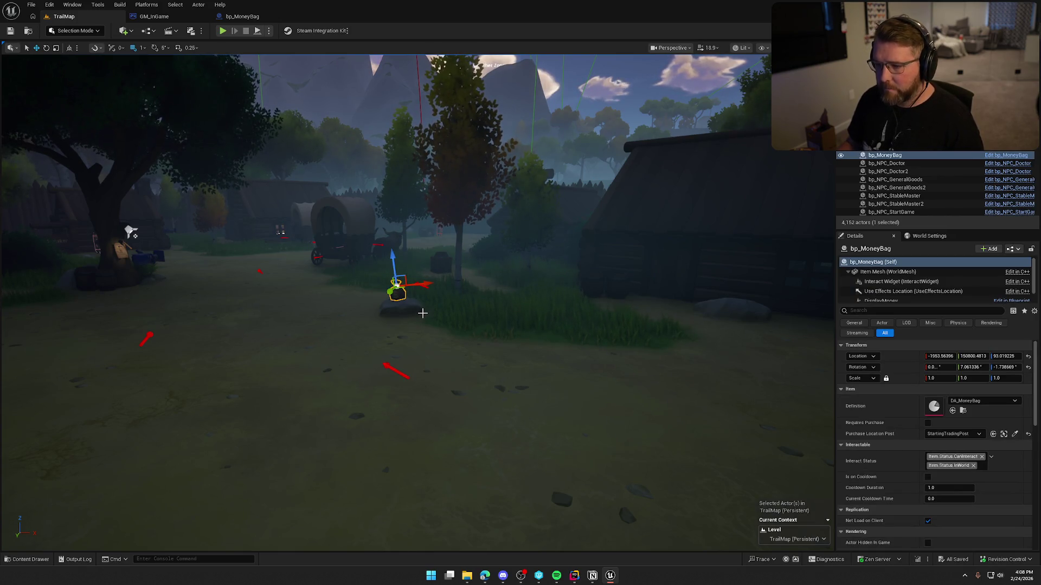
{"action": "key", "text": "f"}
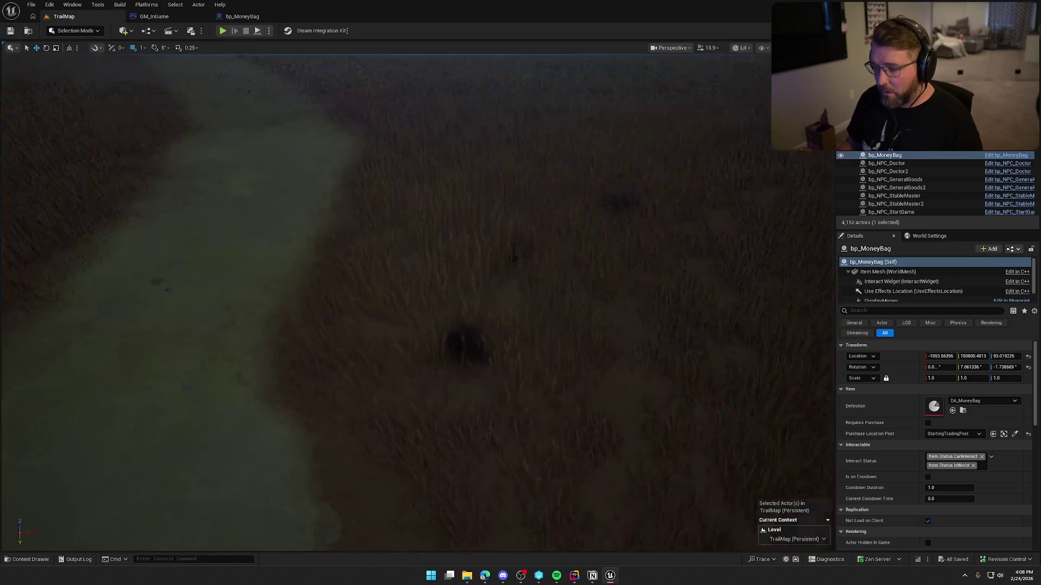
{"action": "scroll", "coordinate": [386, 303], "scroll_direction": "up", "scroll_amount": 10}
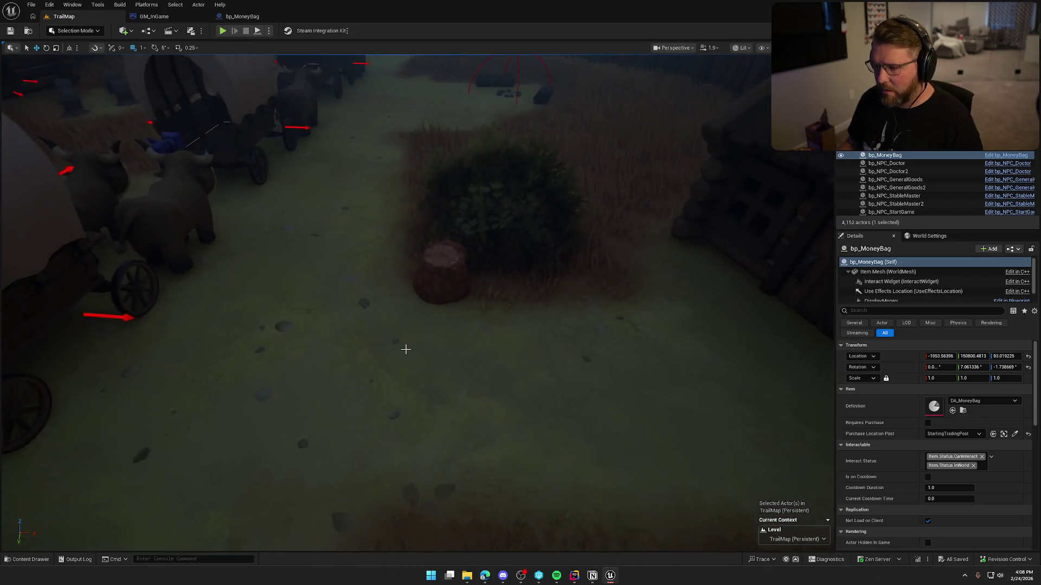
{"action": "right_click", "coordinate": [402, 332]}
{"action": "mouse_move", "coordinate": [457, 202]}
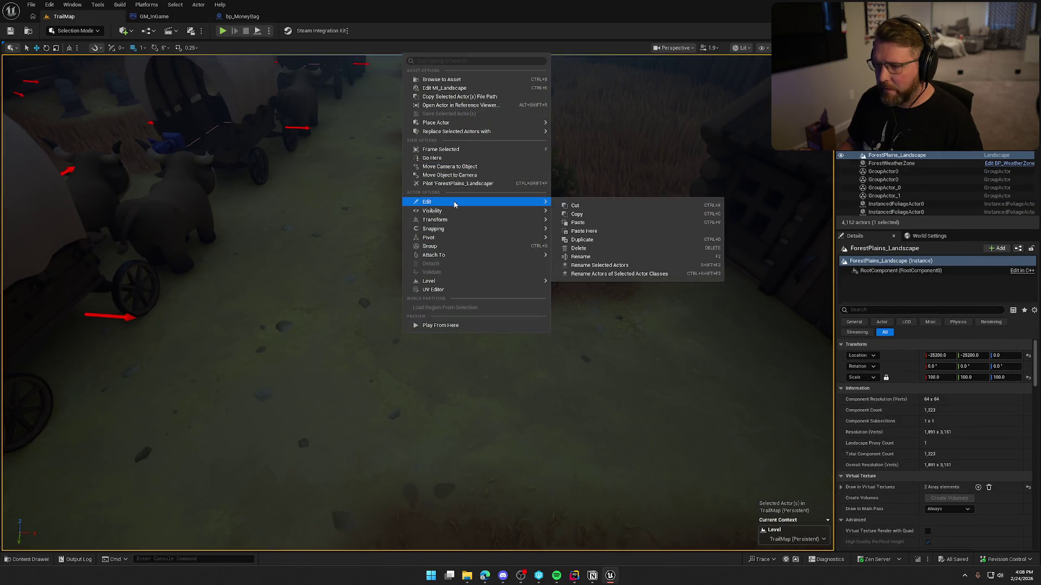
{"action": "left_click", "coordinate": [580, 232]}
{"action": "mouse_move", "coordinate": [400, 311]}
{"action": "left_mouse_down"}
{"action": "mouse_move", "coordinate": [396, 270]}
{"action": "mouse_move", "coordinate": [453, 244]}
{"action": "mouse_move", "coordinate": [437, 215]}
{"action": "left_mouse_up"}
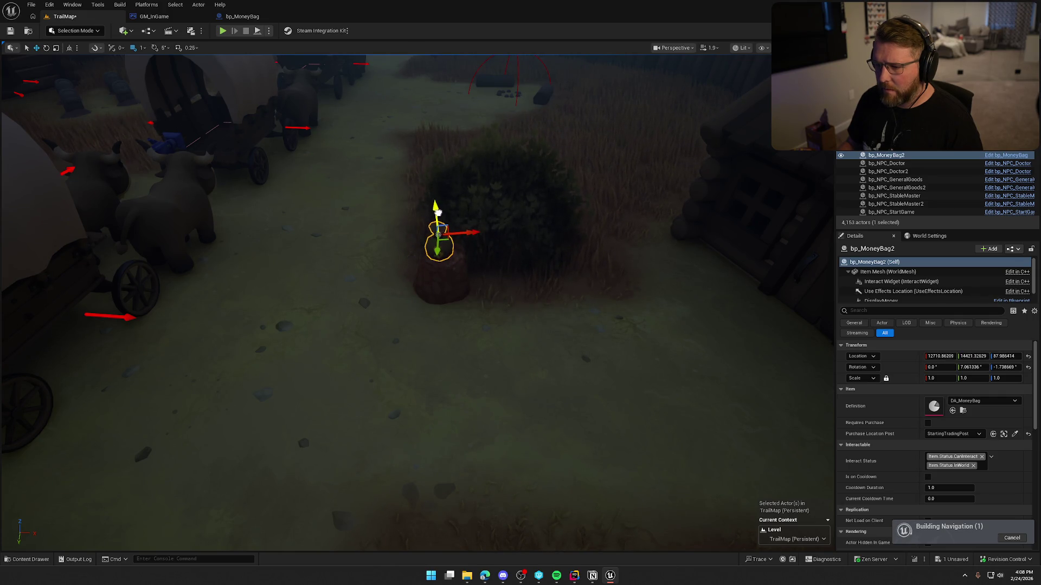
Keep bp_MoneyBag2 upright by undoing a rotation and slide it sideways into place on the stump
{"action": "key", "text": "f"}
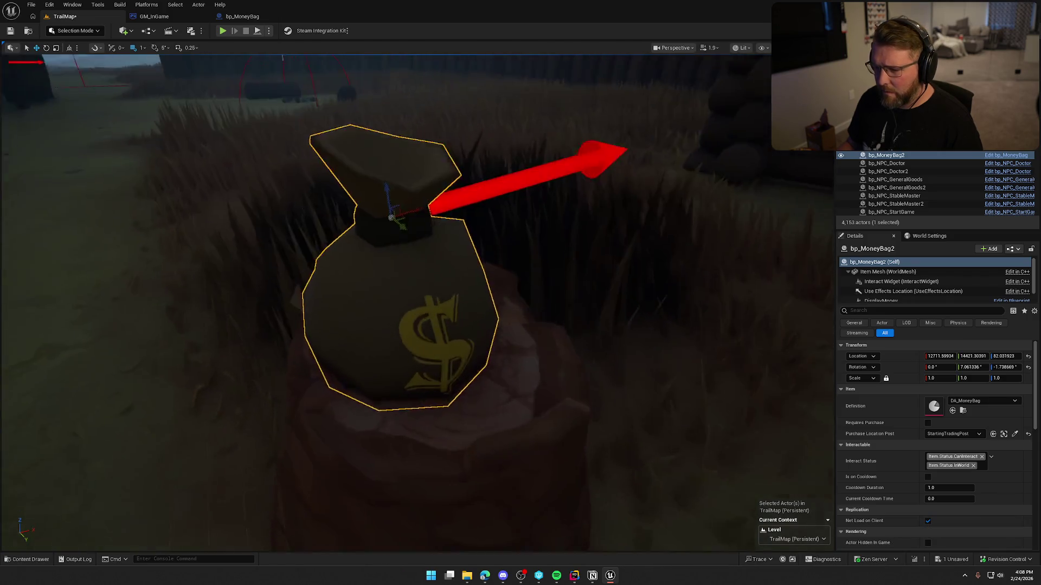
{"action": "scroll", "coordinate": [433, 272], "scroll_direction": "down", "scroll_amount": 3}
{"action": "left_click_drag", "start_coordinate": [434, 272], "coordinate": [461, 298]}
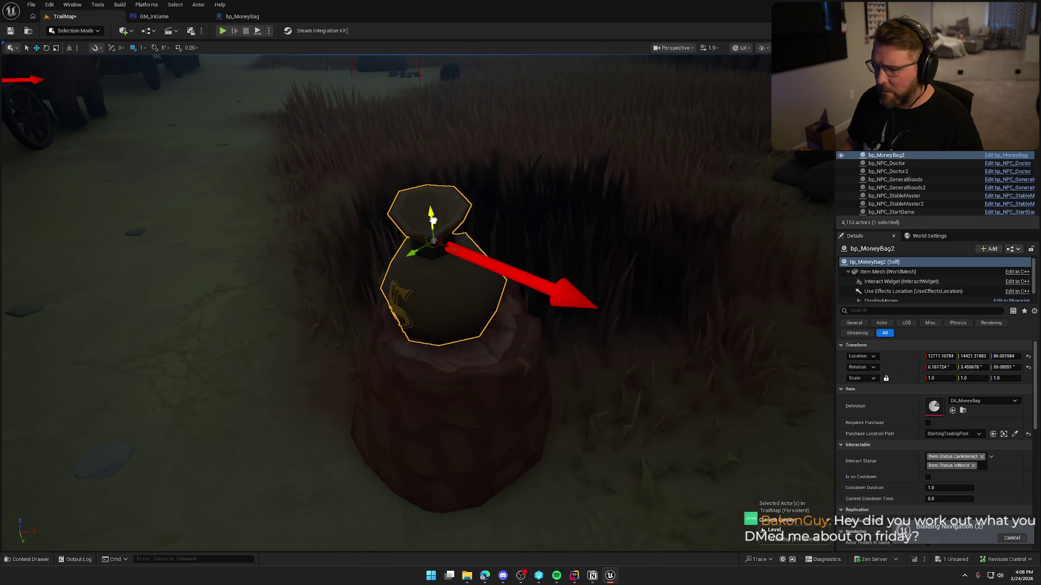
{"action": "key", "text": "ctrl+z"}
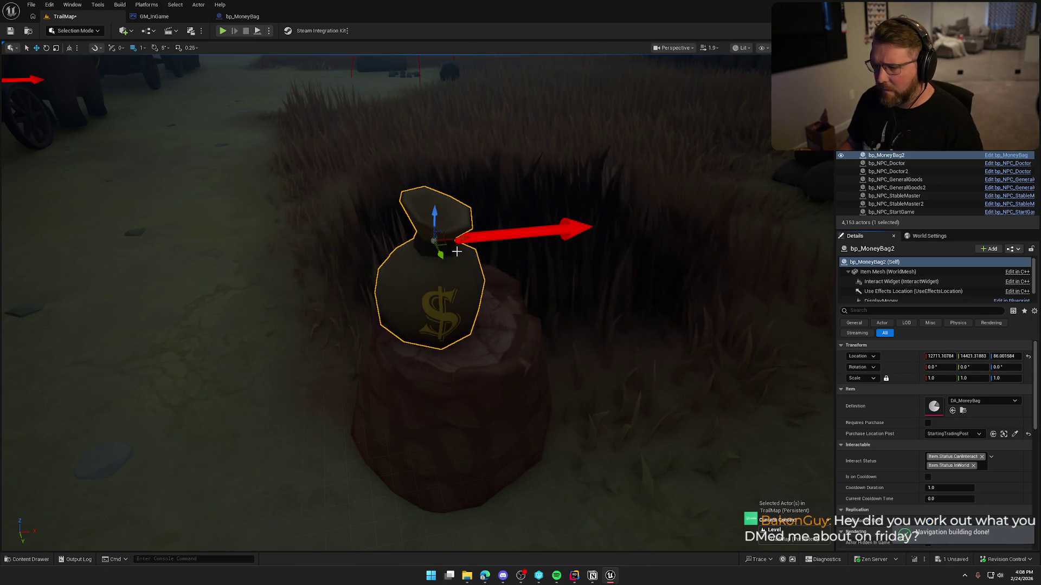
{"action": "left_click_drag", "start_coordinate": [452, 256], "coordinate": [474, 258]}
{"action": "scroll", "coordinate": [473, 259], "scroll_direction": "down", "scroll_amount": 3}
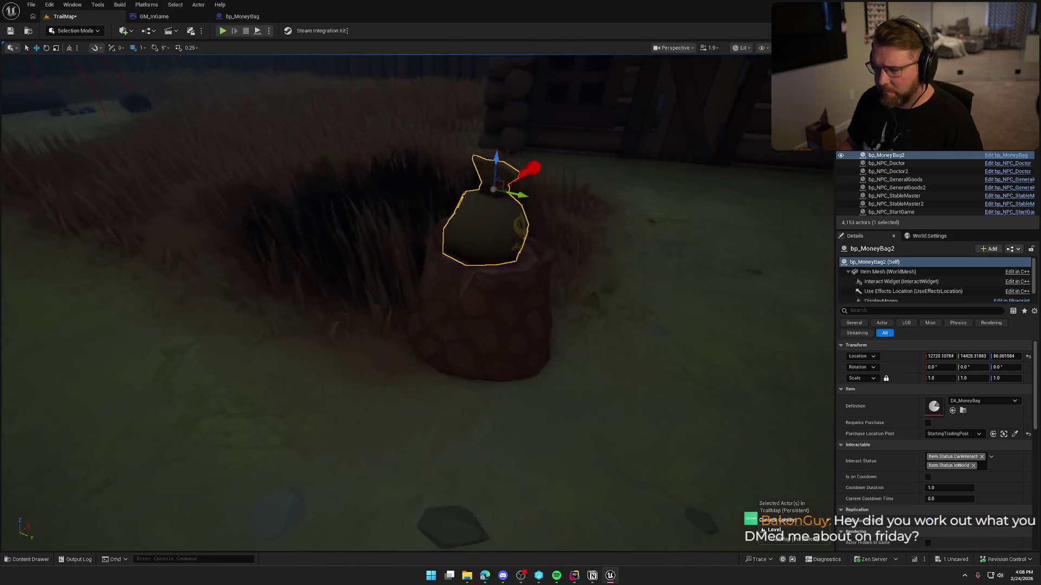
{"action": "scroll", "coordinate": [474, 259], "scroll_direction": "up", "scroll_amount": 5}
{"action": "scroll", "coordinate": [473, 258], "scroll_direction": "down", "scroll_amount": 5}
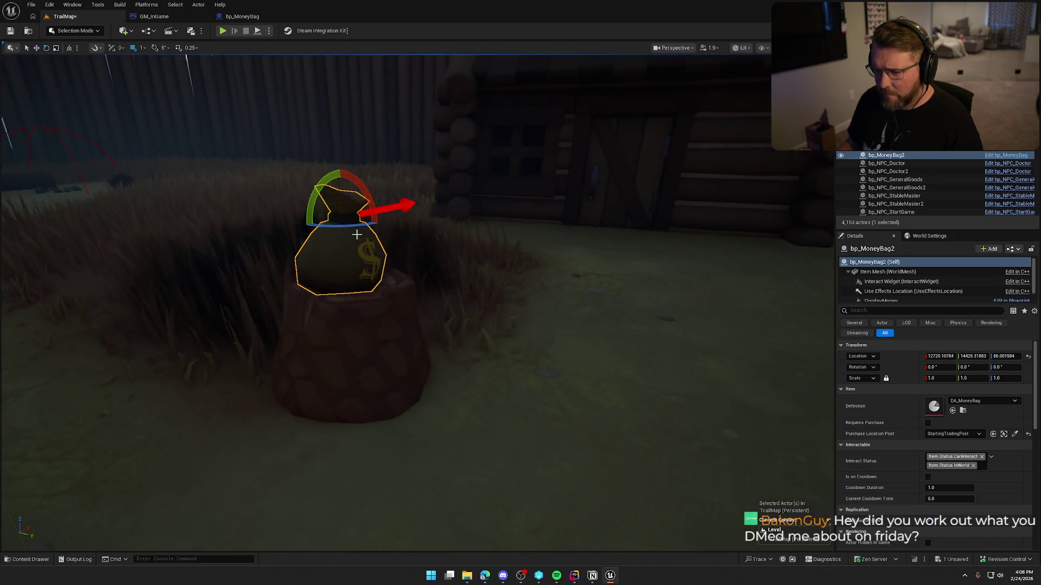
{"action": "left_click", "coordinate": [436, 252]}
{"action": "left_click_drag", "start_coordinate": [436, 251], "coordinate": [476, 263]}
{"action": "left_click_drag", "start_coordinate": [603, 206], "coordinate": [319, 89]}
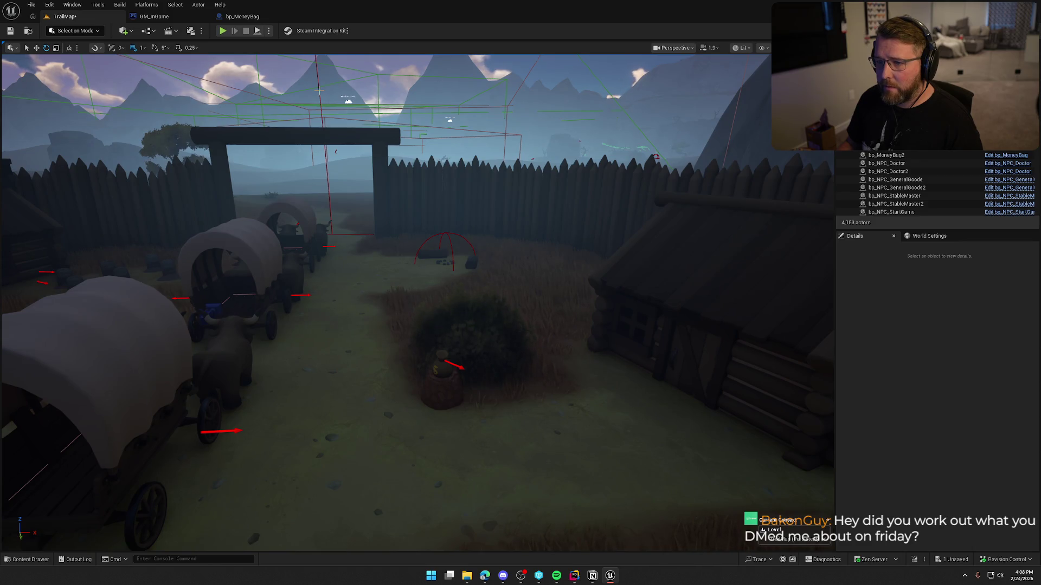
Add bp_MoneyBag2 as a new Town Respawn Actors slot on PlainsTradingPost
{"action": "left_click", "coordinate": [319, 90]}
{"action": "left_click", "coordinate": [978, 400]}
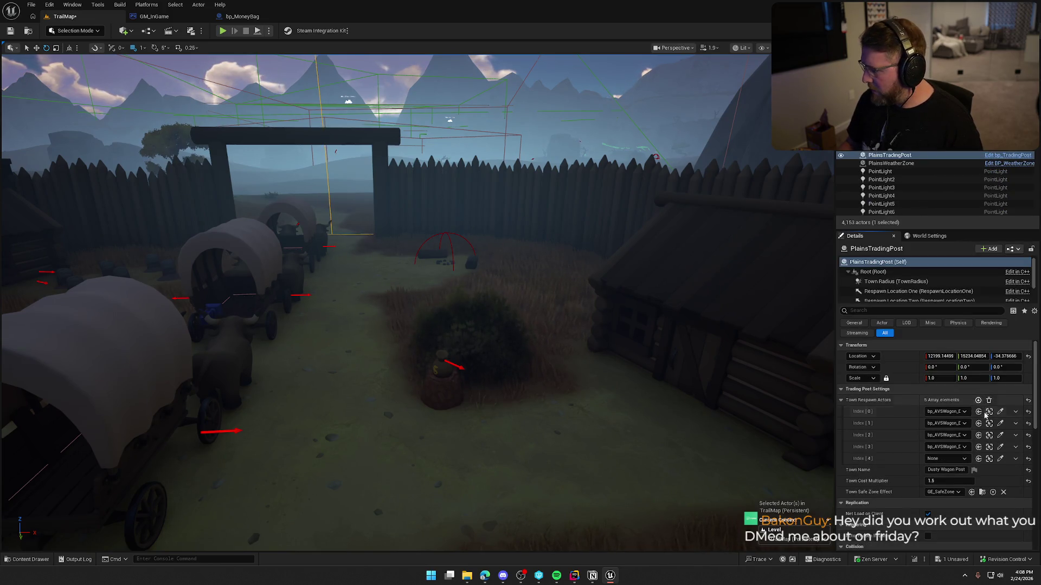
{"action": "left_click", "coordinate": [1000, 458]}
{"action": "left_click", "coordinate": [447, 361]}
{"action": "left_click", "coordinate": [700, 388]}
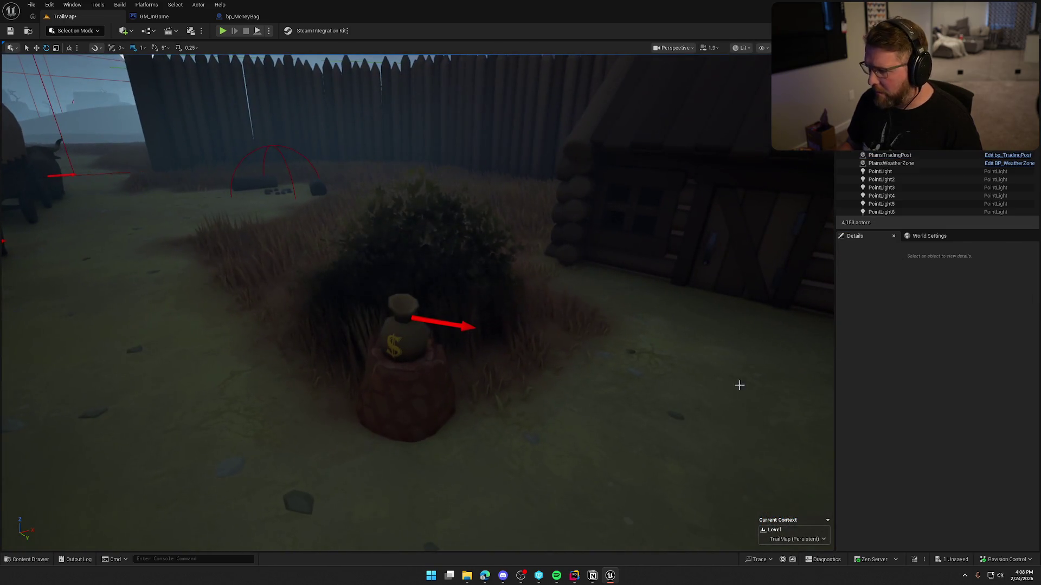
{"action": "left_click", "coordinate": [394, 333]}
{"action": "scroll", "coordinate": [947, 470], "scroll_direction": "down", "scroll_amount": 10}
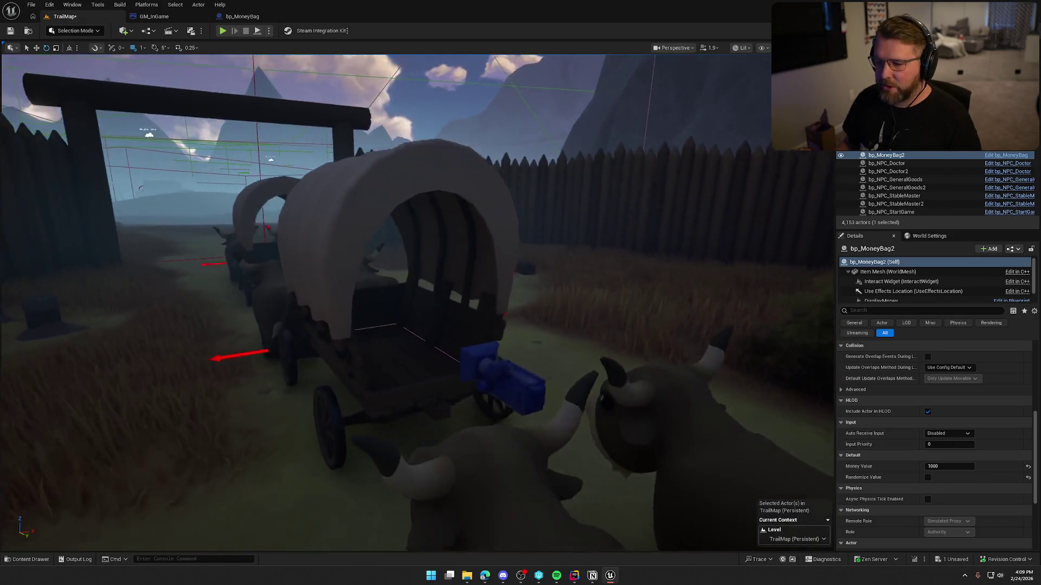
Fly over the four courtyard wagons, inspect one, then head to the forest trading post
{"action": "scroll", "coordinate": [545, 264], "scroll_direction": "up", "scroll_amount": 5}
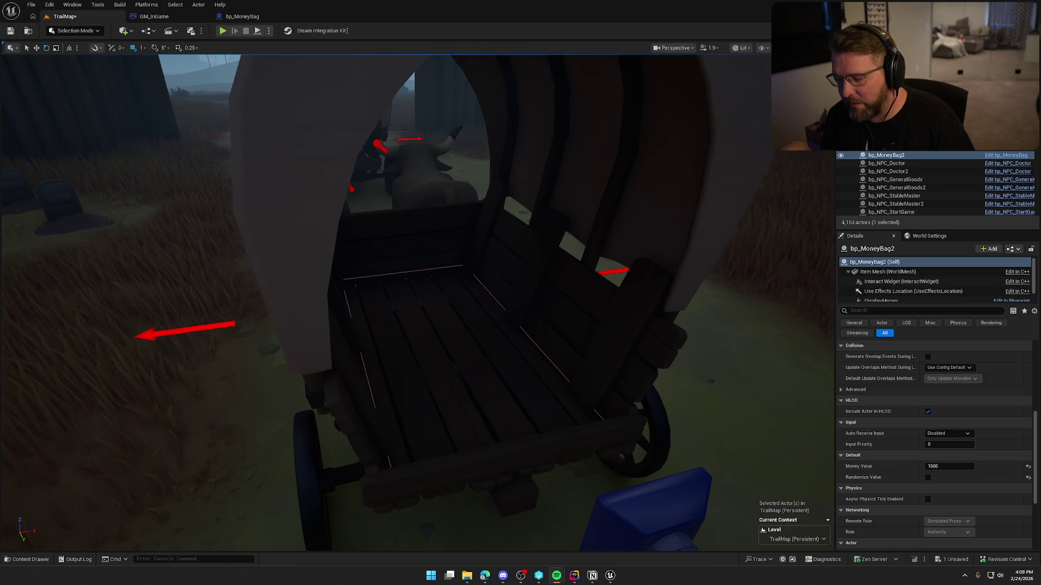
{"action": "left_click_drag", "start_coordinate": [536, 392], "coordinate": [537, 369]}
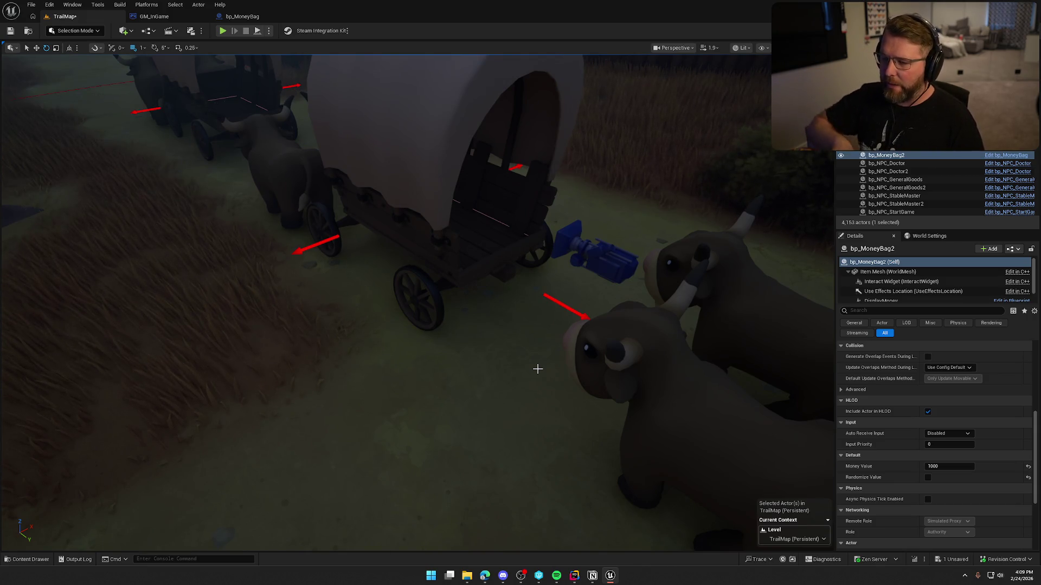
{"action": "left_click_drag", "start_coordinate": [537, 369], "coordinate": [466, 367]}
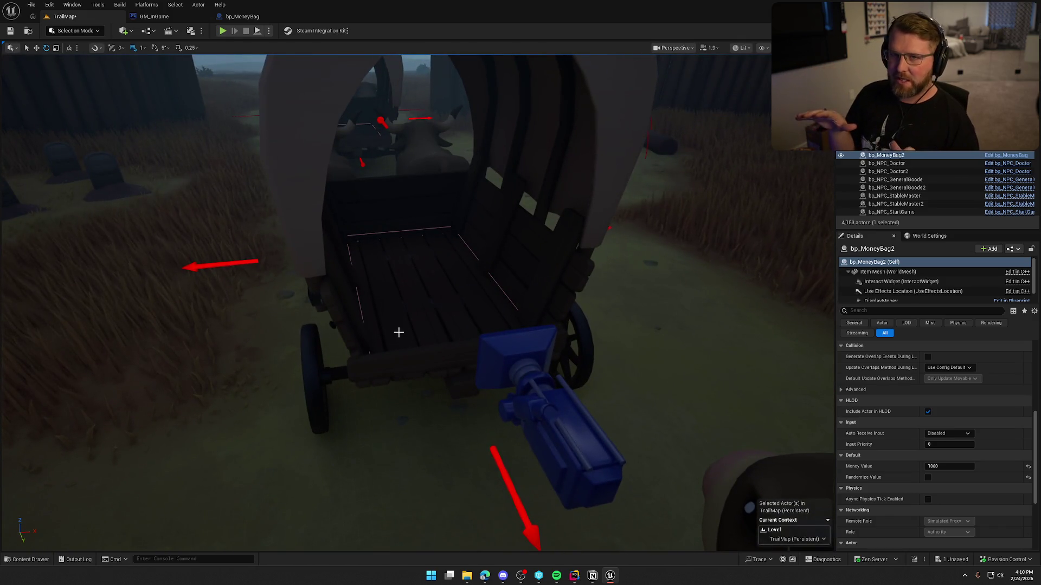
{"action": "mouse_move", "coordinate": [398, 332]}
{"action": "left_mouse_down"}
{"action": "mouse_move", "coordinate": [394, 379]}
{"action": "mouse_move", "coordinate": [432, 358]}
{"action": "mouse_move", "coordinate": [432, 336]}
{"action": "mouse_move", "coordinate": [439, 412]}
{"action": "mouse_move", "coordinate": [435, 360]}
{"action": "left_mouse_up"}
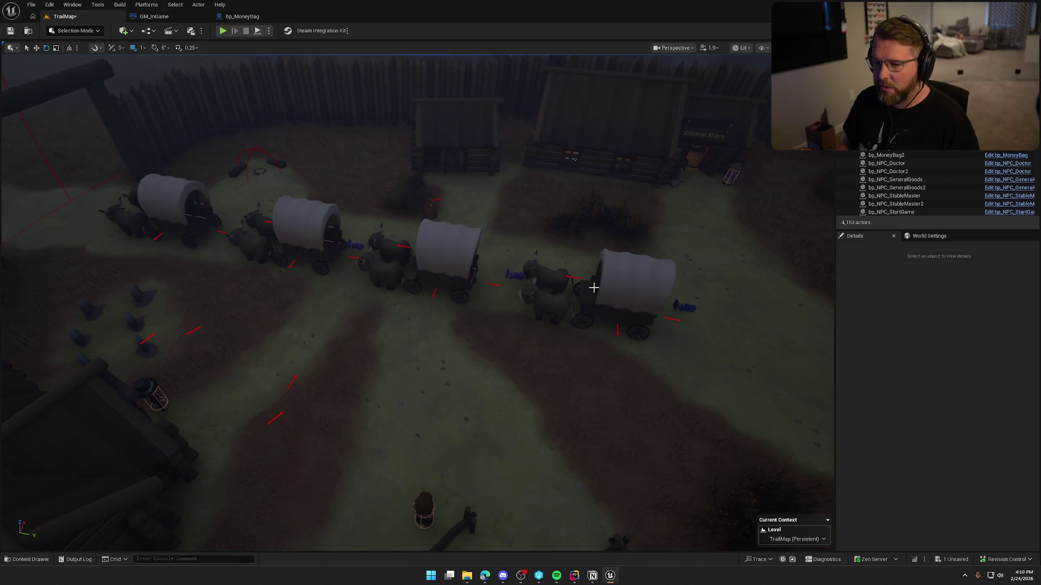
{"action": "left_click_drag", "start_coordinate": [263, 218], "coordinate": [239, 239]}
{"action": "mouse_move", "coordinate": [498, 343]}
{"action": "left_mouse_down"}
{"action": "mouse_move", "coordinate": [477, 352]}
{"action": "mouse_move", "coordinate": [498, 343]}
{"action": "left_mouse_up"}
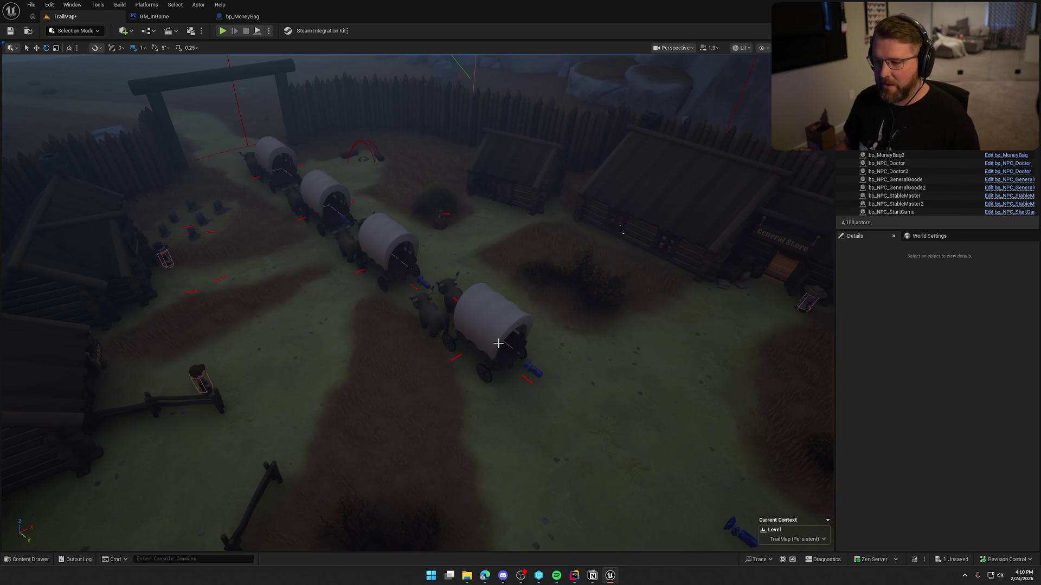
{"action": "left_click_drag", "start_coordinate": [498, 344], "coordinate": [499, 352]}
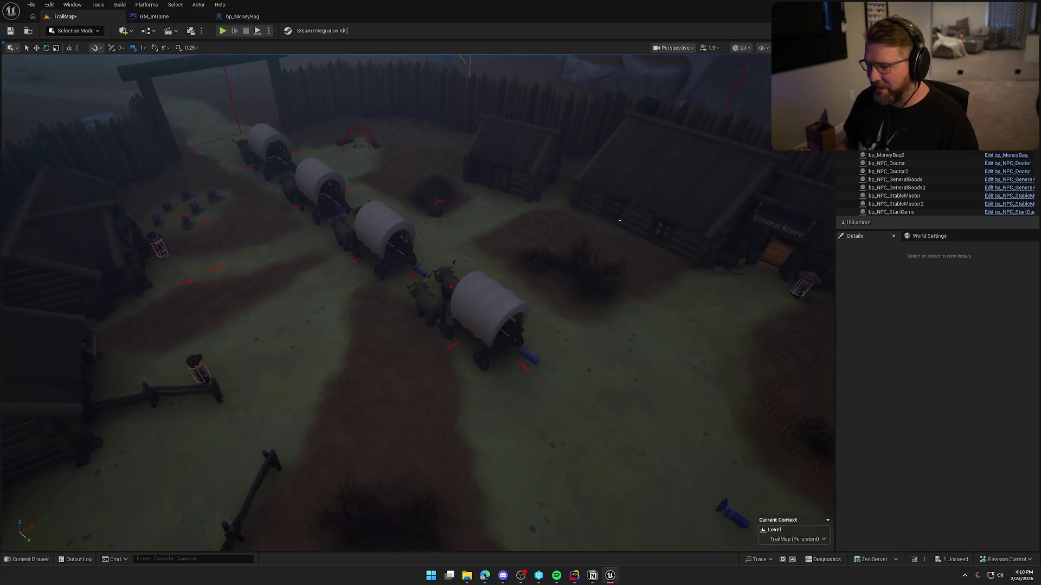
{"action": "left_click_drag", "start_coordinate": [555, 334], "coordinate": [532, 314]}
{"action": "left_click", "coordinate": [481, 283]}
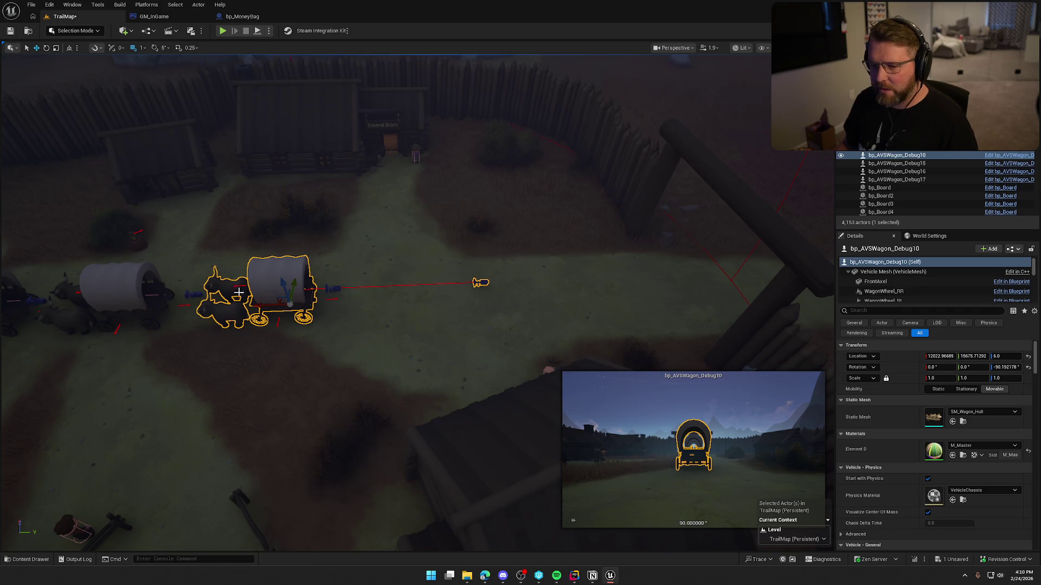
{"action": "left_click", "coordinate": [425, 345]}
{"action": "mouse_move", "coordinate": [425, 346]}
{"action": "left_mouse_down"}
{"action": "mouse_move", "coordinate": [396, 309]}
{"action": "mouse_move", "coordinate": [438, 352]}
{"action": "left_mouse_up"}
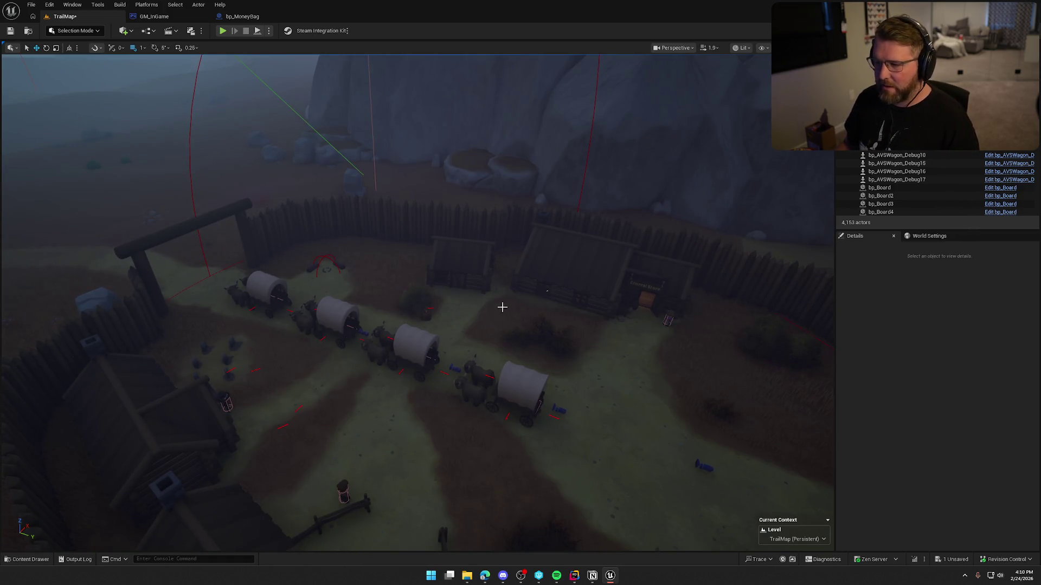
{"action": "left_click_drag", "start_coordinate": [528, 318], "coordinate": [530, 325]}
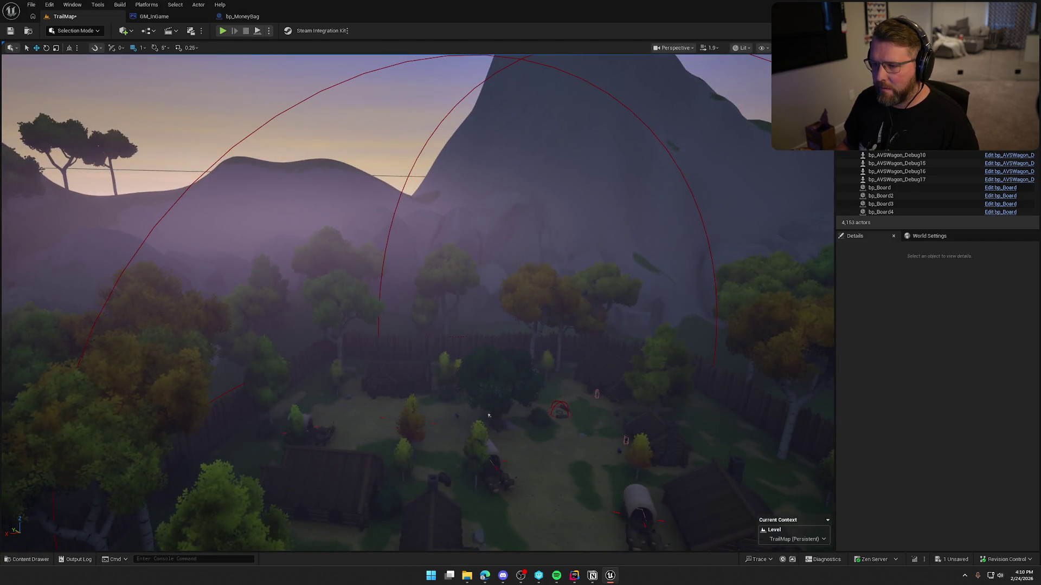
Select StartingTradingPost, add Town Respawn Actors slots and pick wagons for slots 0–2
{"action": "left_click", "coordinate": [506, 210]}
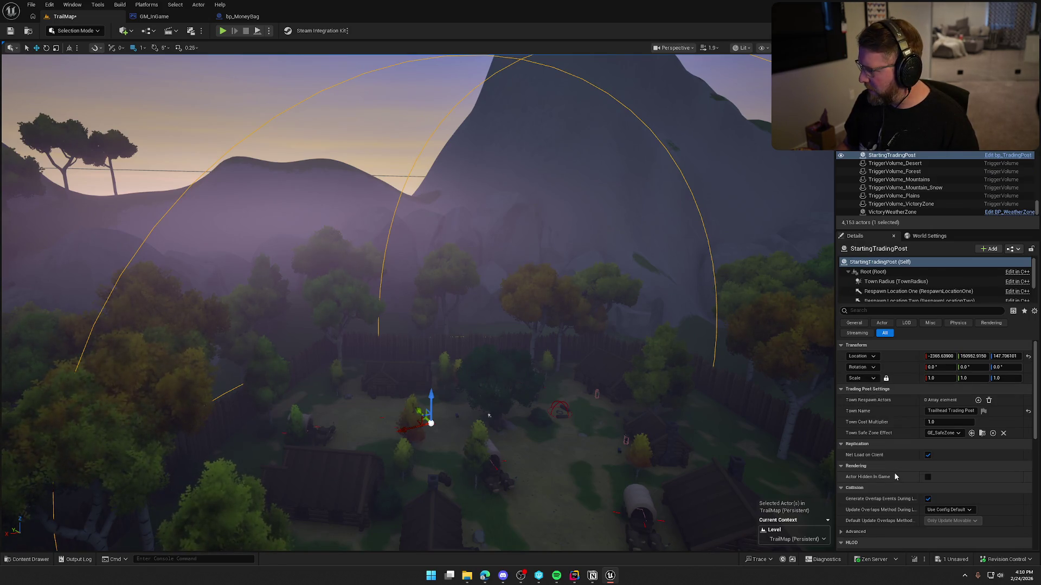
{"action": "scroll", "coordinate": [895, 476], "scroll_direction": "down", "scroll_amount": 4}
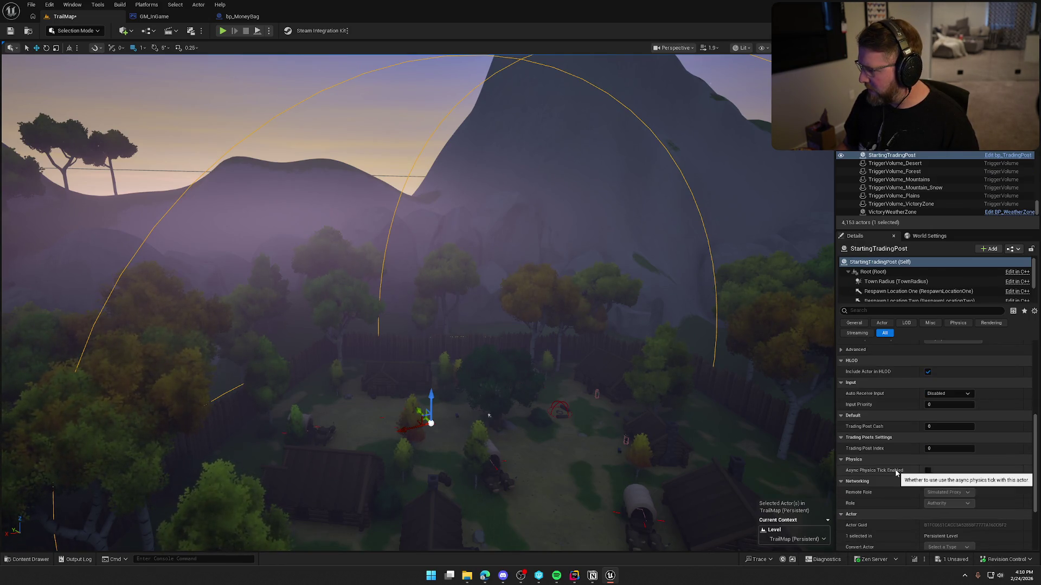
{"action": "scroll", "coordinate": [879, 460], "scroll_direction": "up", "scroll_amount": 4}
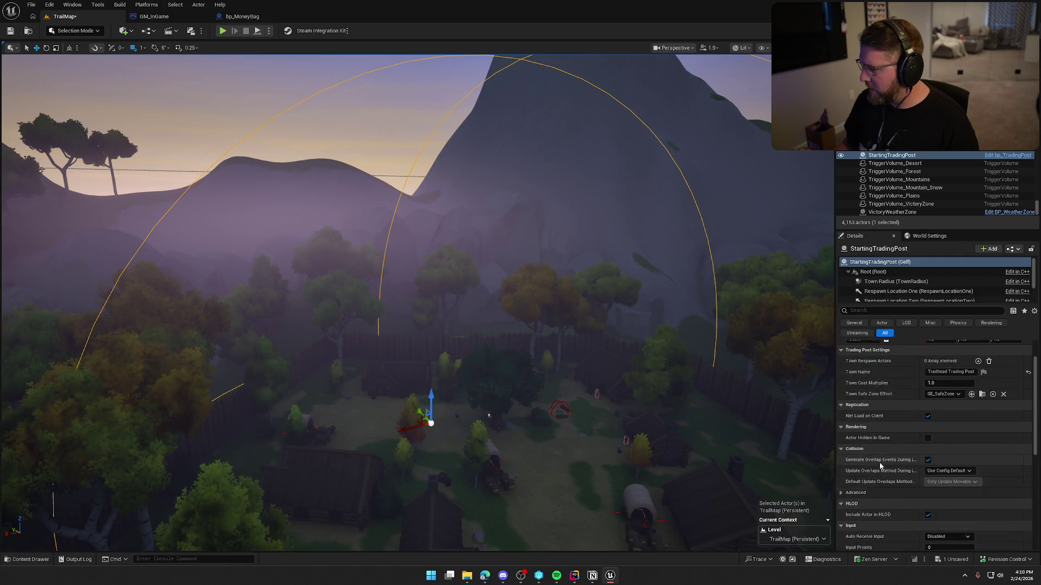
{"action": "left_click_drag", "start_coordinate": [626, 378], "coordinate": [660, 372]}
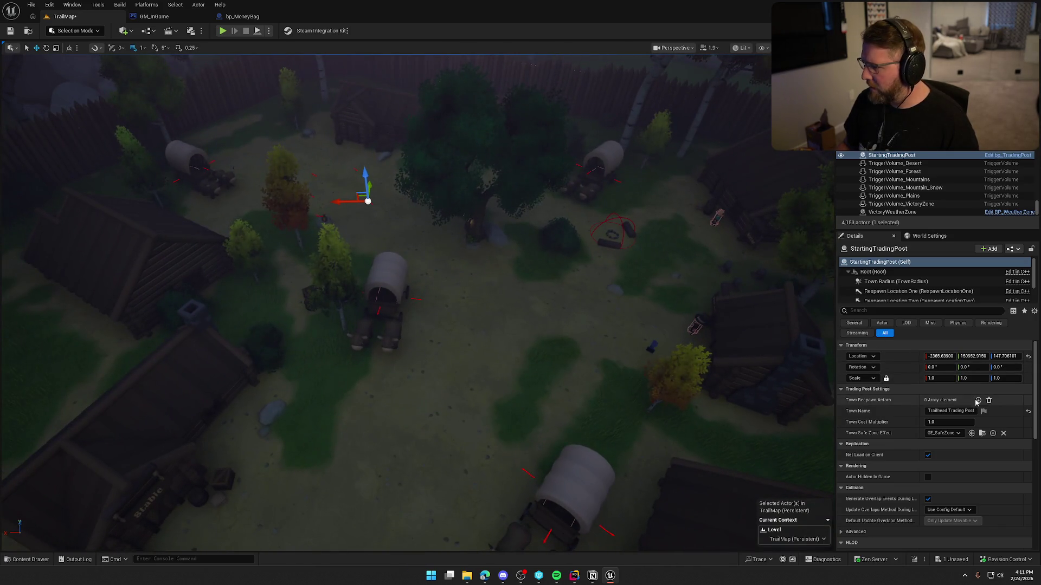
{"action": "left_click", "coordinate": [979, 401]}
{"action": "left_click", "coordinate": [979, 401]}
{"action": "left_click", "coordinate": [979, 401]}
{"action": "left_click", "coordinate": [979, 402]}
{"action": "left_click", "coordinate": [979, 401]}
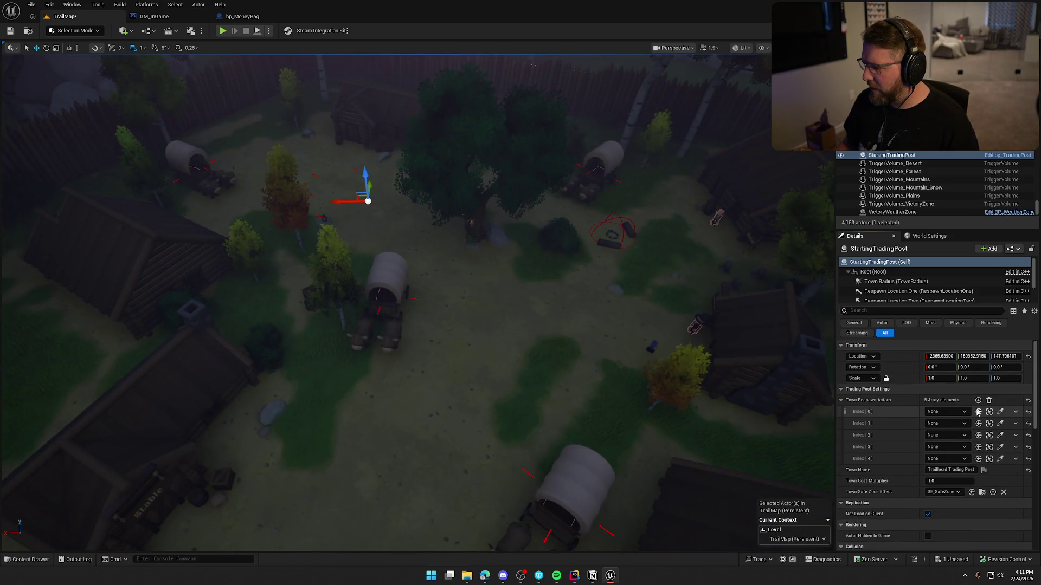
{"action": "left_click", "coordinate": [1001, 412]}
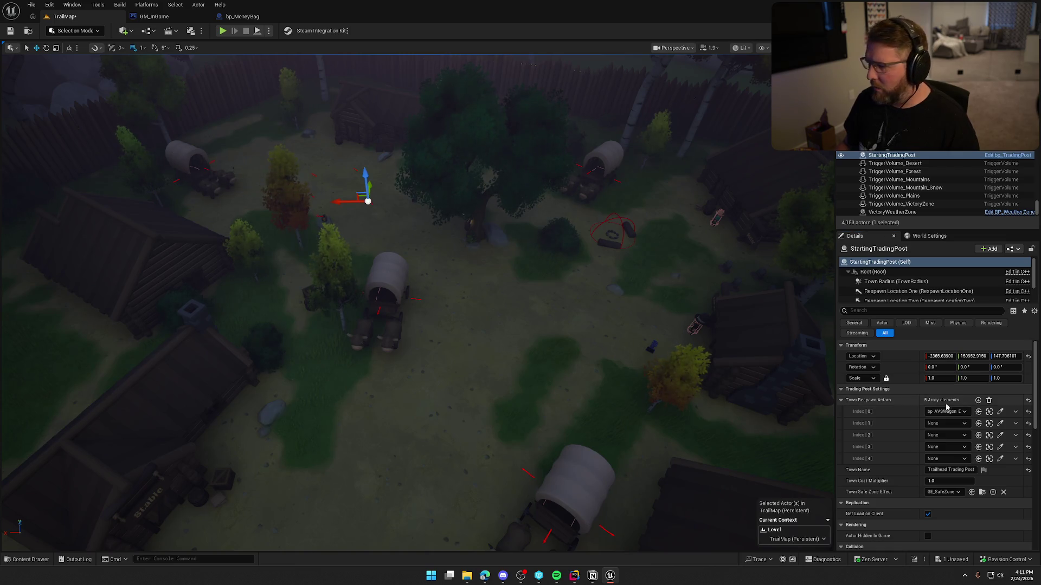
{"action": "left_click", "coordinate": [1001, 424]}
{"action": "left_click", "coordinate": [385, 290]}
{"action": "left_click", "coordinate": [1000, 435]}
{"action": "left_click", "coordinate": [605, 166]}
Pick the lower-right wagon for slot 3 and bp_MoneyBag for slot 4, then save TrailMap
{"action": "scroll", "coordinate": [604, 166], "scroll_direction": "up", "scroll_amount": 3}
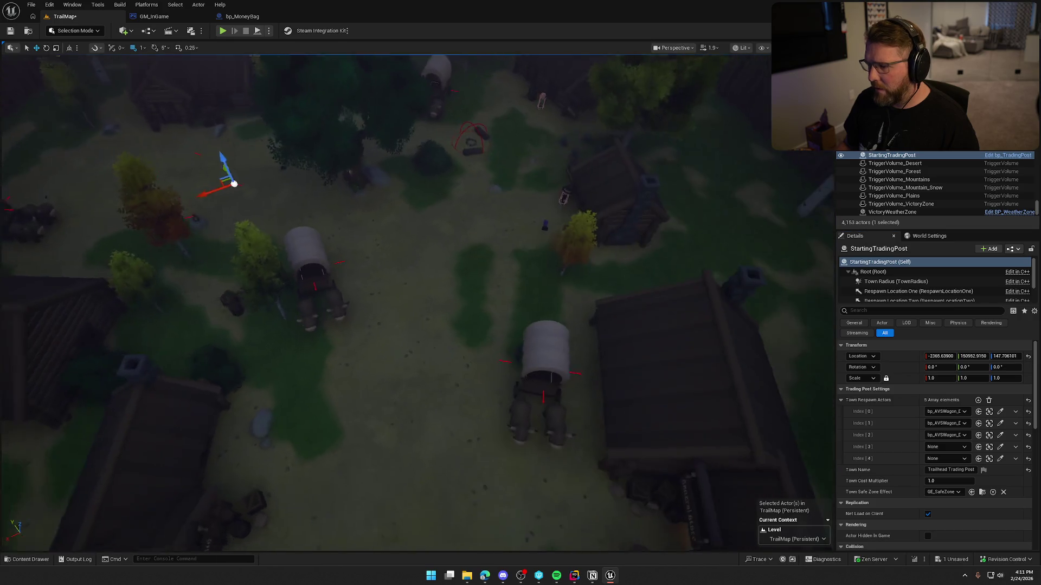
{"action": "left_click", "coordinate": [1000, 447]}
{"action": "left_click", "coordinate": [576, 360]}
{"action": "mouse_move", "coordinate": [820, 429]}
{"action": "left_mouse_down"}
{"action": "mouse_move", "coordinate": [759, 379]}
{"action": "mouse_move", "coordinate": [677, 347]}
{"action": "left_mouse_up"}
{"action": "left_click", "coordinate": [1001, 460]}
{"action": "left_click", "coordinate": [425, 331]}
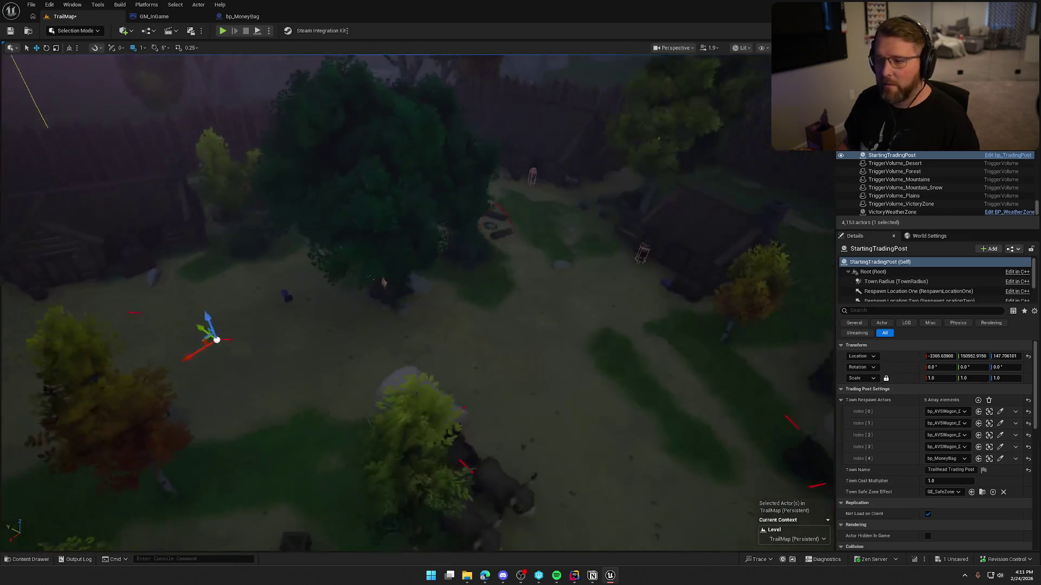
{"action": "key", "text": "Escape"}
{"action": "key", "text": "ctrl+s"}
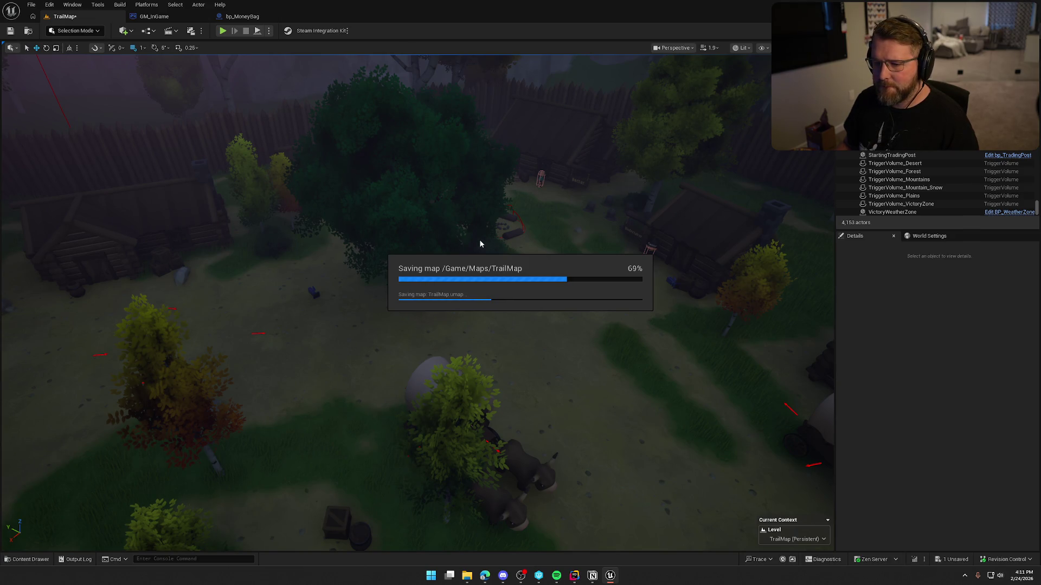
Fly to the desert town and browse from a selected wagon to its Logic/Wagon blueprint folder
{"action": "left_click_drag", "start_coordinate": [478, 237], "coordinate": [472, 239]}
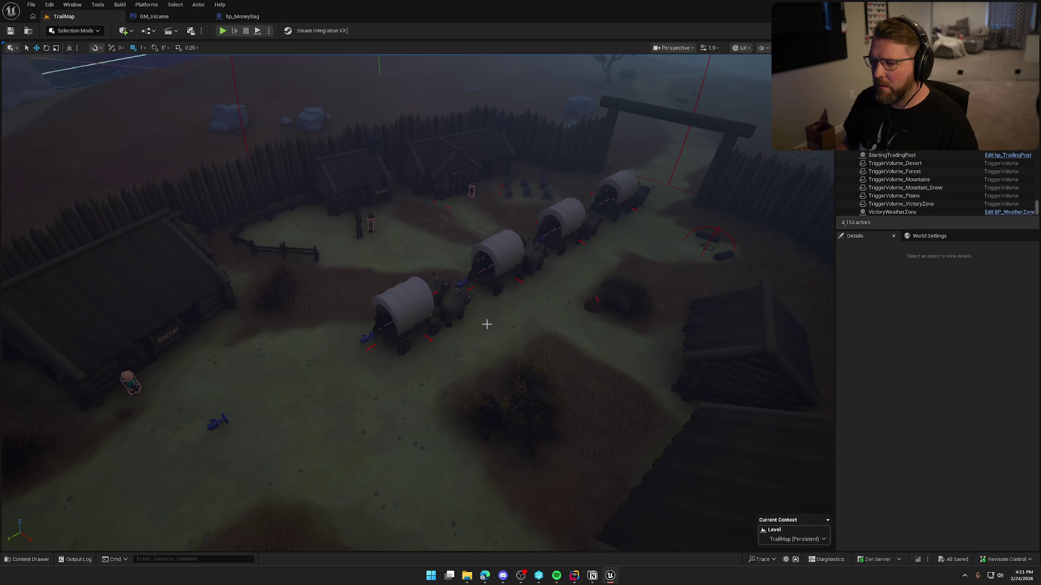
{"action": "left_click_drag", "start_coordinate": [503, 250], "coordinate": [505, 290]}
{"action": "left_click_drag", "start_coordinate": [629, 241], "coordinate": [629, 241]}
{"action": "key", "text": "ctrl+space"}
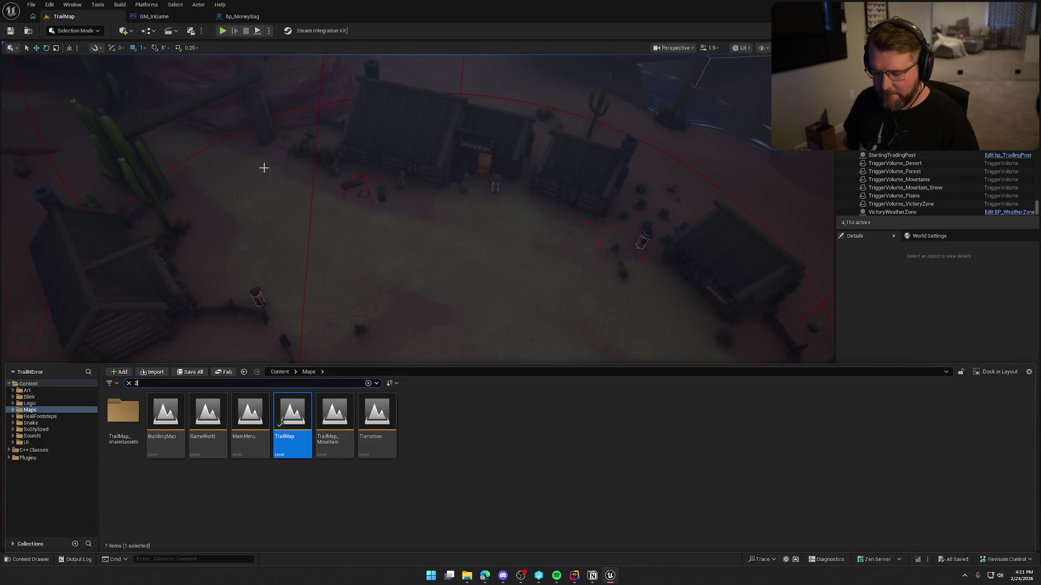
{"action": "left_click_drag", "start_coordinate": [360, 255], "coordinate": [486, 281]}
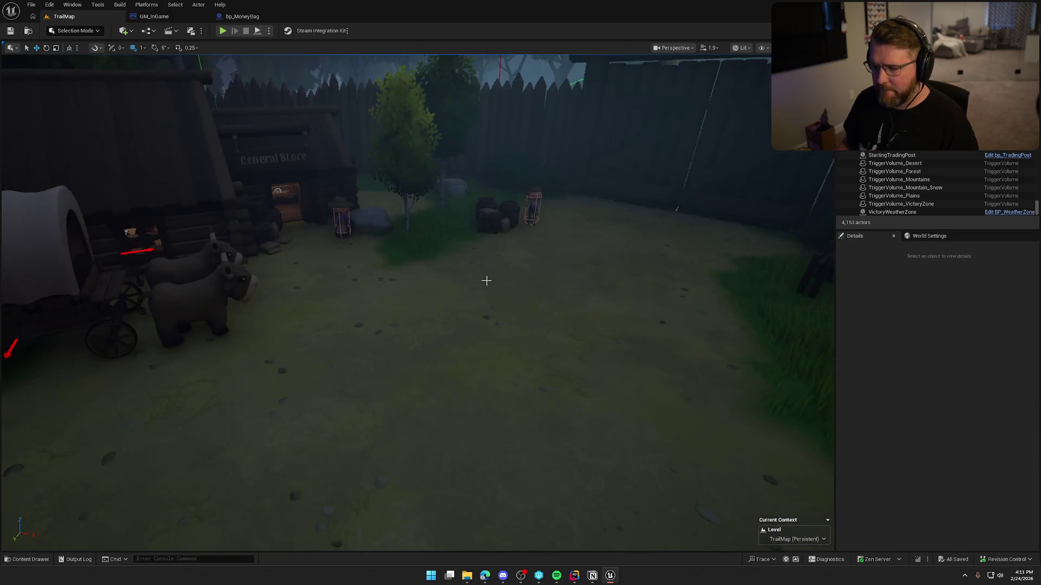
{"action": "key", "text": "1"}
{"action": "left_click", "coordinate": [428, 331]}
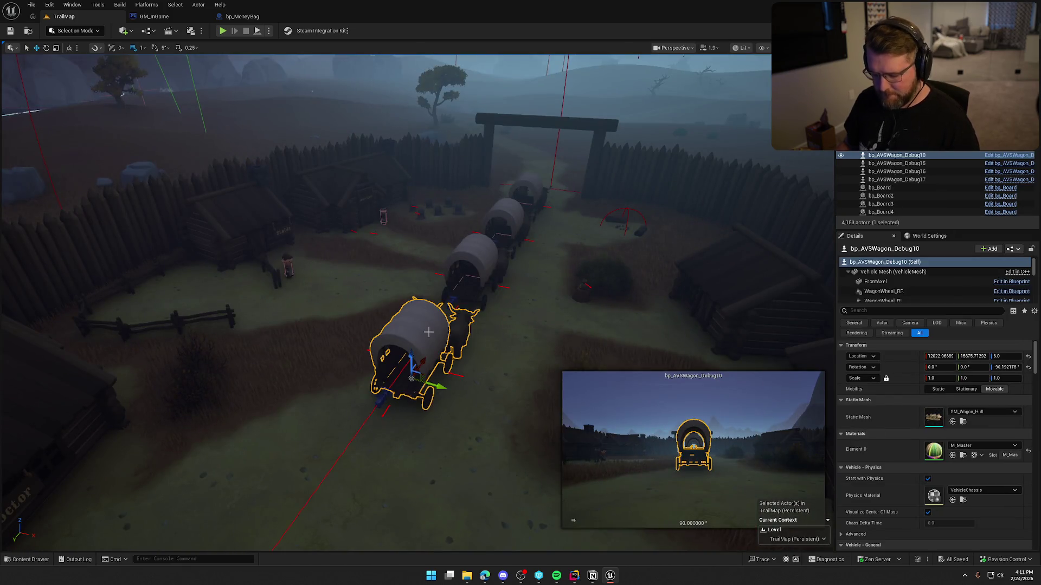
{"action": "key", "text": "ctrl+b"}
{"action": "left_click_drag", "start_coordinate": [428, 332], "coordinate": [444, 294]}
{"action": "key", "text": "ctrl+b"}
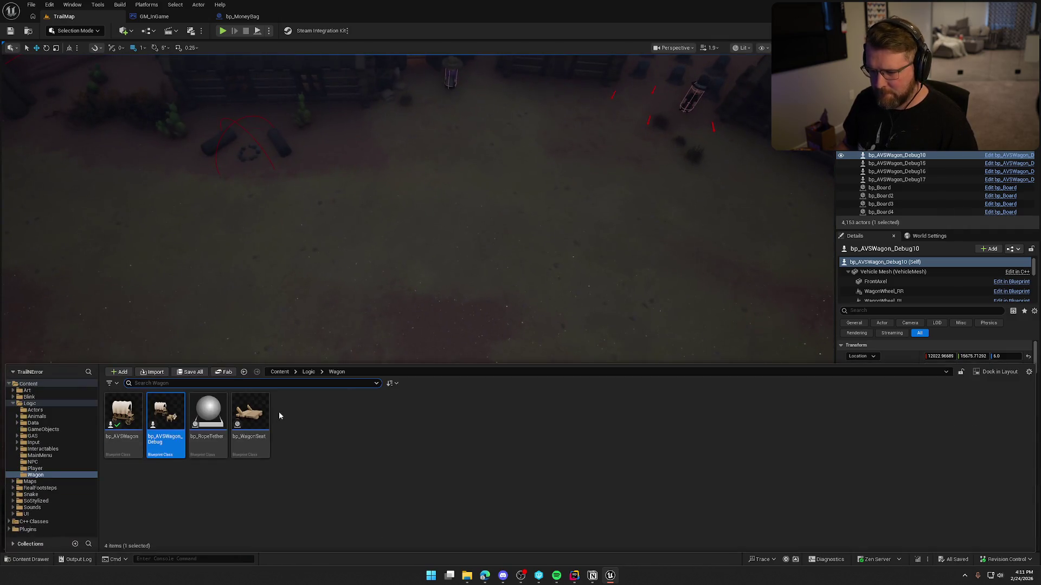
Drag bp_AVSWagon_Debug into the desert town, turn it to about -147 degrees and raise it
{"action": "mouse_move", "coordinate": [181, 410]}
{"action": "left_mouse_down"}
{"action": "mouse_move", "coordinate": [336, 255]}
{"action": "mouse_move", "coordinate": [323, 242]}
{"action": "left_mouse_up"}
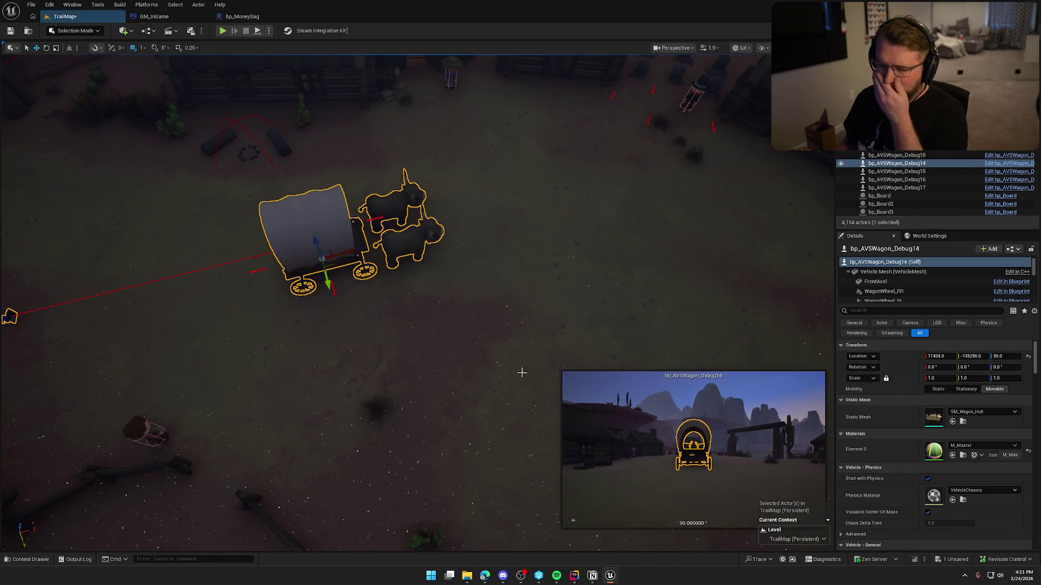
{"action": "left_click_drag", "start_coordinate": [489, 346], "coordinate": [521, 384]}
{"action": "mouse_move", "coordinate": [458, 381]}
{"action": "left_mouse_down"}
{"action": "mouse_move", "coordinate": [488, 374]}
{"action": "mouse_move", "coordinate": [496, 355]}
{"action": "mouse_move", "coordinate": [428, 337]}
{"action": "mouse_move", "coordinate": [379, 347]}
{"action": "mouse_move", "coordinate": [446, 214]}
{"action": "mouse_move", "coordinate": [488, 169]}
{"action": "mouse_move", "coordinate": [428, 346]}
{"action": "left_mouse_up"}
{"action": "key", "text": "w"}
{"action": "scroll", "coordinate": [380, 347], "scroll_direction": "down", "scroll_amount": 3}
{"action": "scroll", "coordinate": [427, 345], "scroll_direction": "up", "scroll_amount": 10}
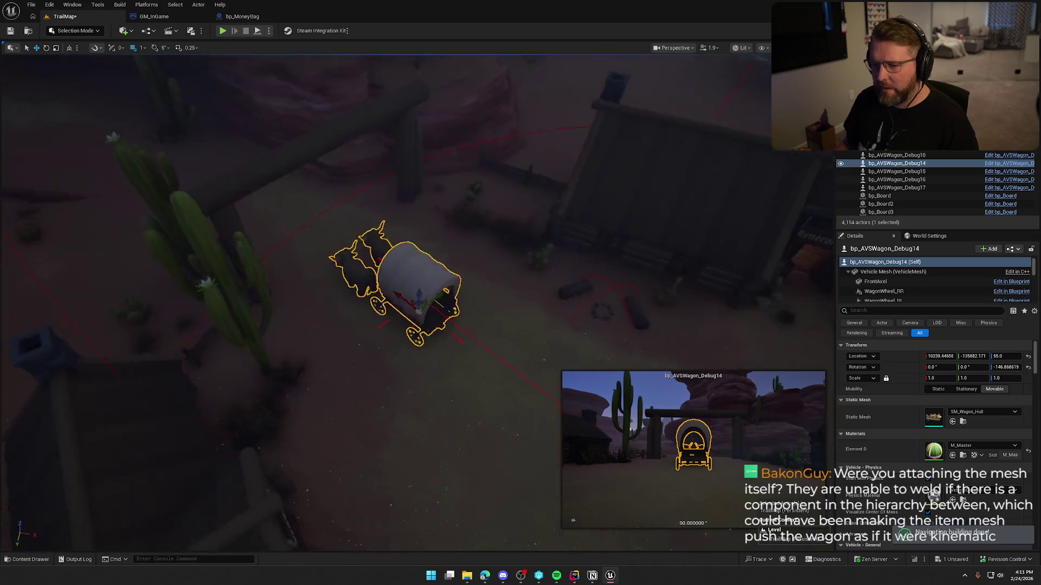
{"action": "left_click_drag", "start_coordinate": [469, 222], "coordinate": [472, 202]}
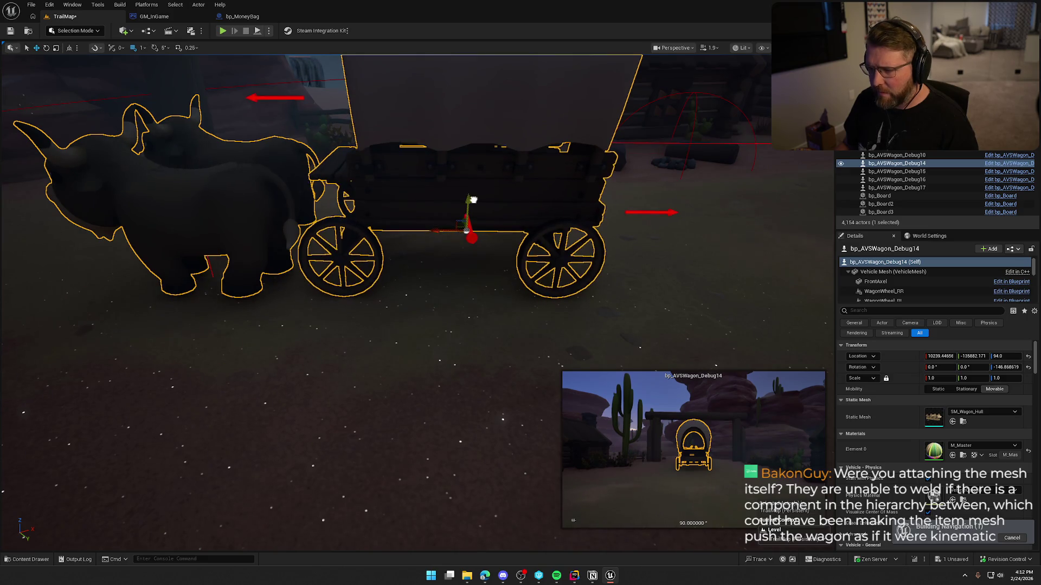
{"action": "left_click", "coordinate": [426, 243]}
{"action": "left_click", "coordinate": [466, 223]}
{"action": "scroll", "coordinate": [461, 230], "scroll_direction": "up", "scroll_amount": 8}
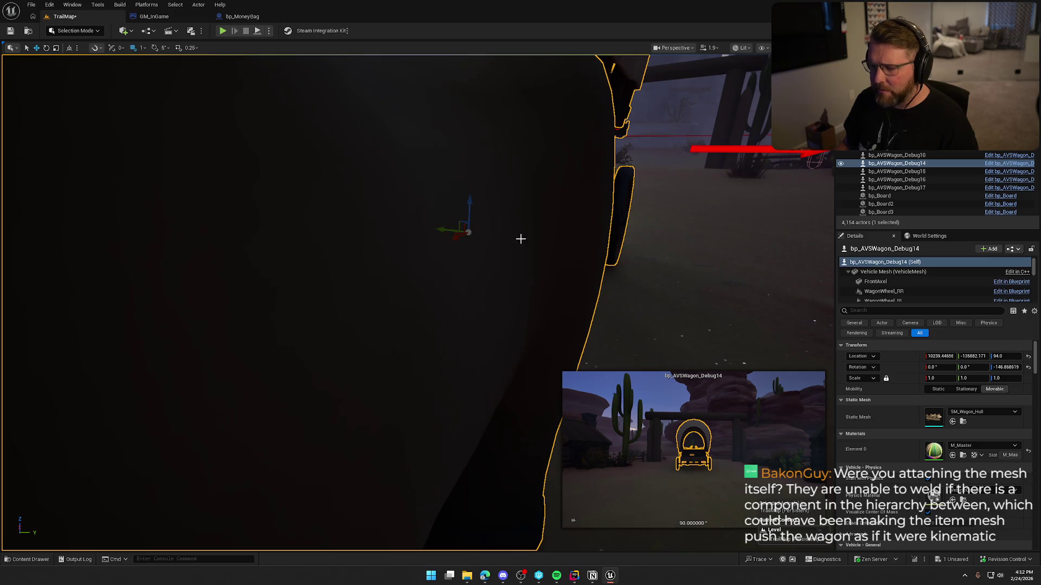
{"action": "scroll", "coordinate": [518, 238], "scroll_direction": "down", "scroll_amount": 10}
{"action": "left_click", "coordinate": [517, 239]}
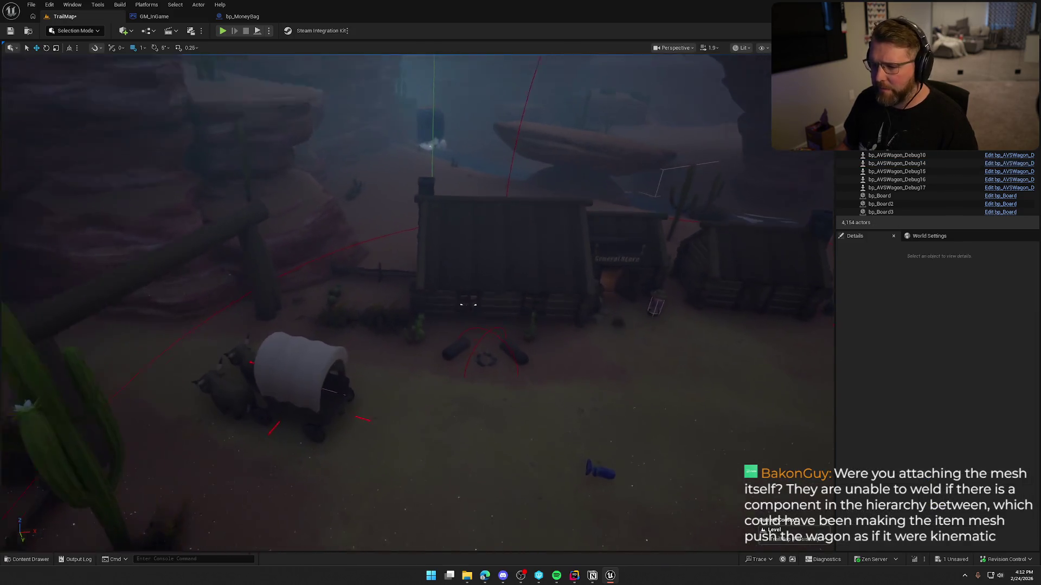
{"action": "left_click_drag", "start_coordinate": [367, 233], "coordinate": [367, 275]}
Alt-drag duplicates of bp_AVSWagon_Debug14 and line the copies up behind it
{"action": "left_click", "coordinate": [227, 257]}
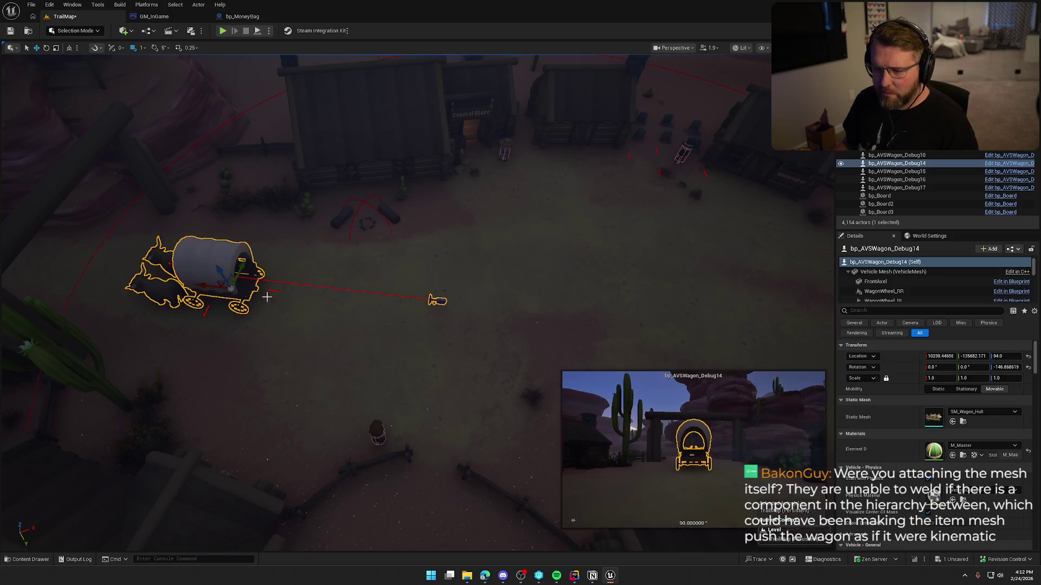
{"action": "left_click_drag", "start_coordinate": [206, 290], "coordinate": [332, 310]}
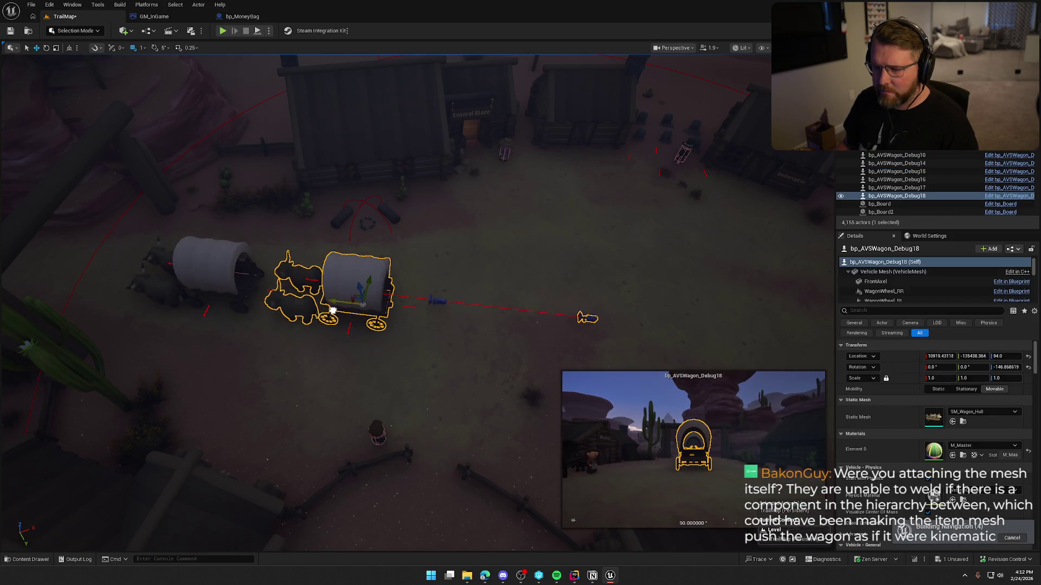
{"action": "scroll", "coordinate": [337, 309], "scroll_direction": "up", "scroll_amount": 5}
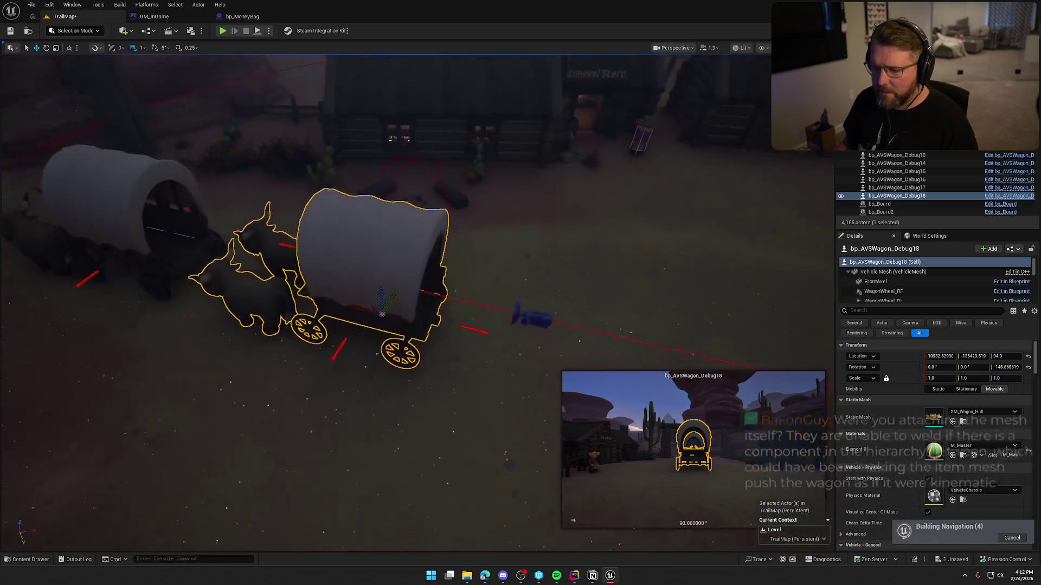
{"action": "key", "text": "e"}
{"action": "mouse_move", "coordinate": [343, 318]}
{"action": "left_mouse_down"}
{"action": "mouse_move", "coordinate": [329, 304]}
{"action": "mouse_move", "coordinate": [401, 341]}
{"action": "left_mouse_up"}
{"action": "mouse_move", "coordinate": [364, 308]}
{"action": "left_mouse_down"}
{"action": "mouse_move", "coordinate": [429, 274]}
{"action": "mouse_move", "coordinate": [399, 245]}
{"action": "mouse_move", "coordinate": [437, 302]}
{"action": "mouse_move", "coordinate": [434, 149]}
{"action": "mouse_move", "coordinate": [358, 293]}
{"action": "mouse_move", "coordinate": [461, 326]}
{"action": "mouse_move", "coordinate": [491, 317]}
{"action": "mouse_move", "coordinate": [423, 260]}
{"action": "mouse_move", "coordinate": [455, 325]}
{"action": "mouse_move", "coordinate": [487, 360]}
{"action": "left_mouse_up"}
{"action": "left_click", "coordinate": [352, 307]}
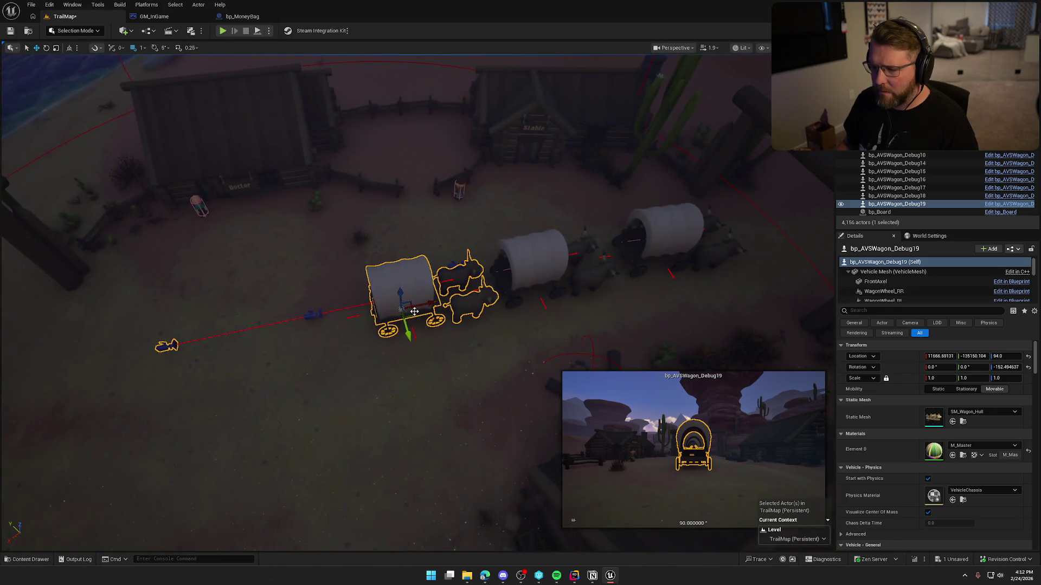
{"action": "mouse_move", "coordinate": [423, 313]}
{"action": "left_mouse_down"}
{"action": "mouse_move", "coordinate": [386, 320]}
{"action": "mouse_move", "coordinate": [399, 315]}
{"action": "mouse_move", "coordinate": [386, 320]}
{"action": "mouse_move", "coordinate": [394, 324]}
{"action": "left_mouse_up"}
{"action": "key", "text": "f"}
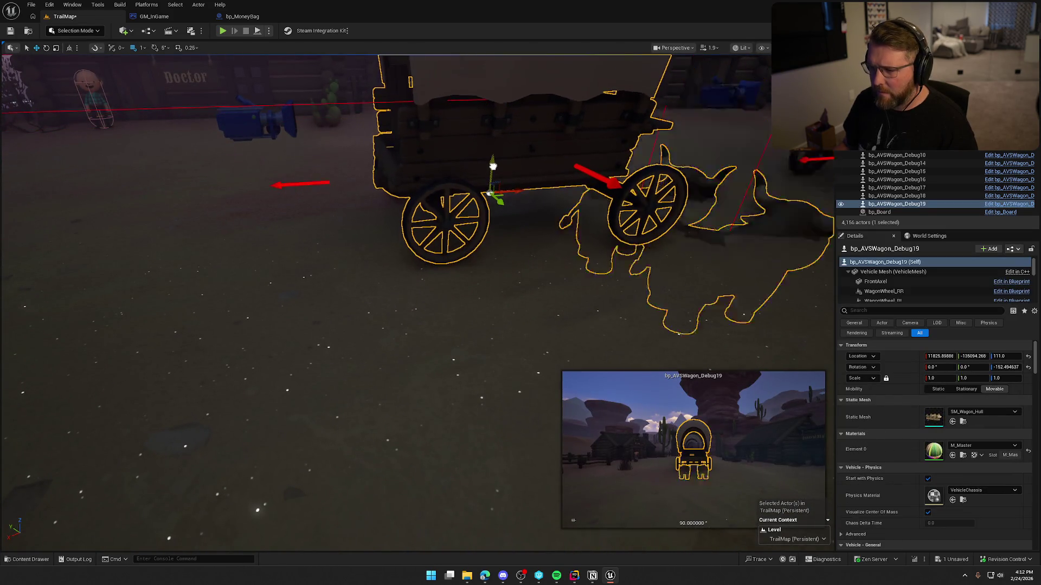
{"action": "key", "text": "Escape"}
{"action": "left_click_drag", "start_coordinate": [525, 246], "coordinate": [528, 252]}
{"action": "scroll", "coordinate": [530, 256], "scroll_direction": "down", "scroll_amount": 5}
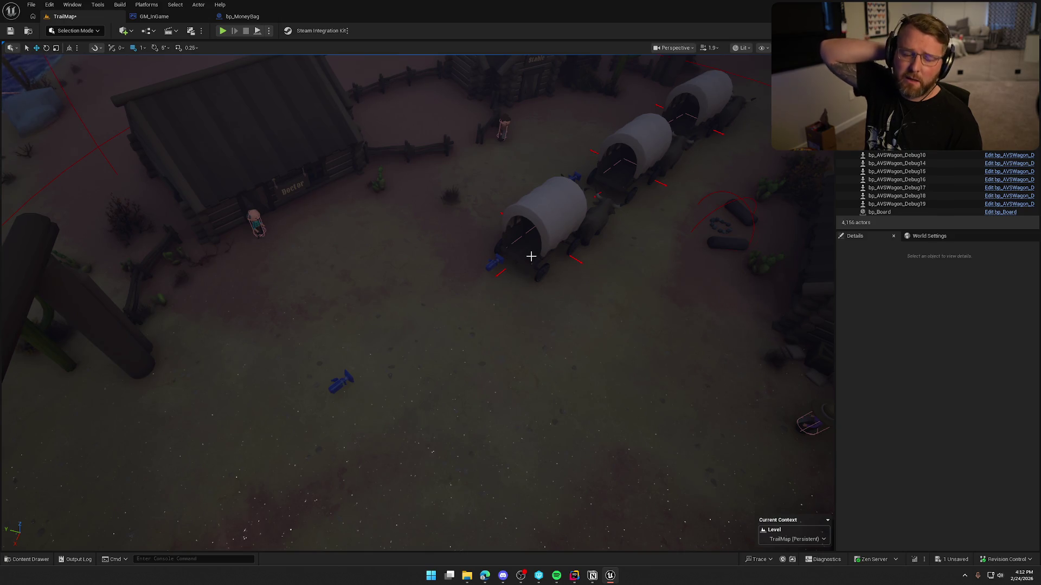
Duplicate the last wagon into bp_AVSWagon_Debug20 further along, making a four-wagon row
{"action": "left_click_drag", "start_coordinate": [531, 257], "coordinate": [531, 184]}
{"action": "mouse_move", "coordinate": [355, 291]}
{"action": "left_mouse_down"}
{"action": "mouse_move", "coordinate": [355, 315]}
{"action": "mouse_move", "coordinate": [355, 291]}
{"action": "left_mouse_up"}
{"action": "left_click", "coordinate": [288, 294]}
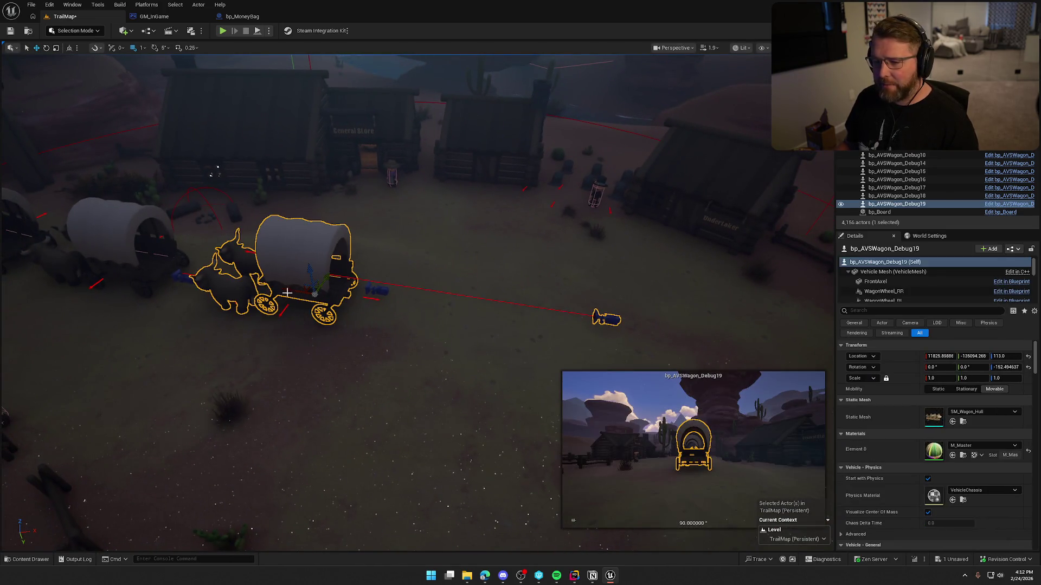
{"action": "mouse_move", "coordinate": [287, 290]}
{"action": "left_mouse_down", "text": "alt"}
{"action": "mouse_move", "coordinate": [476, 336]}
{"action": "mouse_move", "coordinate": [642, 251]}
{"action": "mouse_move", "coordinate": [489, 337]}
{"action": "left_mouse_up", "text": "alt"}
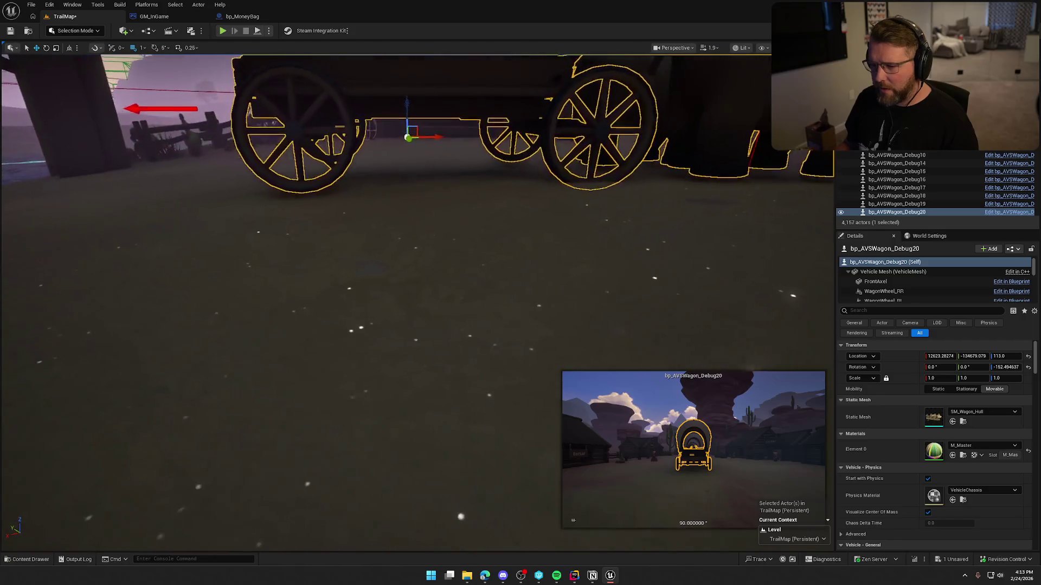
{"action": "key", "text": "Escape"}
{"action": "left_click", "coordinate": [411, 172]}
{"action": "key", "text": "f"}
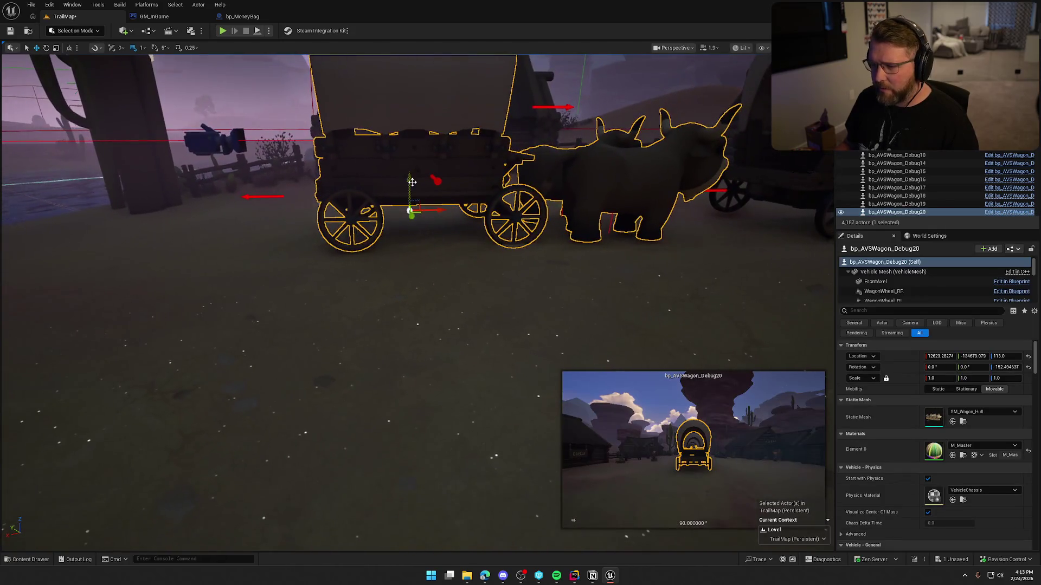
{"action": "key", "text": "Escape"}
{"action": "left_click_drag", "start_coordinate": [411, 172], "coordinate": [524, 250], "text": "alt"}
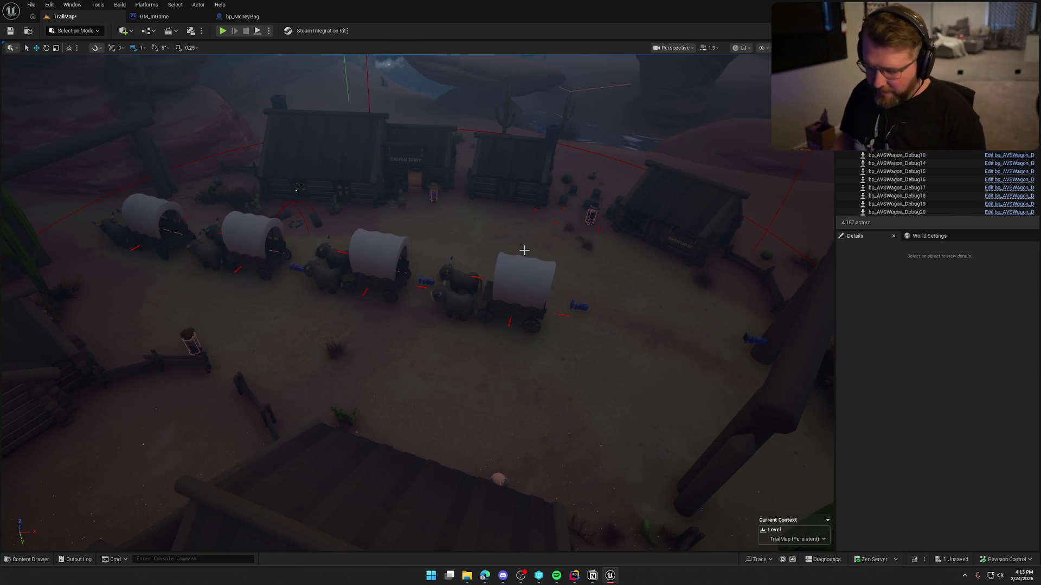
Select the forest town's money bag beside the bush
{"action": "left_click_drag", "start_coordinate": [619, 324], "coordinate": [553, 328]}
{"action": "left_click_drag", "start_coordinate": [496, 198], "coordinate": [567, 200]}
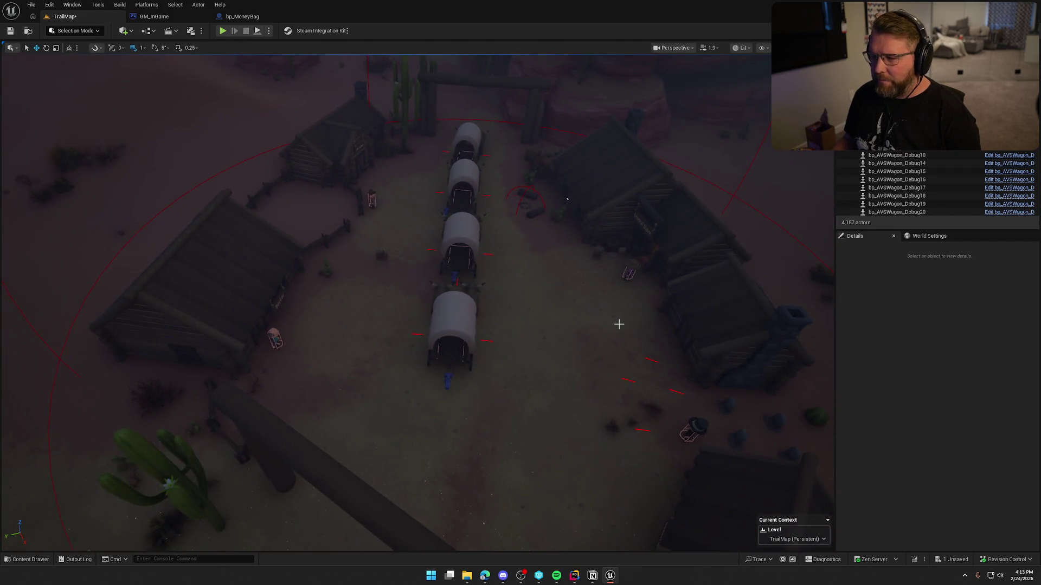
{"action": "left_click_drag", "start_coordinate": [563, 320], "coordinate": [650, 322]}
{"action": "left_click_drag", "start_coordinate": [526, 333], "coordinate": [534, 334]}
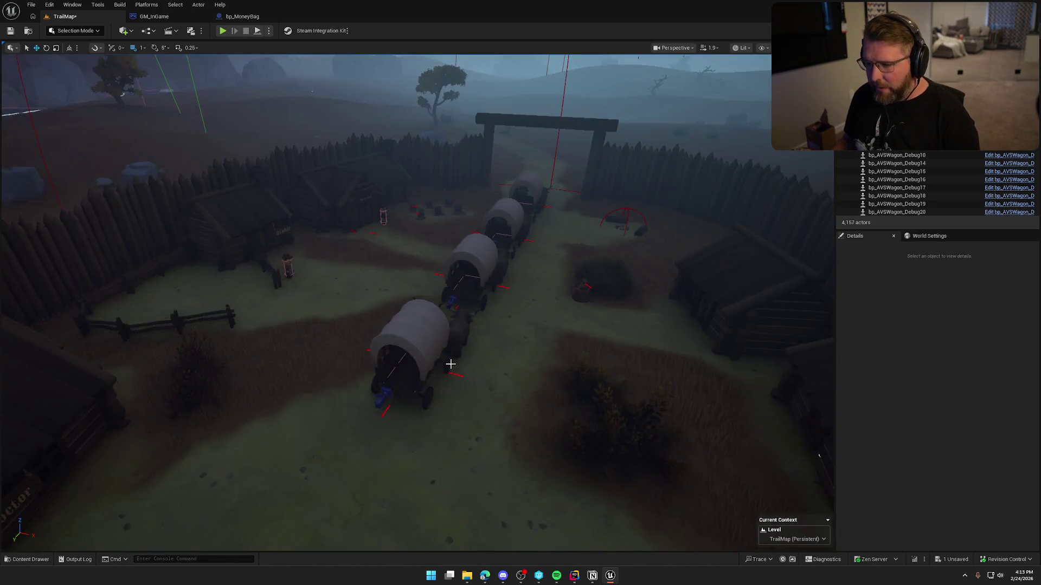
{"action": "scroll", "coordinate": [450, 365], "scroll_direction": "up", "scroll_amount": 10}
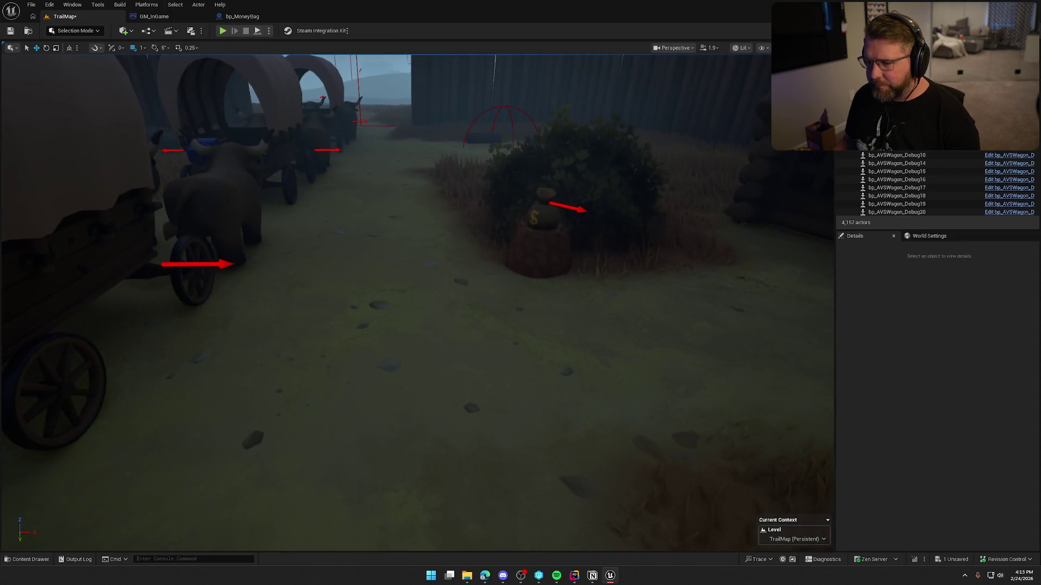
{"action": "left_click", "coordinate": [534, 220]}
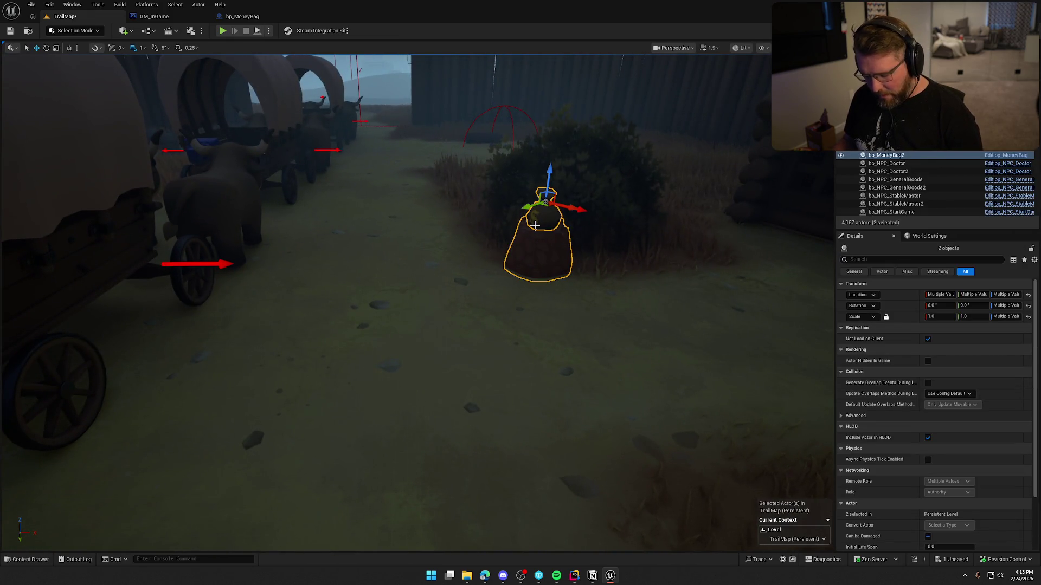
Paste the money bag by the desert General Store as bp_MoneyBag3 and lower it onto the ground
{"action": "mouse_move", "coordinate": [534, 227]}
{"action": "left_mouse_down"}
{"action": "mouse_move", "coordinate": [534, 206]}
{"action": "mouse_move", "coordinate": [504, 223]}
{"action": "mouse_move", "coordinate": [358, 210]}
{"action": "mouse_move", "coordinate": [167, 226]}
{"action": "mouse_move", "coordinate": [212, 142]}
{"action": "mouse_move", "coordinate": [251, 165]}
{"action": "left_mouse_up"}
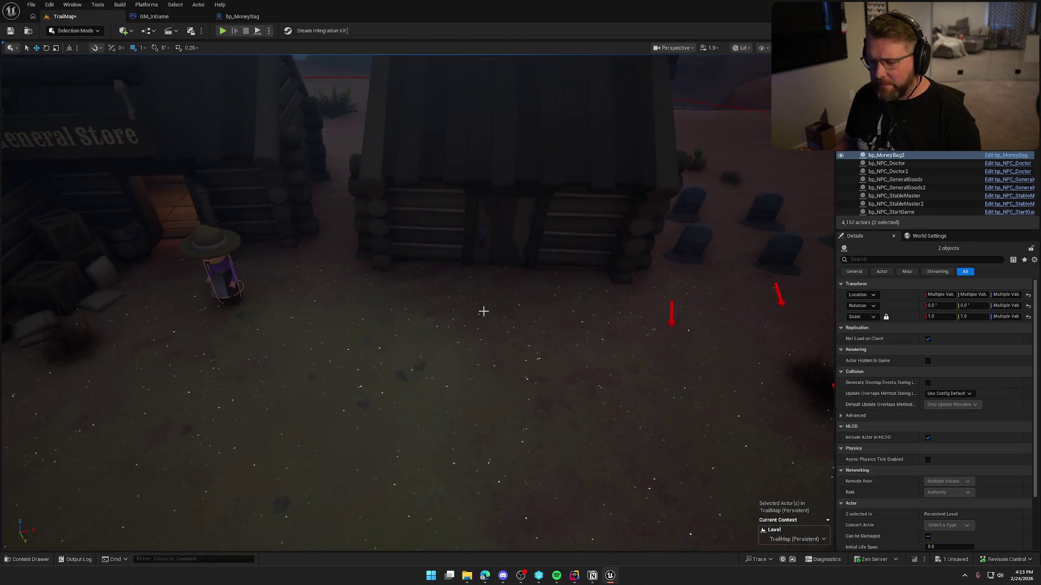
{"action": "key", "text": "ctrl+space"}
{"action": "left_click", "coordinate": [437, 302]}
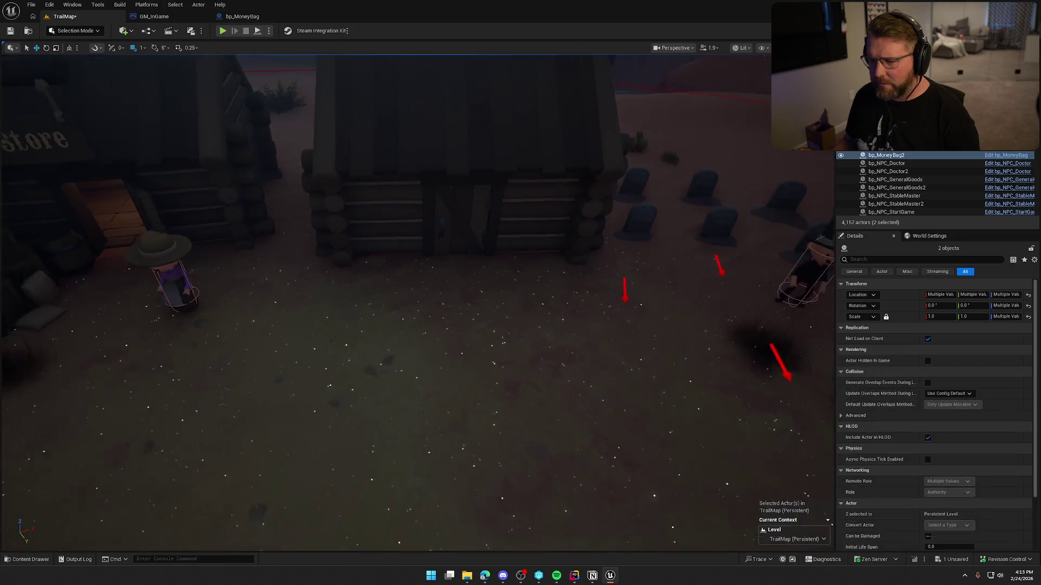
{"action": "right_click", "coordinate": [421, 297]}
{"action": "mouse_move", "coordinate": [454, 177]}
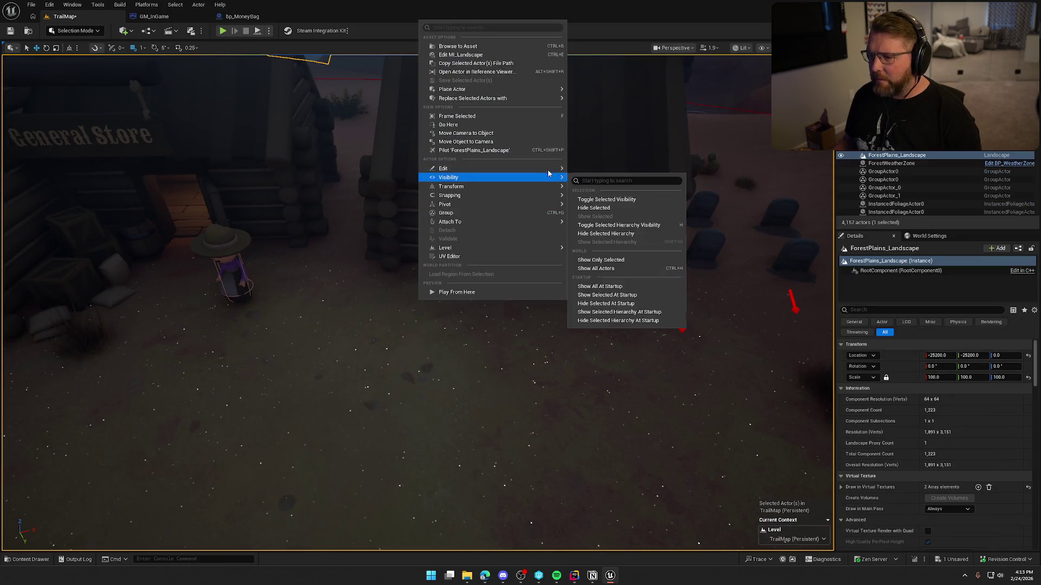
{"action": "mouse_move", "coordinate": [558, 168]}
{"action": "left_click", "coordinate": [591, 197]}
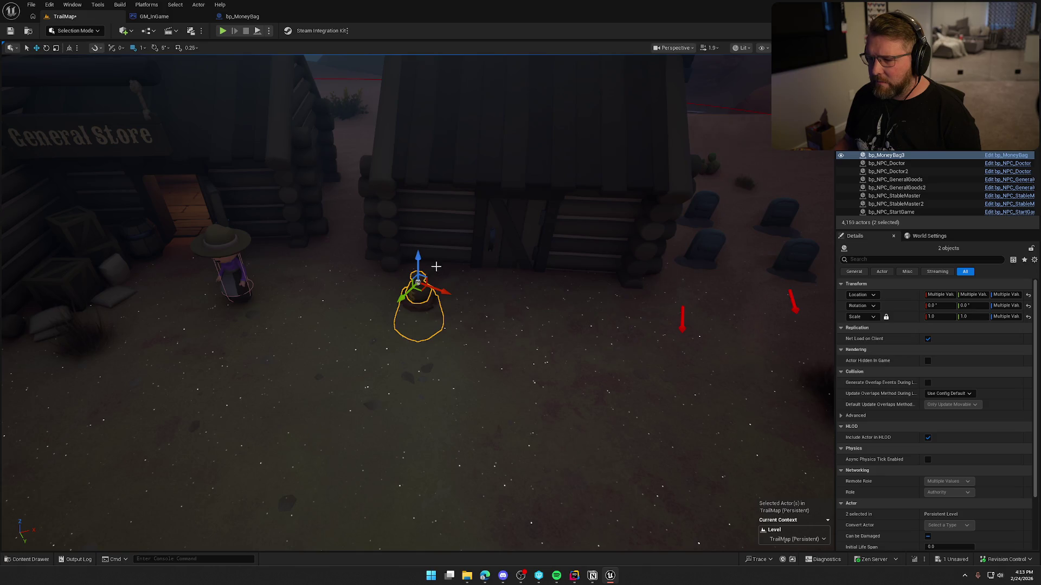
{"action": "left_click_drag", "start_coordinate": [425, 229], "coordinate": [425, 239]}
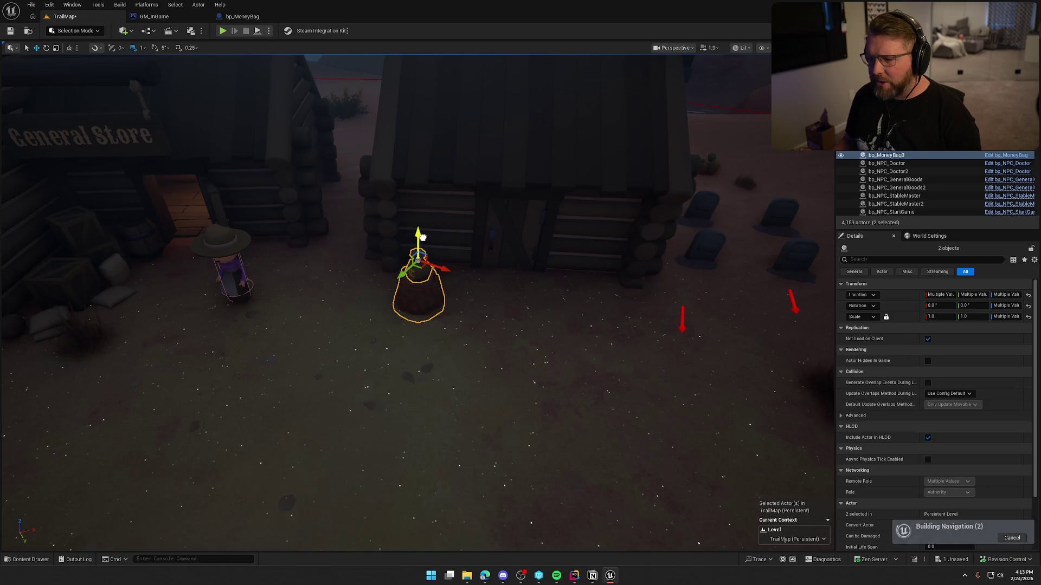
{"action": "key", "text": "Escape"}
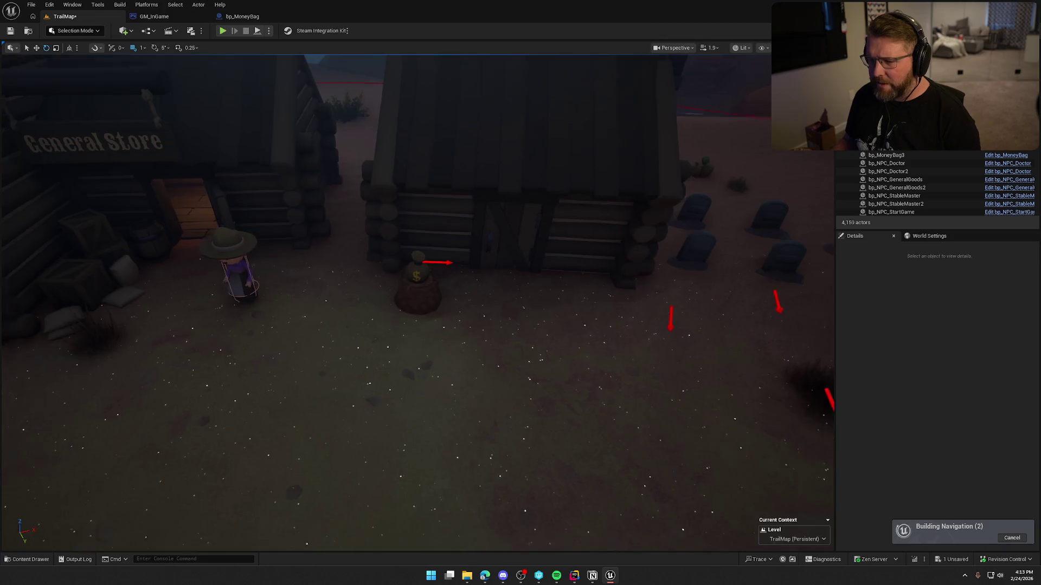
{"action": "scroll", "coordinate": [482, 350], "scroll_direction": "down", "scroll_amount": 3}
{"action": "mouse_move", "coordinate": [436, 318]}
{"action": "left_mouse_down"}
{"action": "mouse_move", "coordinate": [404, 299]}
{"action": "mouse_move", "coordinate": [404, 310]}
{"action": "mouse_move", "coordinate": [412, 300]}
{"action": "left_mouse_up"}
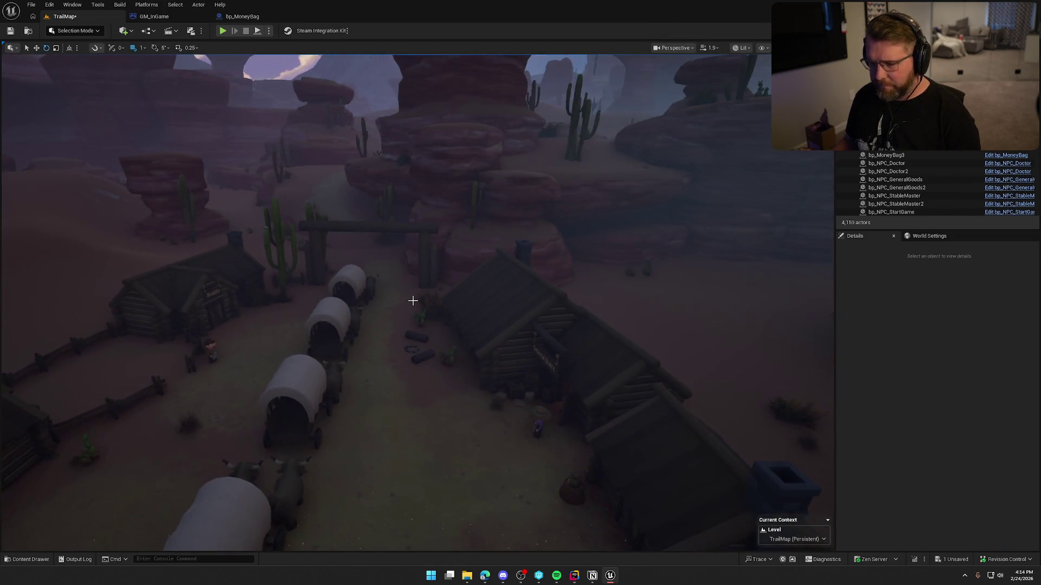
Select DesertTradingPost and add slots to its Town Respawn Actors list
{"action": "left_click", "coordinate": [225, 126]}
{"action": "left_click", "coordinate": [978, 400]}
{"action": "left_click", "coordinate": [978, 400]}
{"action": "left_click", "coordinate": [978, 400]}
{"action": "left_click", "coordinate": [978, 400]}
{"action": "left_click", "coordinate": [978, 400]}
{"action": "left_click_drag", "start_coordinate": [540, 451], "coordinate": [548, 523]}
Eyedropper the four desert wagons into the Town Respawn Actors slots
{"action": "left_click", "coordinate": [1000, 412]}
{"action": "left_click", "coordinate": [551, 168]}
{"action": "left_click", "coordinate": [1000, 424]}
{"action": "left_click", "coordinate": [500, 198]}
{"action": "left_click", "coordinate": [1001, 435]}
{"action": "left_click", "coordinate": [420, 263]}
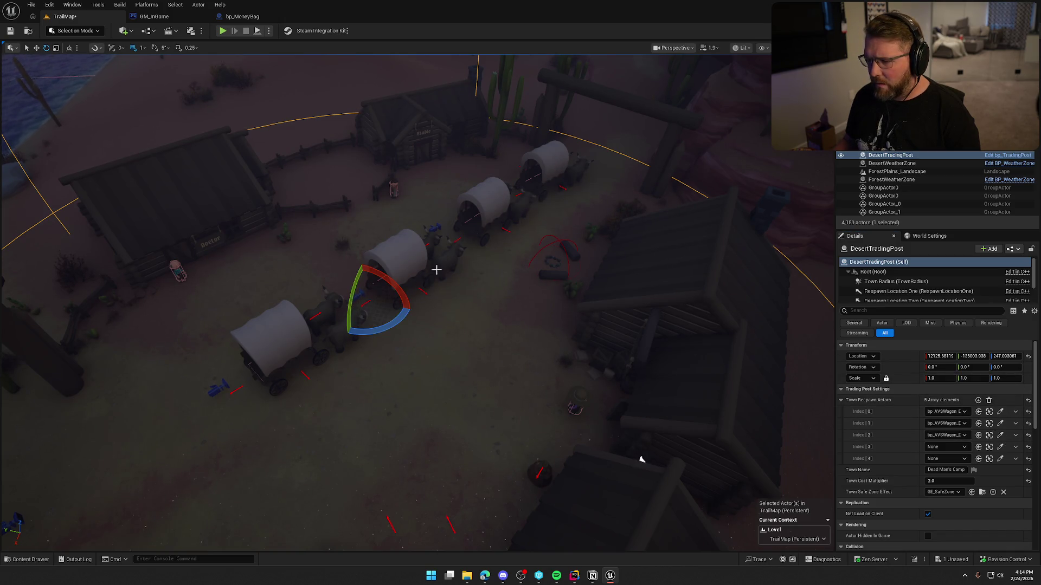
{"action": "left_click", "coordinate": [1000, 447]}
{"action": "left_click", "coordinate": [265, 339]}
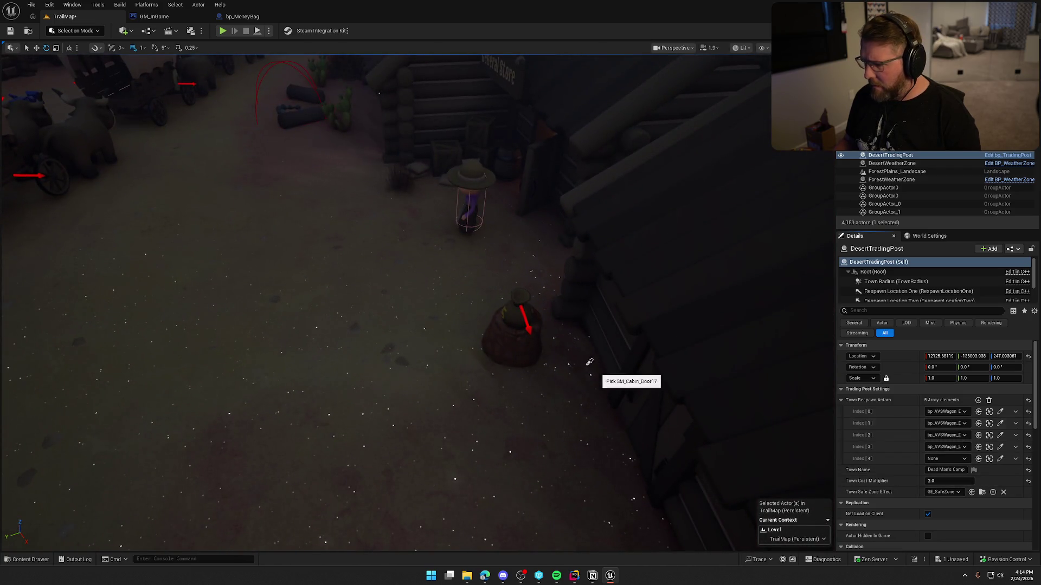
Frame the trading post, save TrailMap, and deselect DesertTradingPost
{"action": "key", "text": "f"}
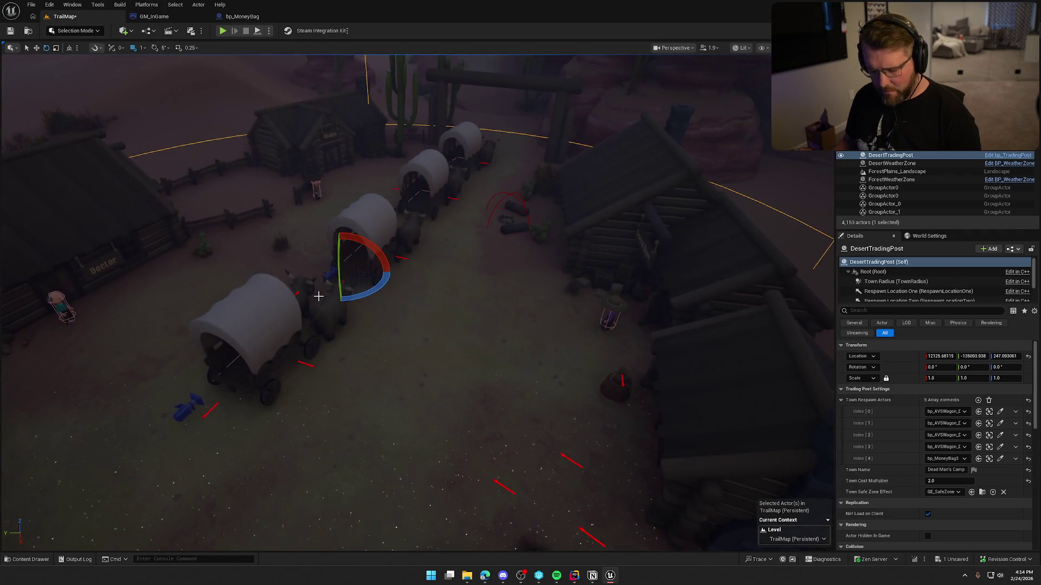
{"action": "key", "text": "ctrl+s"}
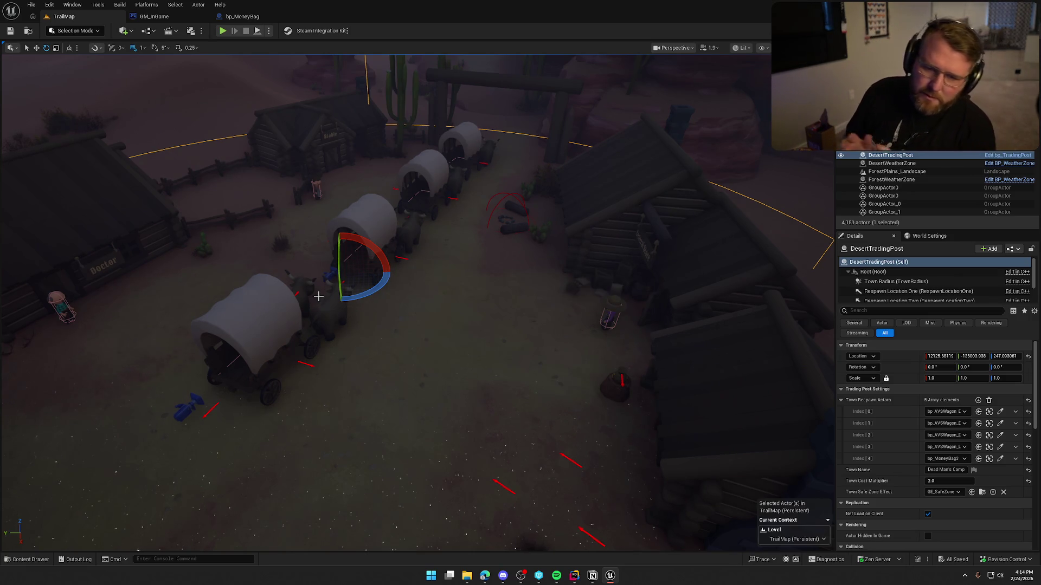
{"action": "key", "text": "Escape"}
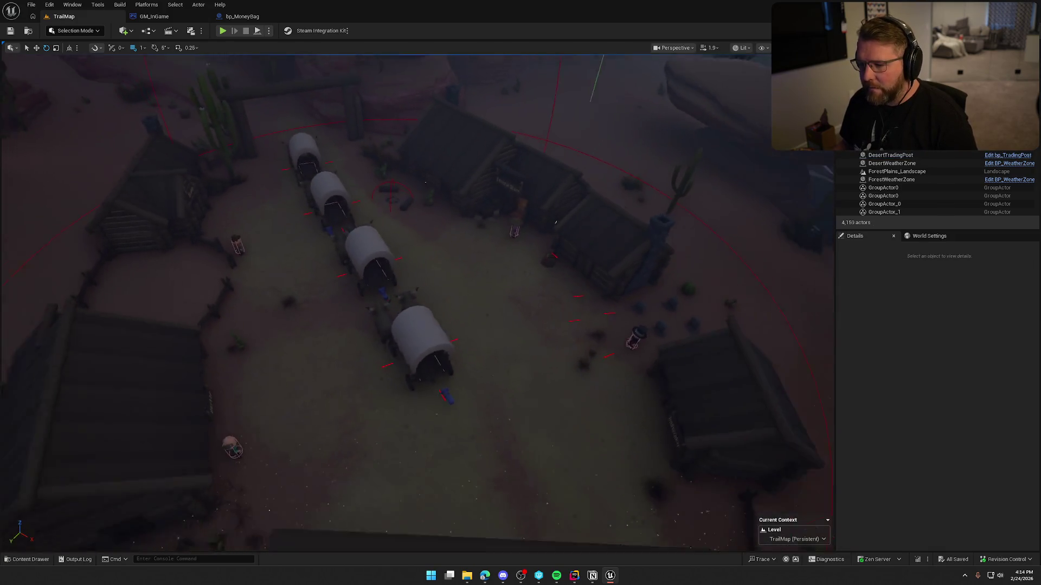
Fly to the waterside town and drop bp_AVSWagon_Debug from the Content Drawer there
{"action": "left_click_drag", "start_coordinate": [465, 263], "coordinate": [466, 263]}
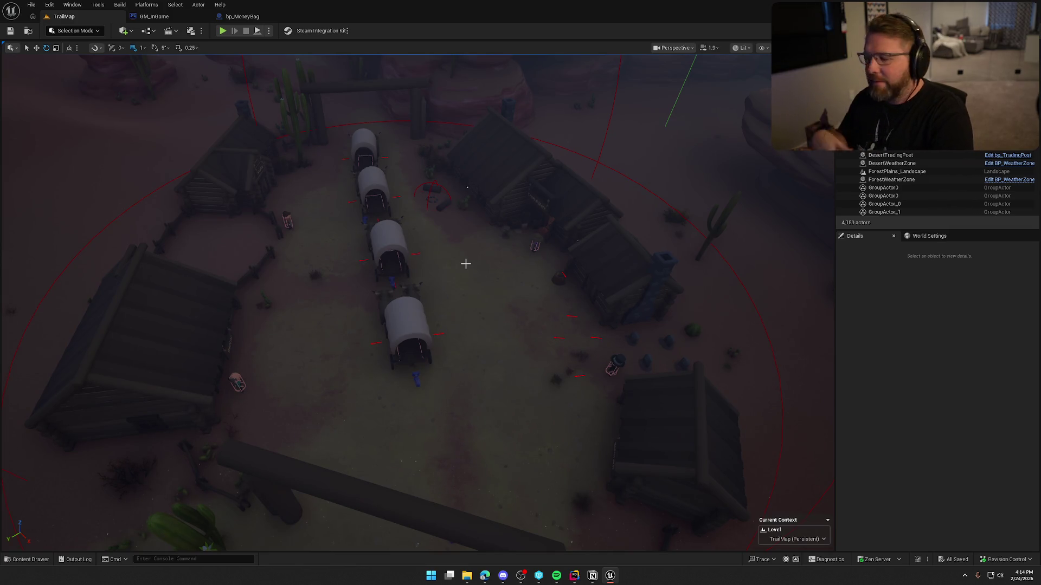
{"action": "left_click_drag", "start_coordinate": [455, 250], "coordinate": [454, 251]}
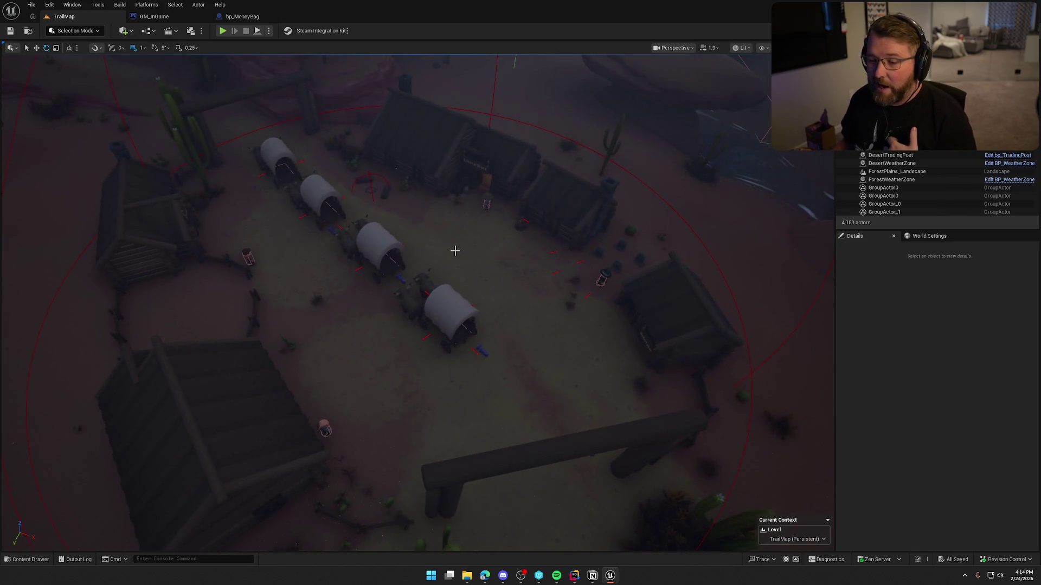
{"action": "left_click_drag", "start_coordinate": [455, 251], "coordinate": [455, 250]}
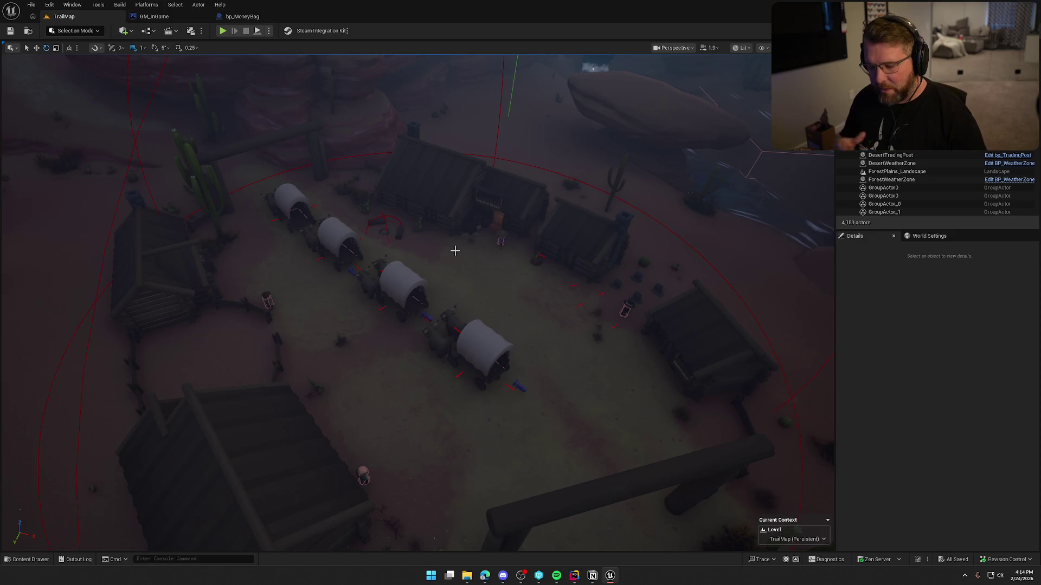
{"action": "left_click_drag", "start_coordinate": [499, 290], "coordinate": [499, 289]}
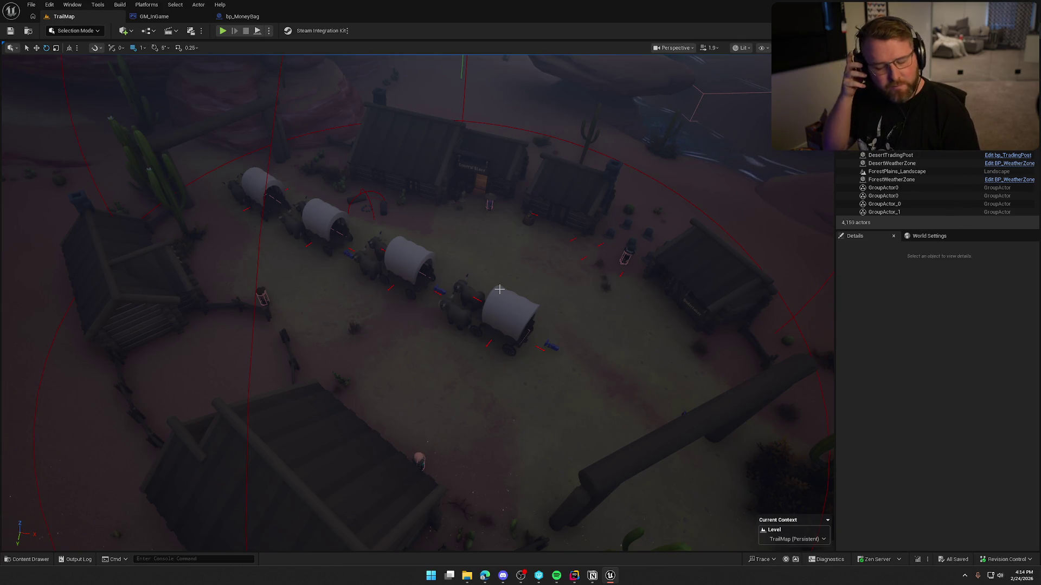
{"action": "left_click_drag", "start_coordinate": [520, 294], "coordinate": [520, 293]}
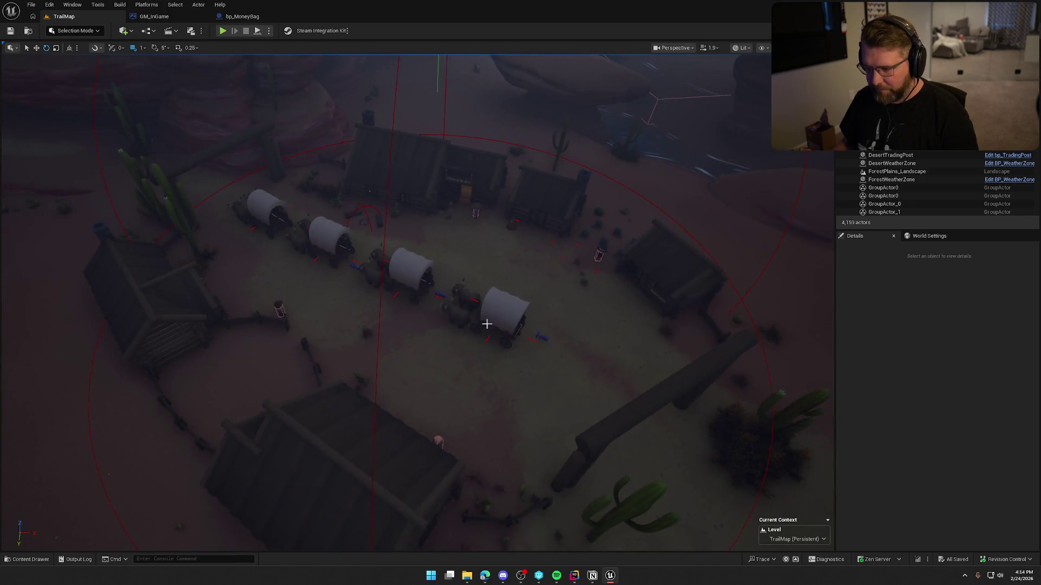
{"action": "left_click_drag", "start_coordinate": [504, 312], "coordinate": [504, 312]}
{"action": "left_click_drag", "start_coordinate": [363, 237], "coordinate": [362, 237]}
{"action": "key", "text": "ctrl+space"}
{"action": "mouse_move", "coordinate": [165, 416]}
{"action": "left_mouse_down"}
{"action": "mouse_move", "coordinate": [414, 327]}
{"action": "mouse_move", "coordinate": [281, 276]}
{"action": "left_mouse_up"}
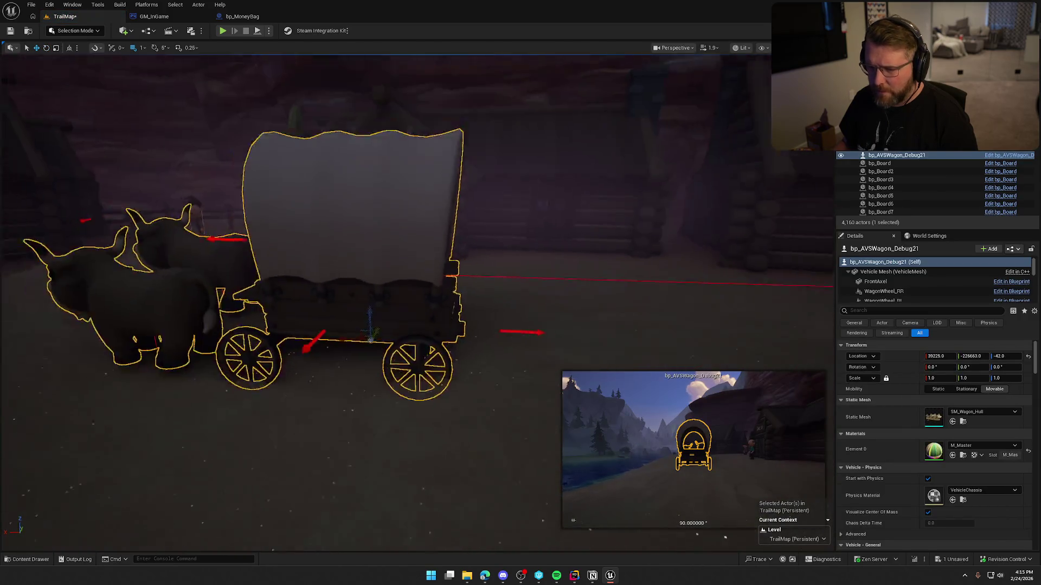
Adjust the new wagon's height so its wheels sit on the ground
{"action": "scroll", "coordinate": [440, 259], "scroll_direction": "down", "scroll_amount": 5}
{"action": "left_click_drag", "start_coordinate": [448, 265], "coordinate": [448, 248]}
{"action": "scroll", "coordinate": [448, 249], "scroll_direction": "up", "scroll_amount": 5}
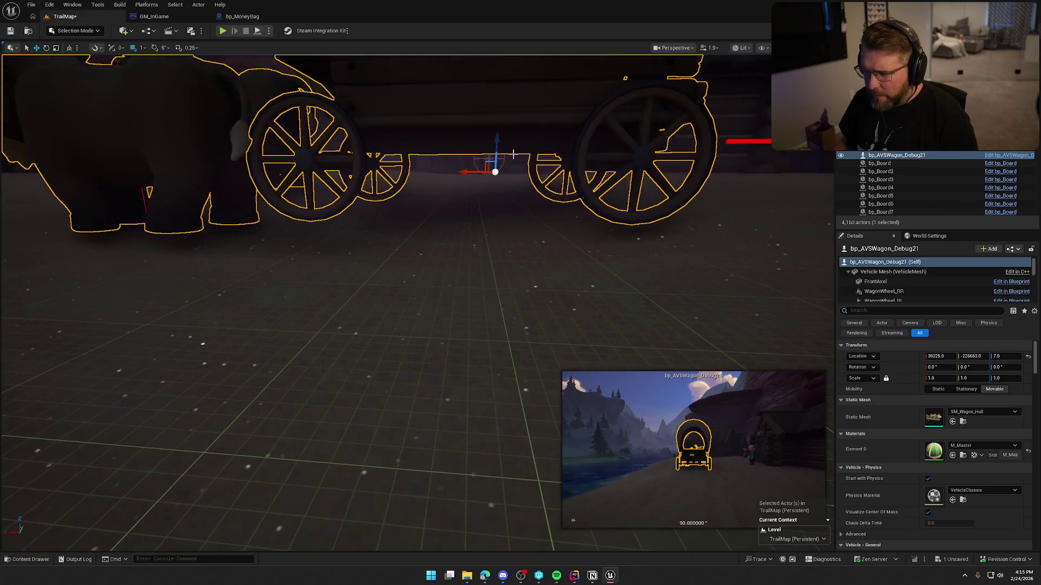
{"action": "left_click_drag", "start_coordinate": [497, 141], "coordinate": [496, 162]}
{"action": "left_click", "coordinate": [546, 209]}
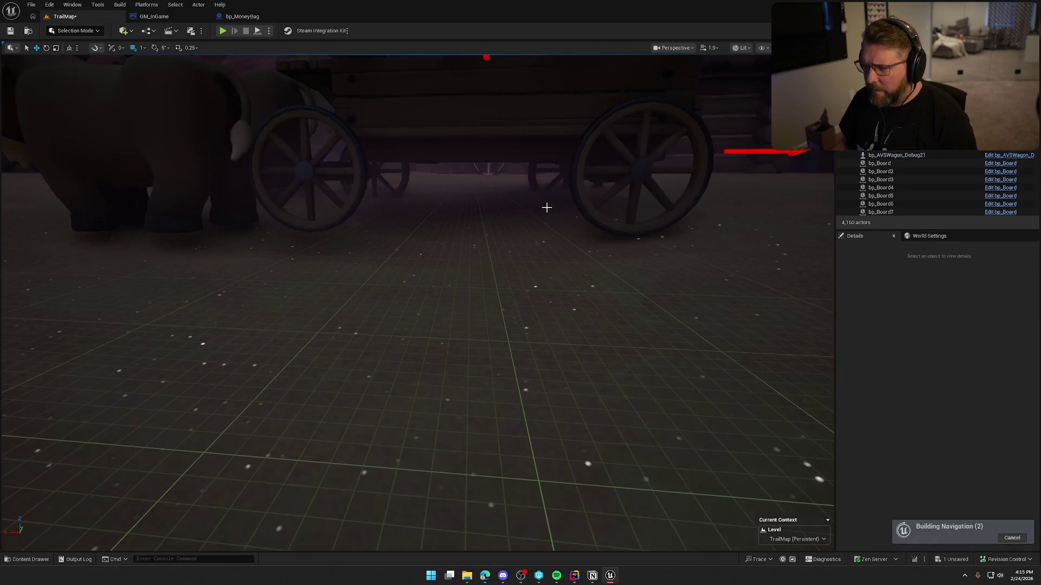
{"action": "left_click_drag", "start_coordinate": [546, 209], "coordinate": [490, 163]}
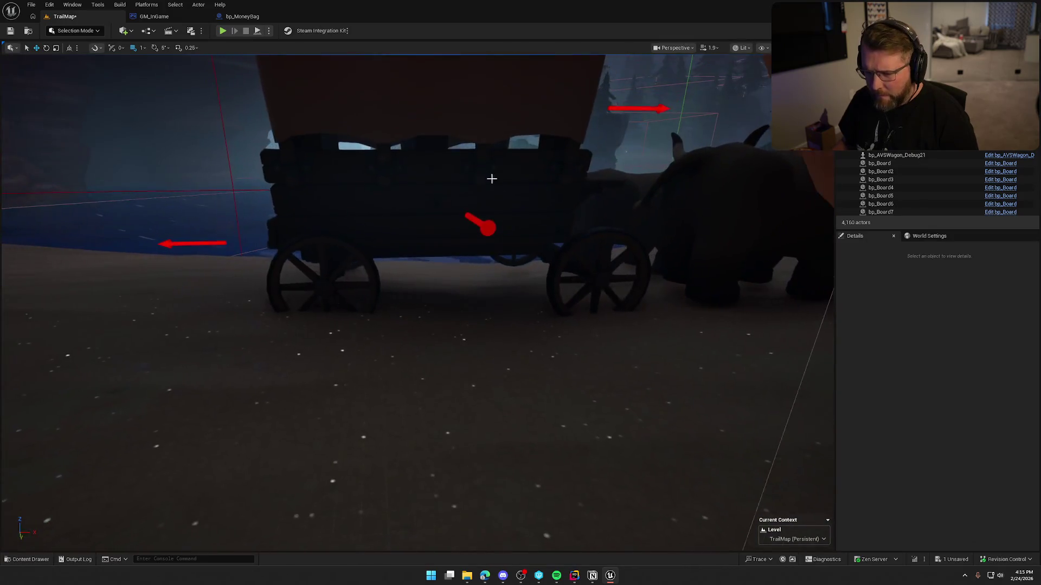
{"action": "left_click", "coordinate": [421, 211]}
{"action": "key", "text": "End"}
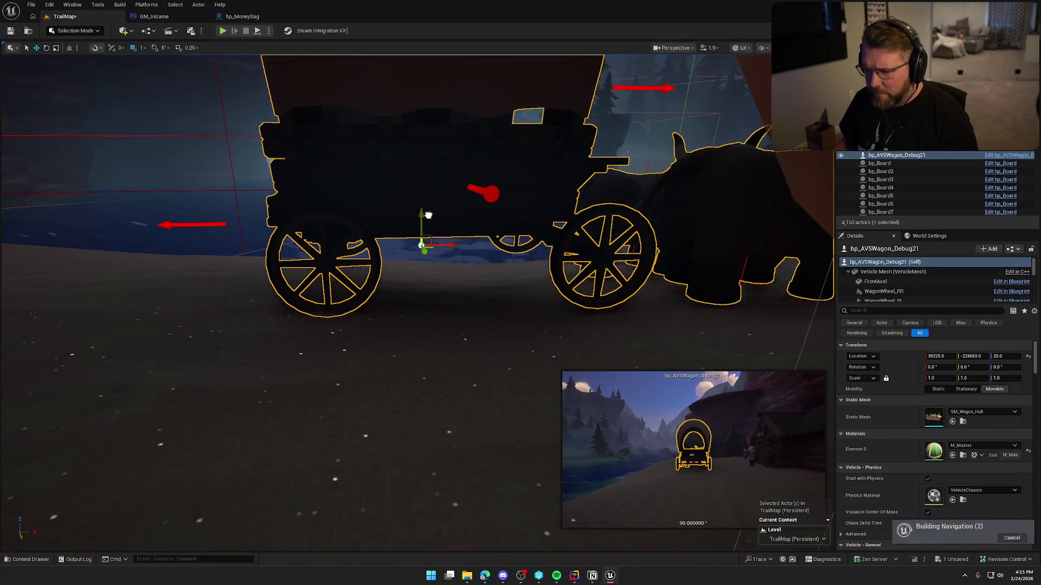
Reselect the wagon and rotate it to match the slope
{"action": "mouse_move", "coordinate": [428, 213]}
{"action": "left_mouse_down"}
{"action": "mouse_move", "coordinate": [432, 230]}
{"action": "mouse_move", "coordinate": [467, 228]}
{"action": "mouse_move", "coordinate": [488, 260]}
{"action": "mouse_move", "coordinate": [623, 271]}
{"action": "left_mouse_up"}
{"action": "key", "text": "Escape"}
{"action": "left_click", "coordinate": [379, 303]}
{"action": "mouse_move", "coordinate": [473, 266]}
{"action": "left_mouse_down"}
{"action": "mouse_move", "coordinate": [476, 310]}
{"action": "mouse_move", "coordinate": [355, 273]}
{"action": "mouse_move", "coordinate": [413, 232]}
{"action": "mouse_move", "coordinate": [472, 221]}
{"action": "left_mouse_up"}
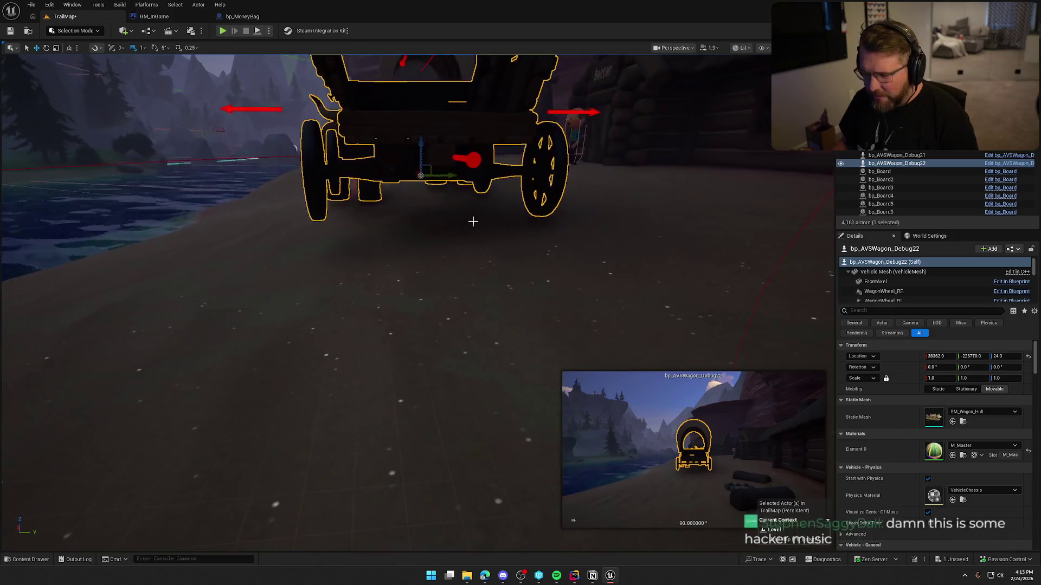
{"action": "key", "text": "e"}
{"action": "left_click_drag", "start_coordinate": [433, 179], "coordinate": [401, 142]}
Fill MountainTradingPost's five Town Respawn Actors slots with wagons and the money bag, then save
{"action": "key", "text": "w"}
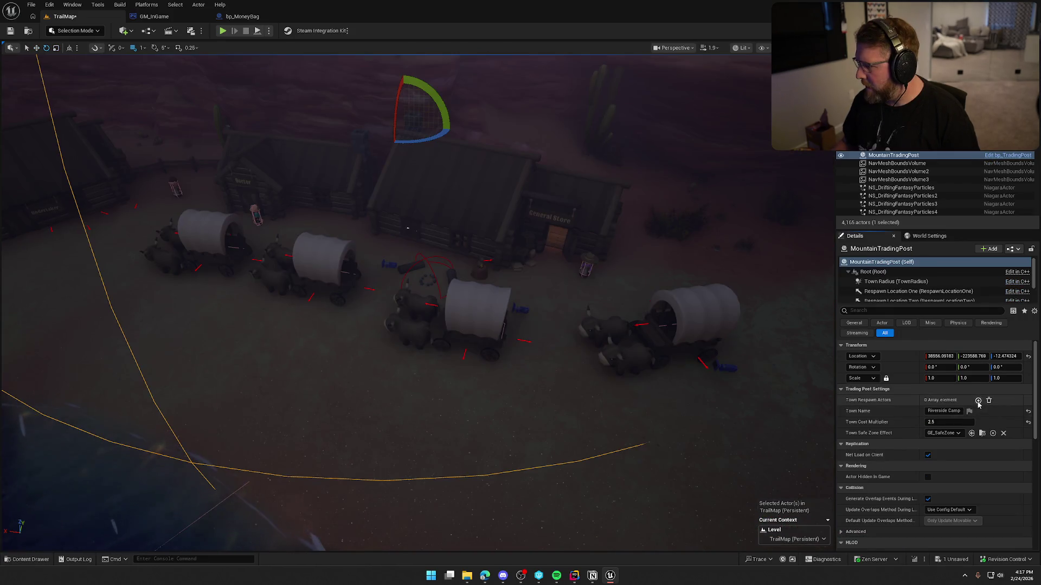
{"action": "left_click", "coordinate": [979, 400]}
{"action": "left_click", "coordinate": [978, 400]}
{"action": "left_click", "coordinate": [979, 400]}
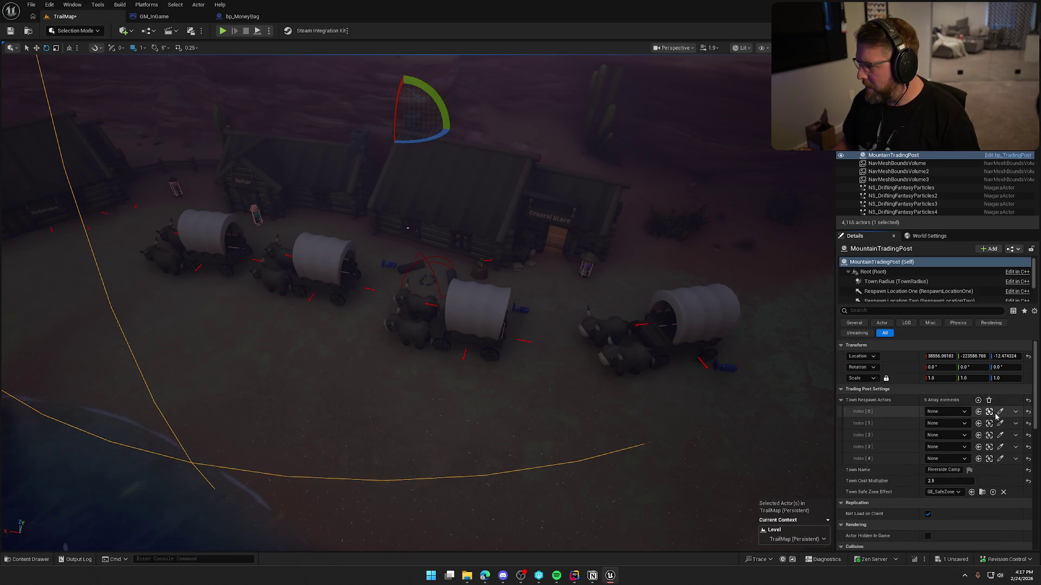
{"action": "left_click", "coordinate": [1000, 411]}
{"action": "left_click", "coordinate": [1000, 423]}
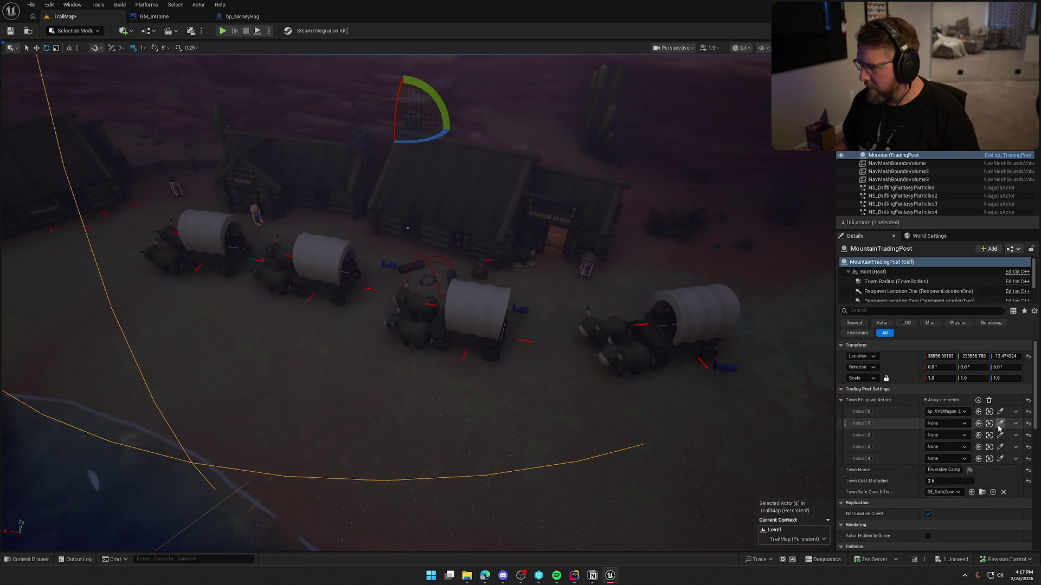
{"action": "left_click", "coordinate": [325, 261]}
{"action": "left_click", "coordinate": [1000, 435]}
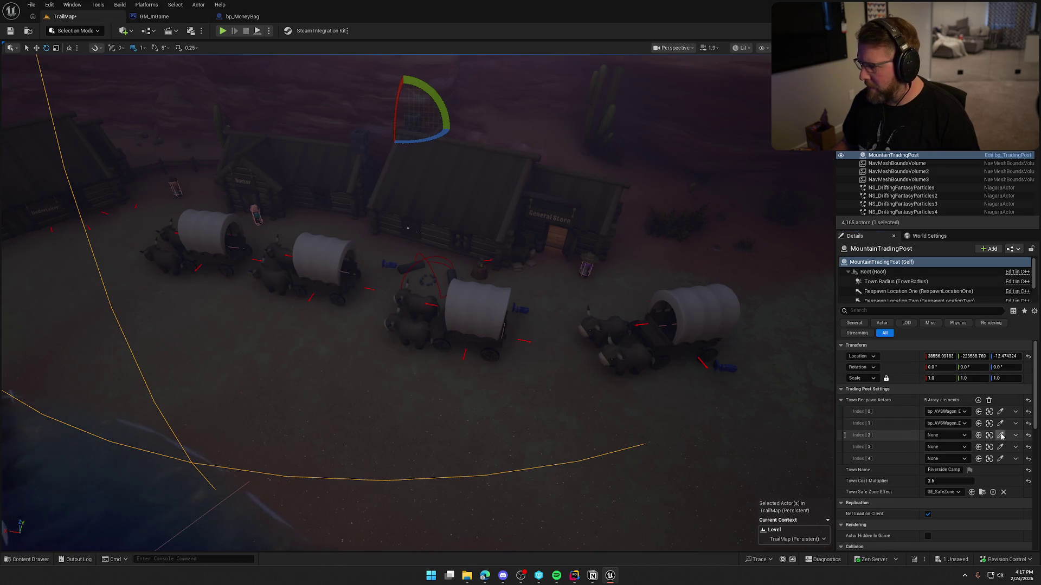
{"action": "left_click", "coordinate": [1000, 447]}
{"action": "left_click", "coordinate": [697, 327]}
{"action": "left_click", "coordinate": [1000, 459]}
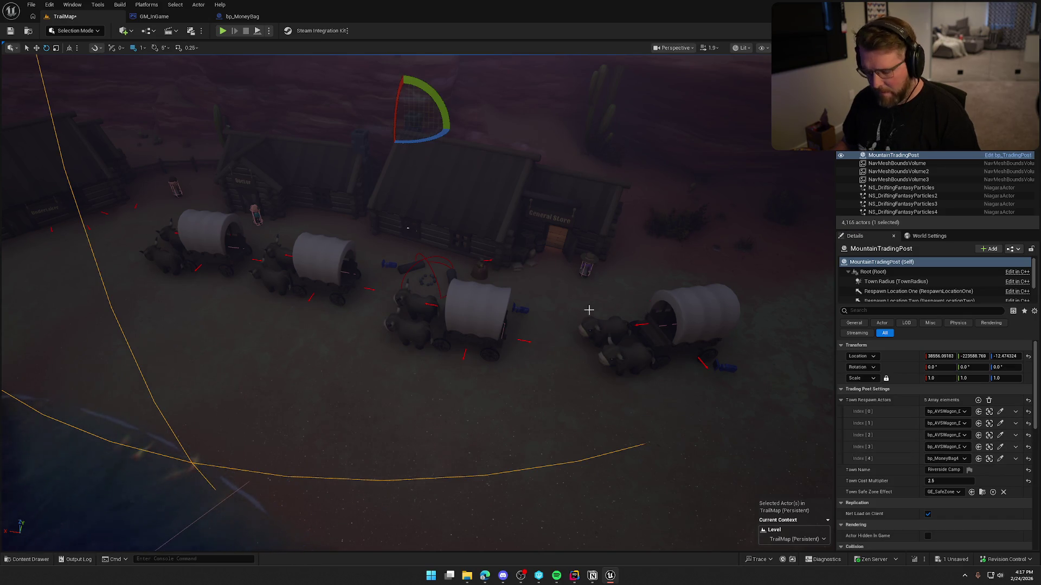
{"action": "key", "text": "ctrl+s"}
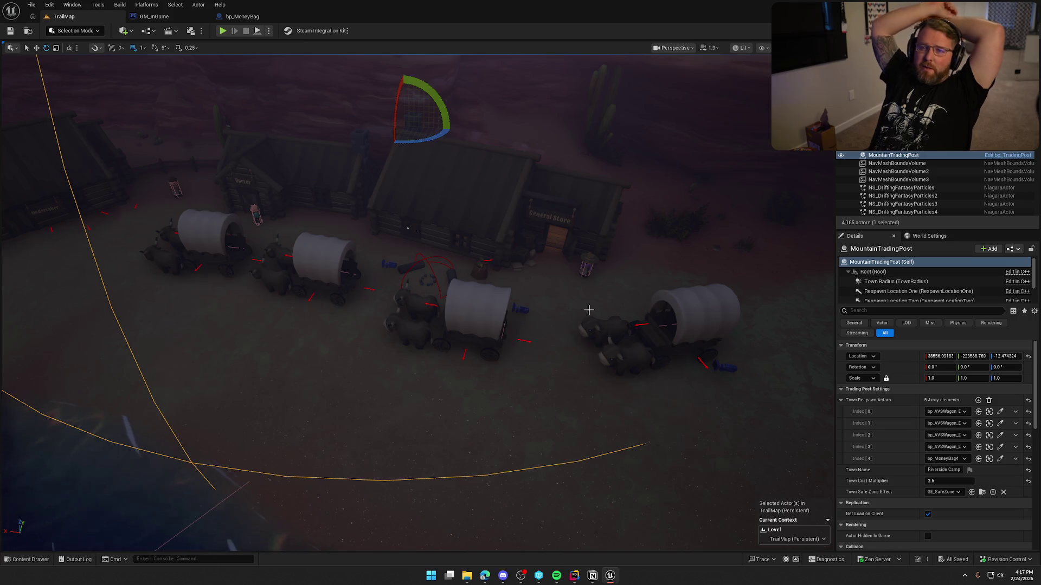
{"action": "left_click_drag", "start_coordinate": [588, 309], "coordinate": [580, 276]}
{"action": "mouse_move", "coordinate": [392, 262]}
{"action": "left_mouse_down"}
{"action": "mouse_move", "coordinate": [509, 337]}
{"action": "mouse_move", "coordinate": [602, 268]}
{"action": "mouse_move", "coordinate": [516, 345]}
{"action": "left_mouse_up"}
{"action": "key", "text": "Escape"}
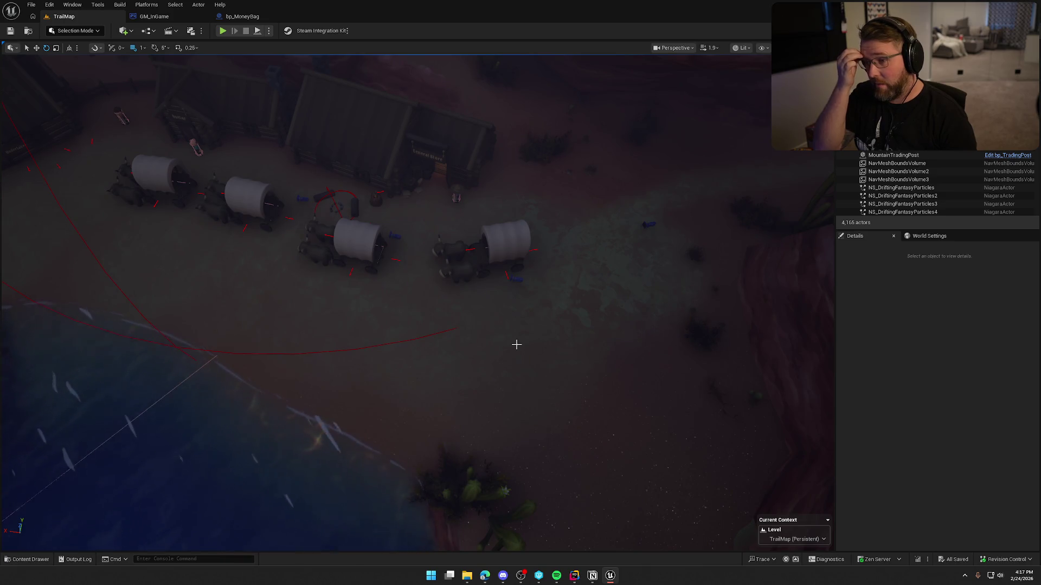
{"action": "mouse_move", "coordinate": [516, 345]}
{"action": "left_mouse_down"}
{"action": "mouse_move", "coordinate": [433, 296]}
{"action": "mouse_move", "coordinate": [412, 336]}
{"action": "mouse_move", "coordinate": [434, 304]}
{"action": "mouse_move", "coordinate": [423, 320]}
{"action": "mouse_move", "coordinate": [498, 333]}
{"action": "mouse_move", "coordinate": [515, 328]}
{"action": "mouse_move", "coordinate": [508, 313]}
{"action": "mouse_move", "coordinate": [521, 341]}
{"action": "left_mouse_up"}
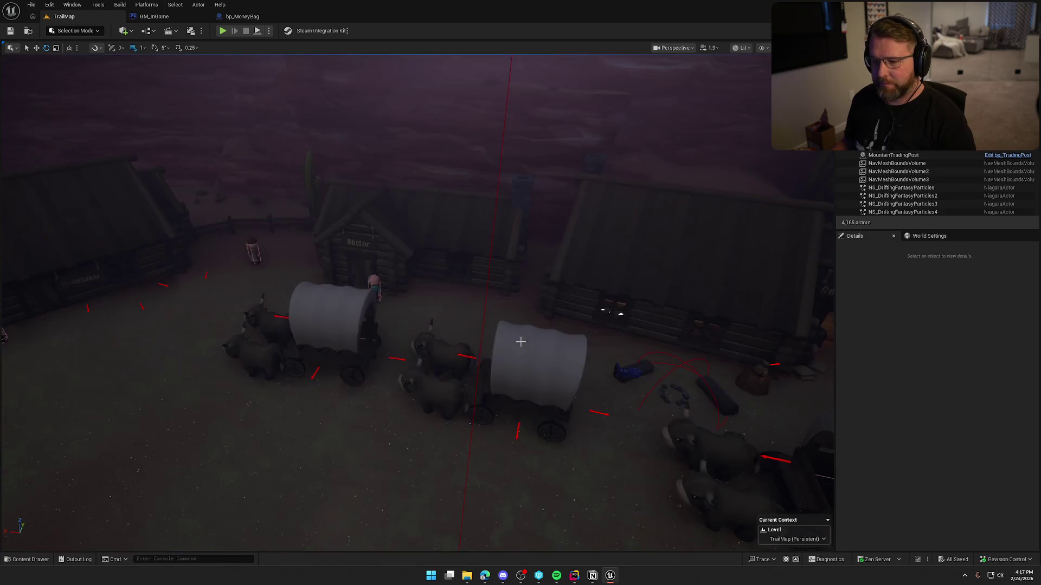
{"action": "left_click", "coordinate": [500, 162]}
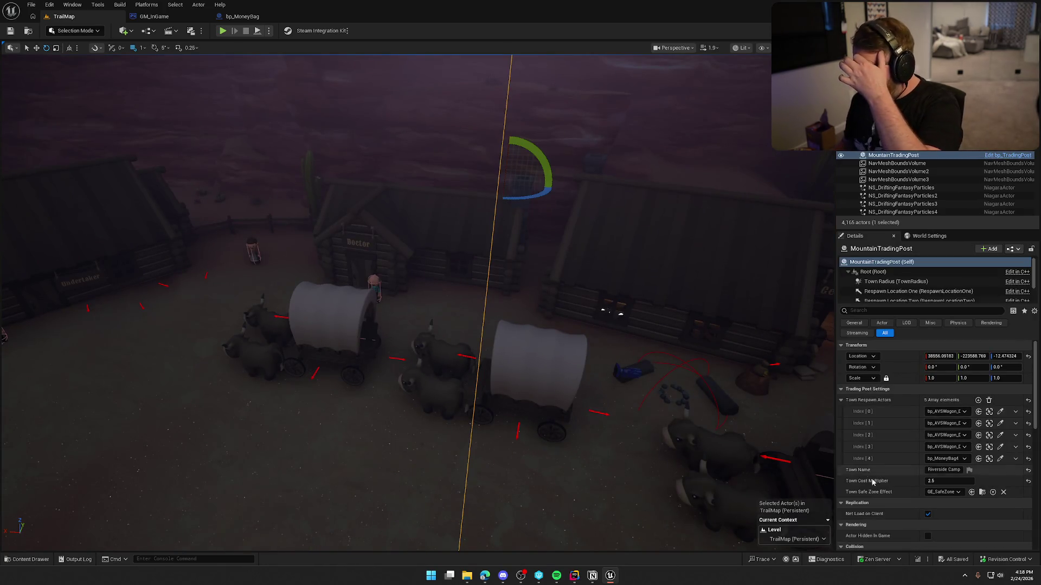
{"action": "scroll", "coordinate": [865, 478], "scroll_direction": "down", "scroll_amount": 10}
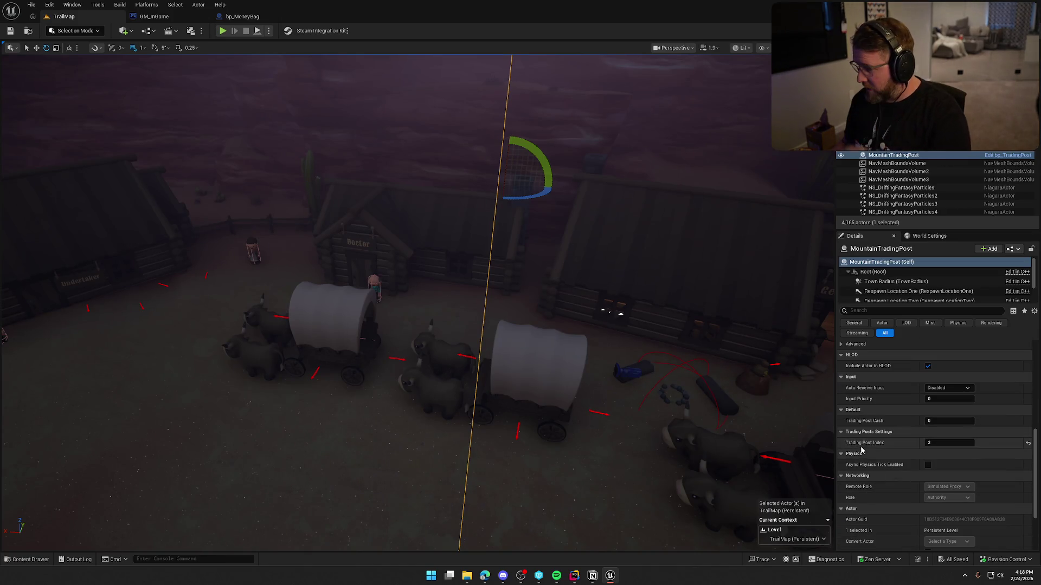
{"action": "left_click", "coordinate": [304, 328]}
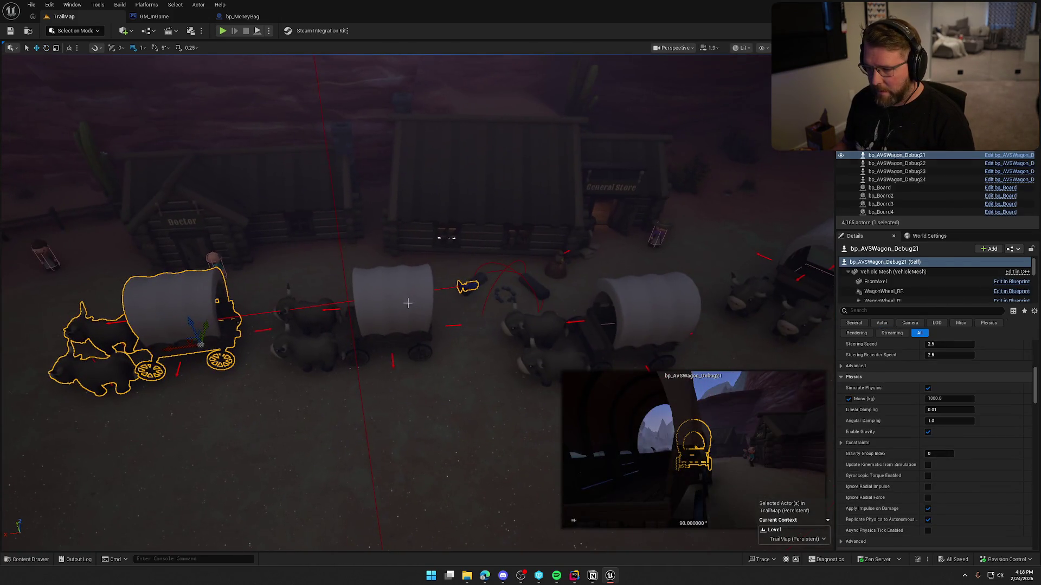
{"action": "key", "text": "Escape"}
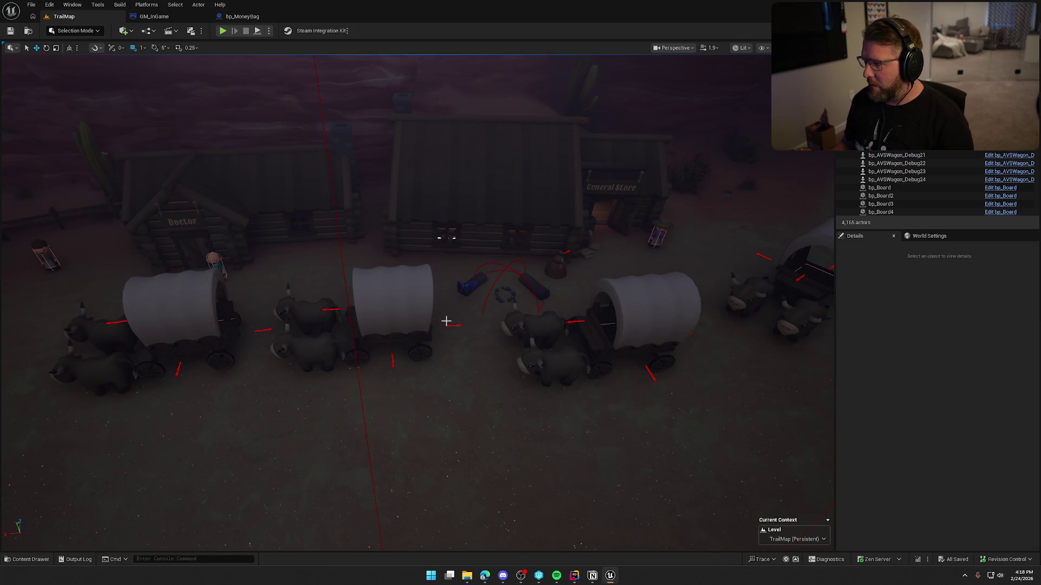
{"action": "scroll", "coordinate": [448, 321], "scroll_direction": "down", "scroll_amount": 5}
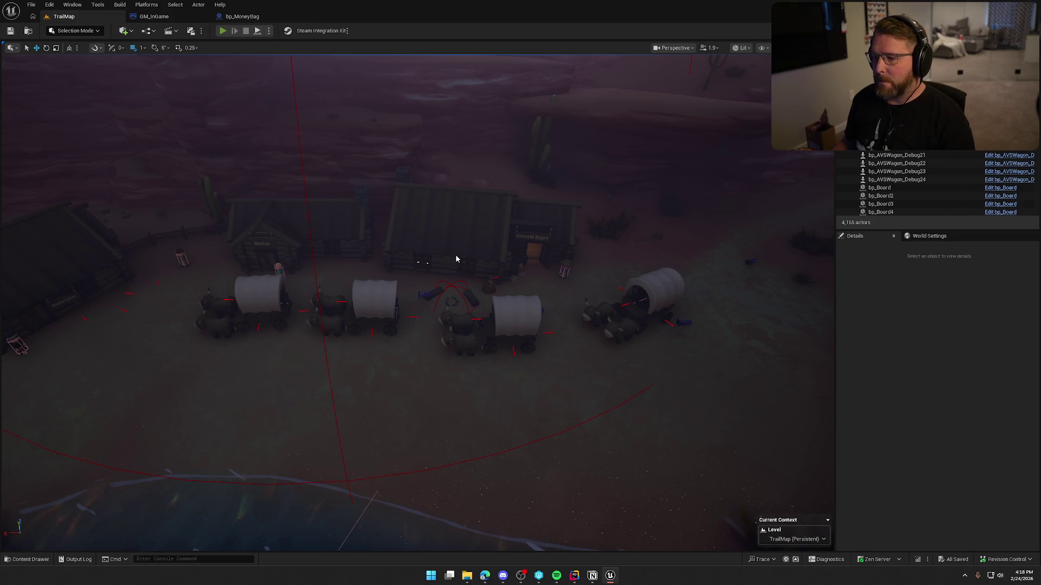
{"action": "key", "text": "alt+p"}
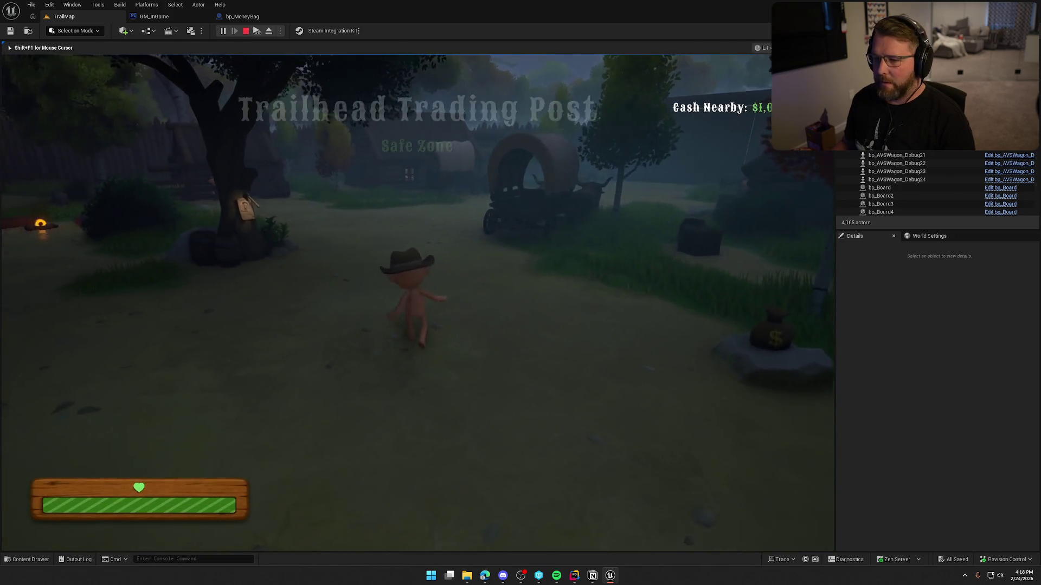
Rerun net.AllowPIESeamlessTravel true from the in-game console
{"action": "key", "text": "w"}
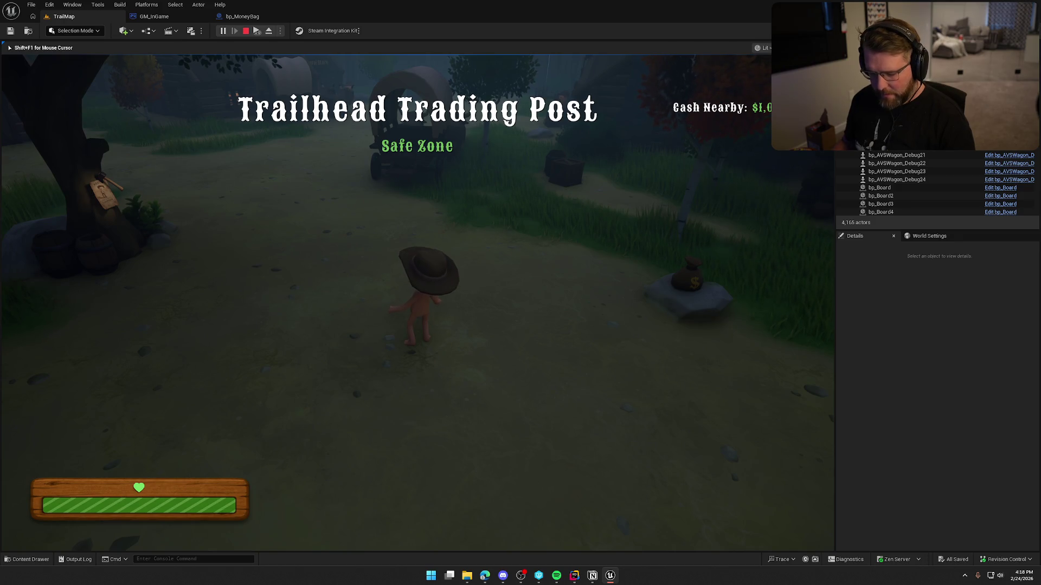
{"action": "key", "text": "grave"}
{"action": "key", "text": "Up"}
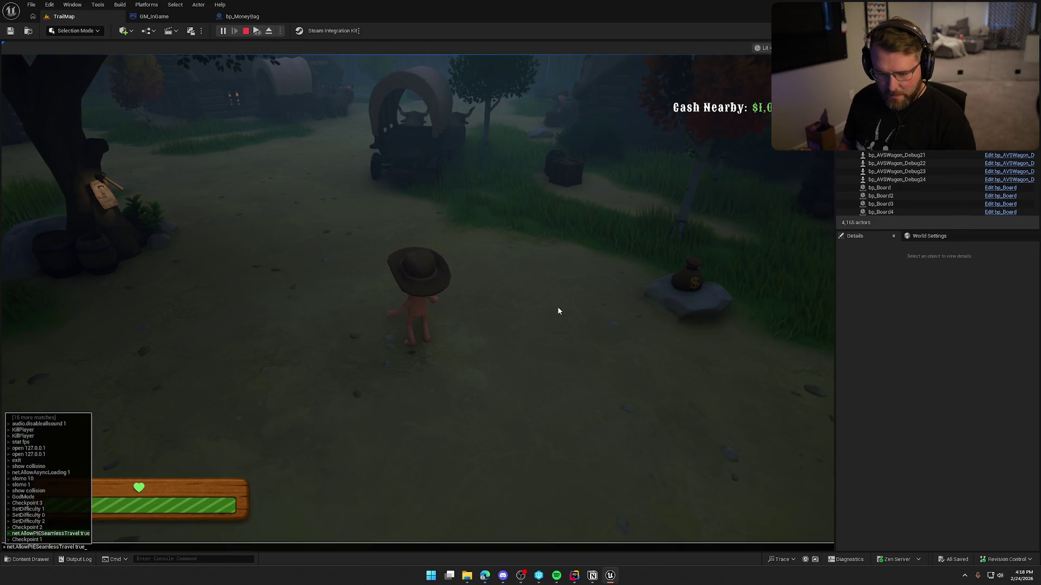
{"action": "key", "text": "Return"}
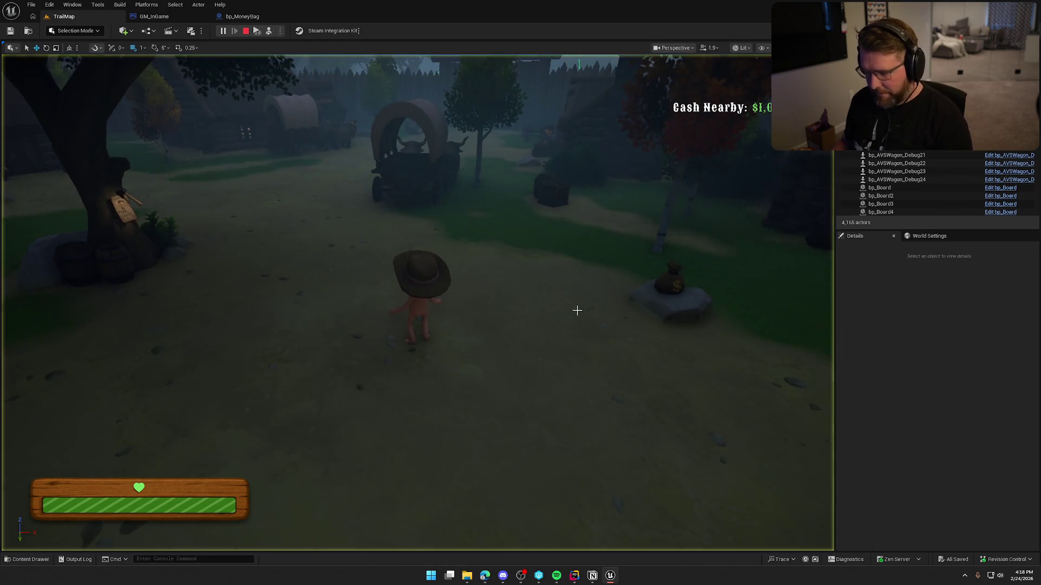
Fly the camera across the map toward the cliffs
{"action": "scroll", "coordinate": [580, 308], "scroll_direction": "up", "scroll_amount": 5}
{"action": "scroll", "coordinate": [417, 302], "scroll_direction": "up", "scroll_amount": 3}
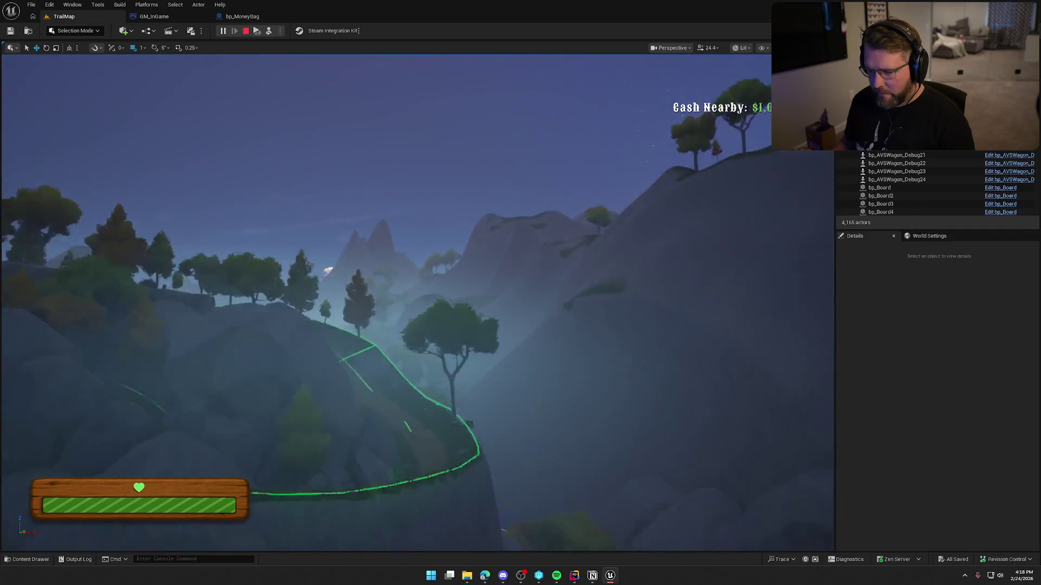
{"action": "key", "text": "w"}
{"action": "key", "text": "w"}
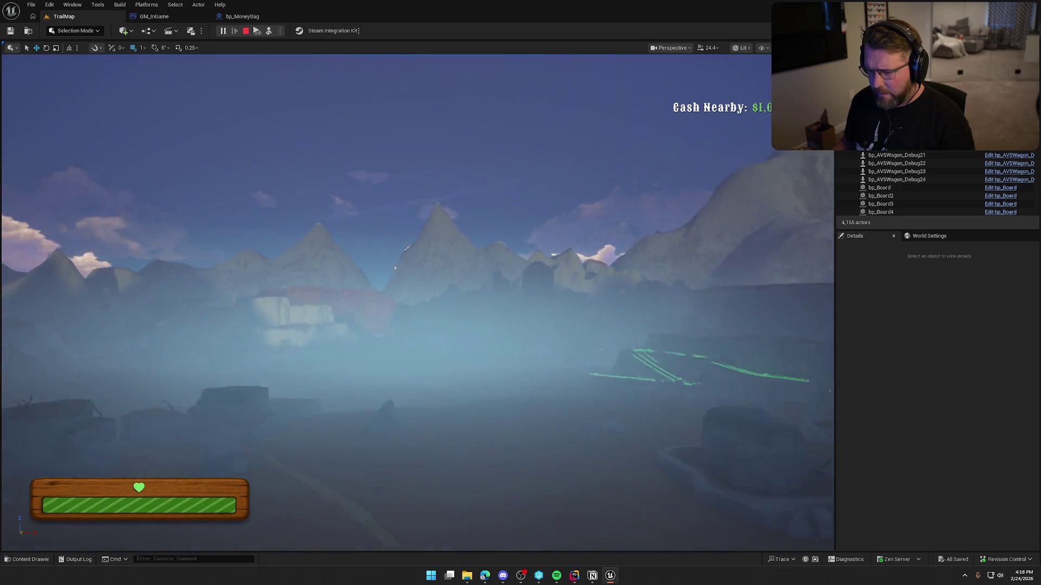
{"action": "key", "text": "w"}
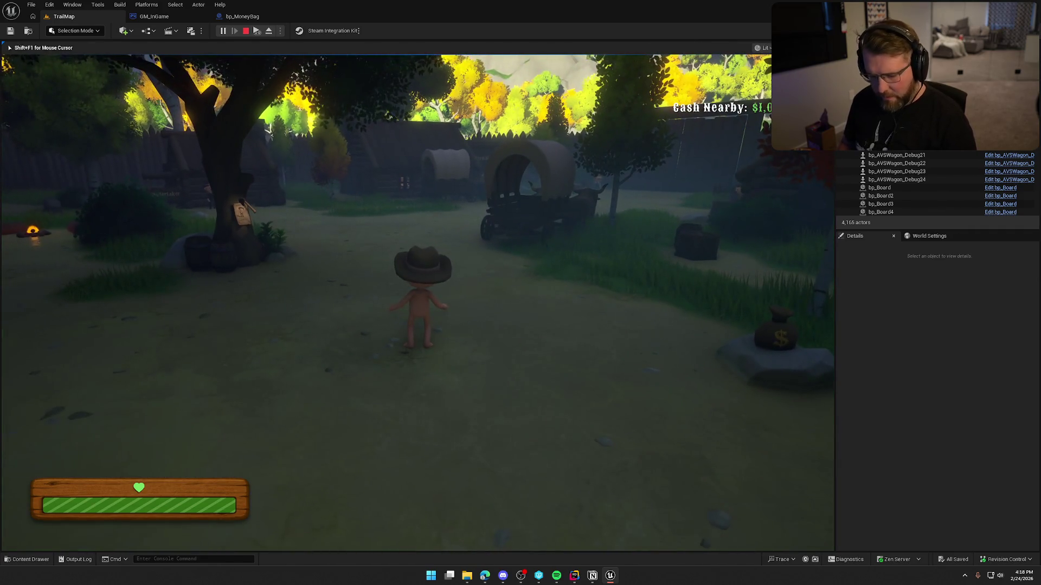
Run the Checkpoint 1 console command to respawn there
{"action": "key", "text": "grave"}
{"action": "key", "text": "Up"}
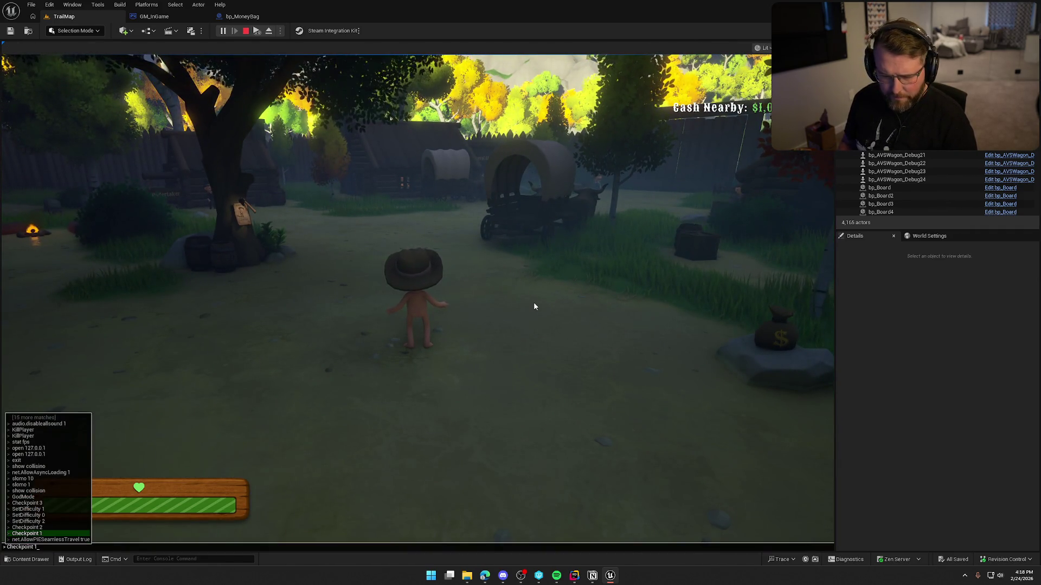
{"action": "key", "text": "Return"}
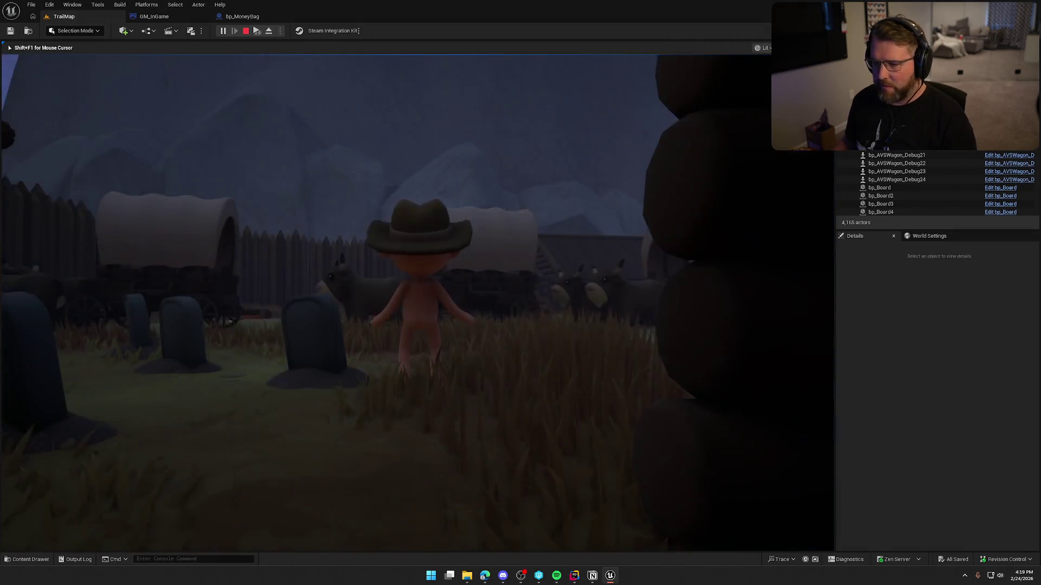
Pick up the money bag and confirm it holds $1,000
{"action": "key", "text": "w"}
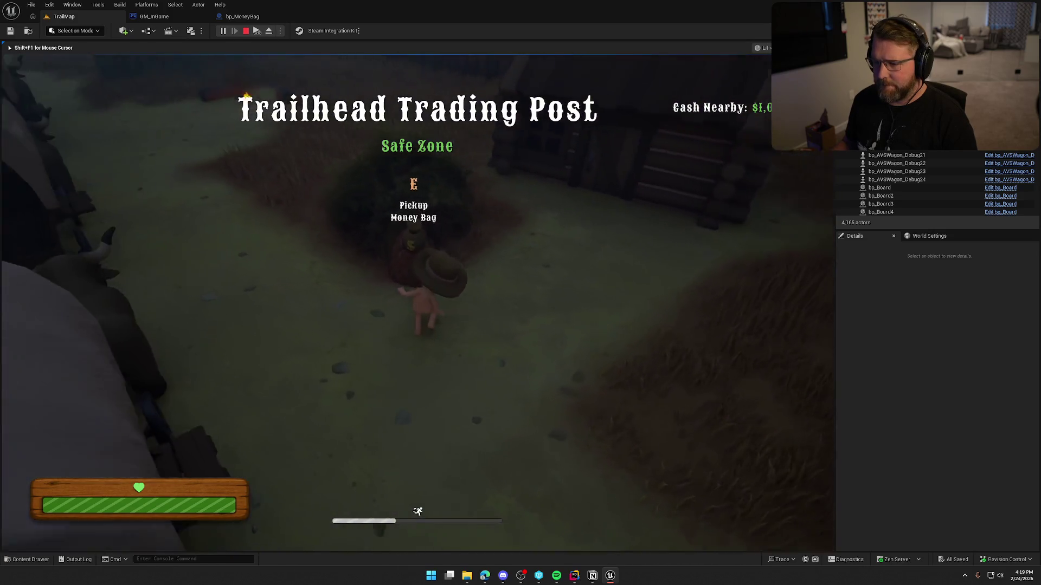
{"action": "key", "text": "e"}
{"action": "left_click", "coordinate": [418, 303]}
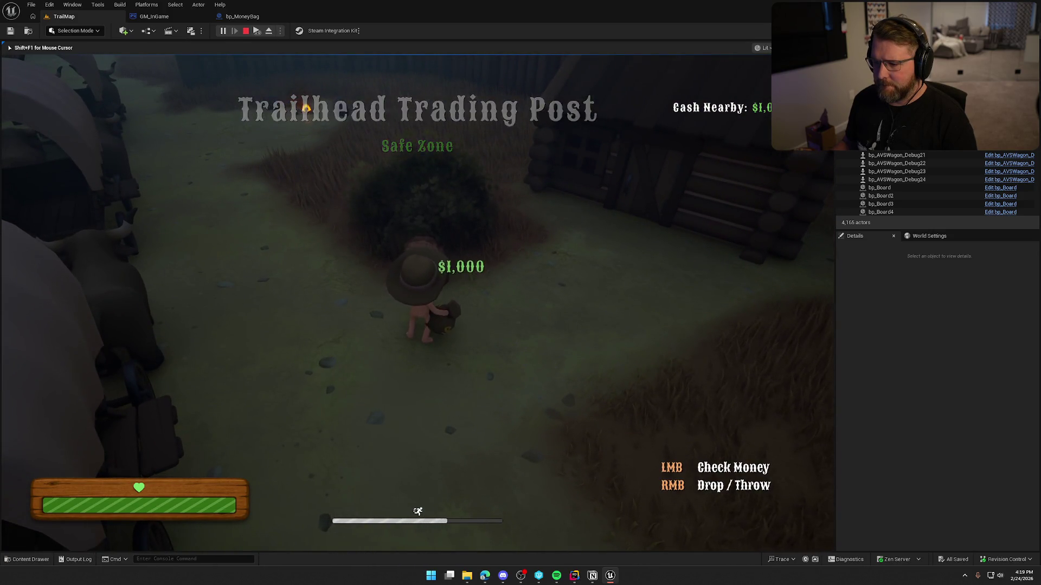
{"action": "key", "text": "w"}
{"action": "key", "text": "d"}
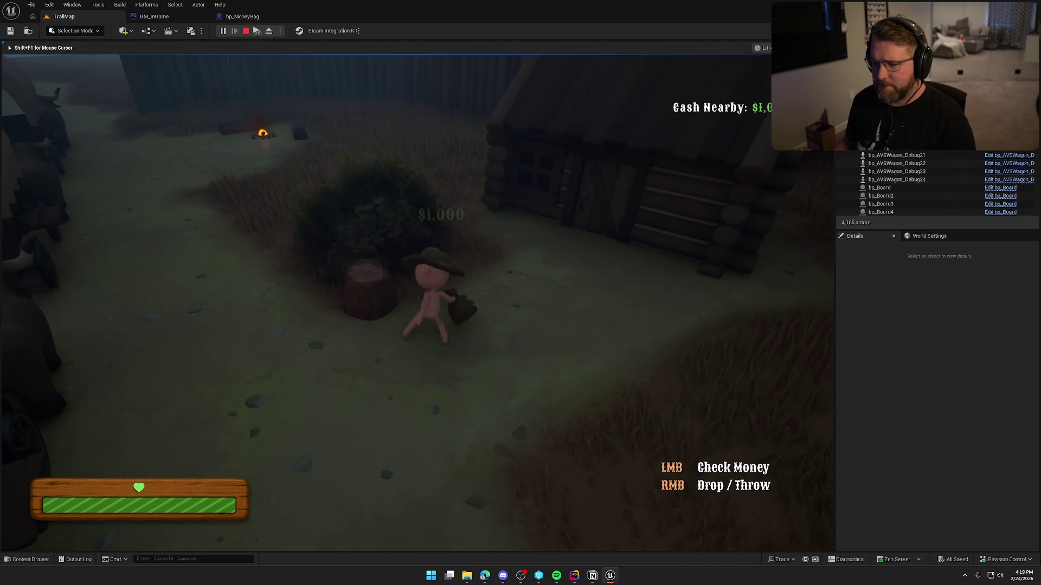
Run the Checkpoint 2 console command to respawn there
{"action": "key", "text": "grave"}
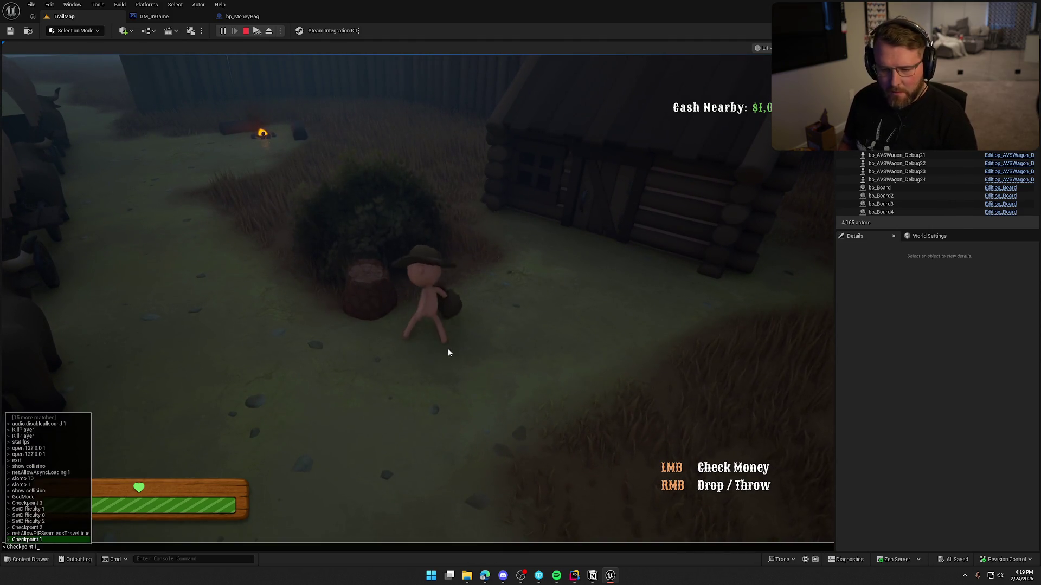
{"action": "key", "text": "Up"}
{"action": "key", "text": "Up"}
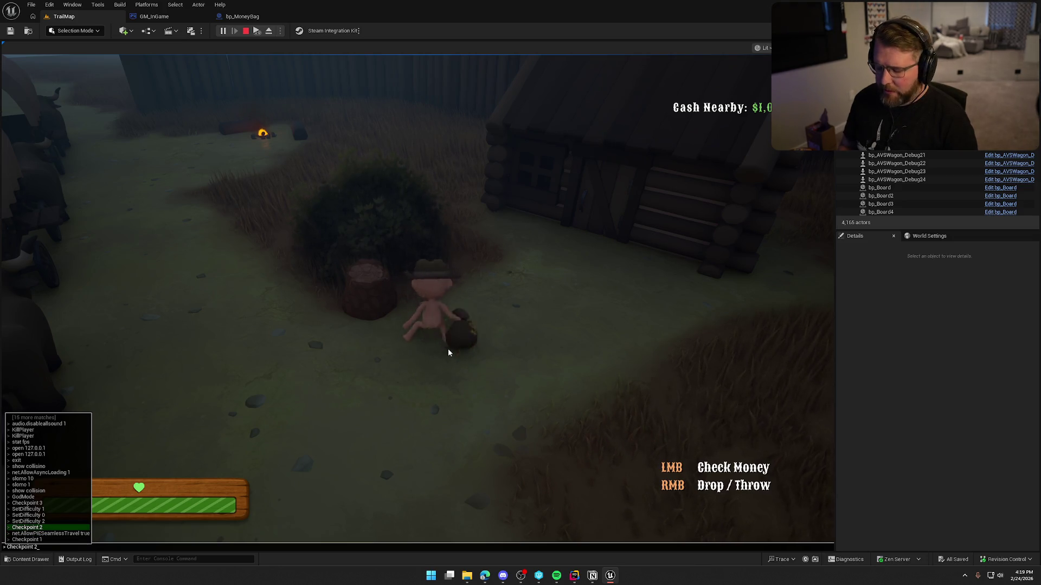
{"action": "key", "text": "Return"}
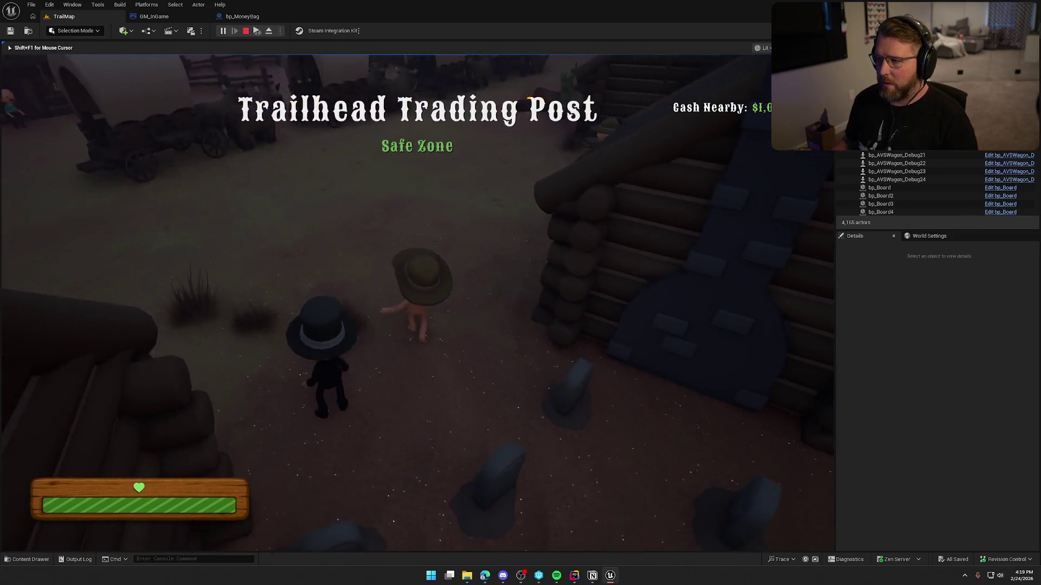
Sprint through the trading post toward the wagons
{"action": "key", "text": "shift+w"}
{"action": "key", "text": "w"}
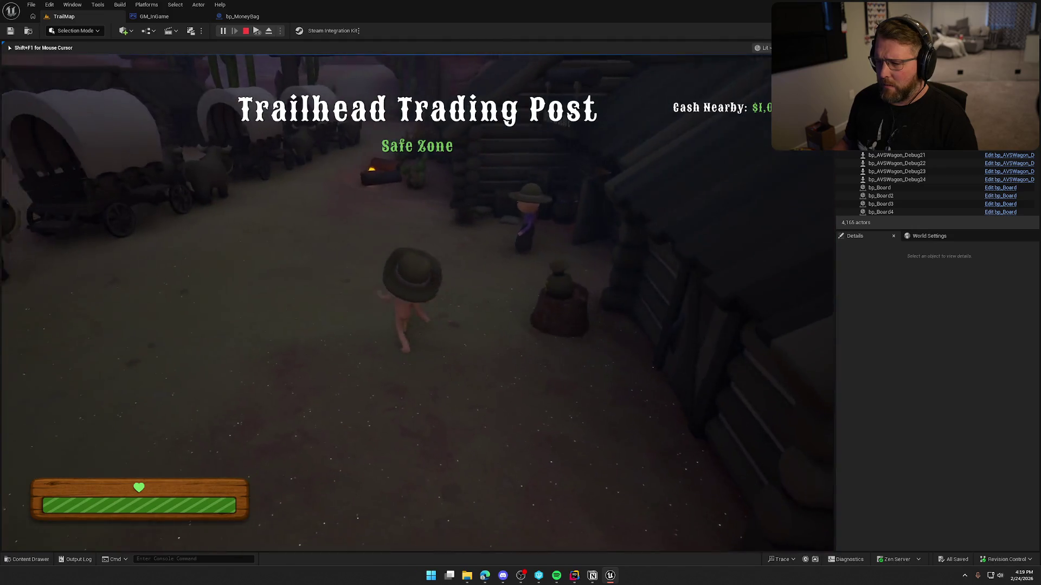
{"action": "key", "text": "shift+w"}
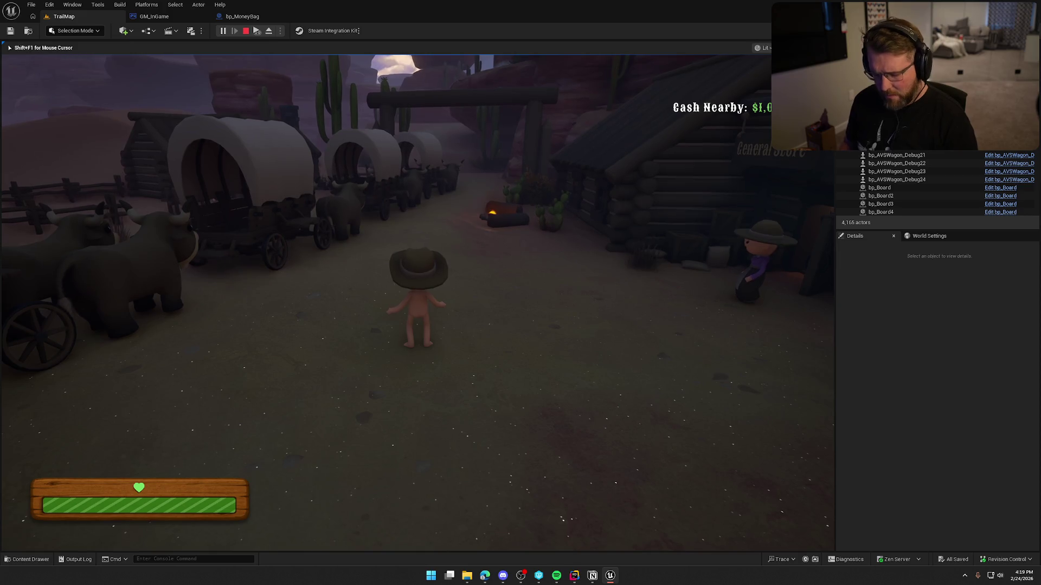
Rerun Checkpoint 2 from the console and run toward the covered wagon
{"action": "key", "text": "grave"}
{"action": "key", "text": "Up"}
{"action": "key", "text": "Return"}
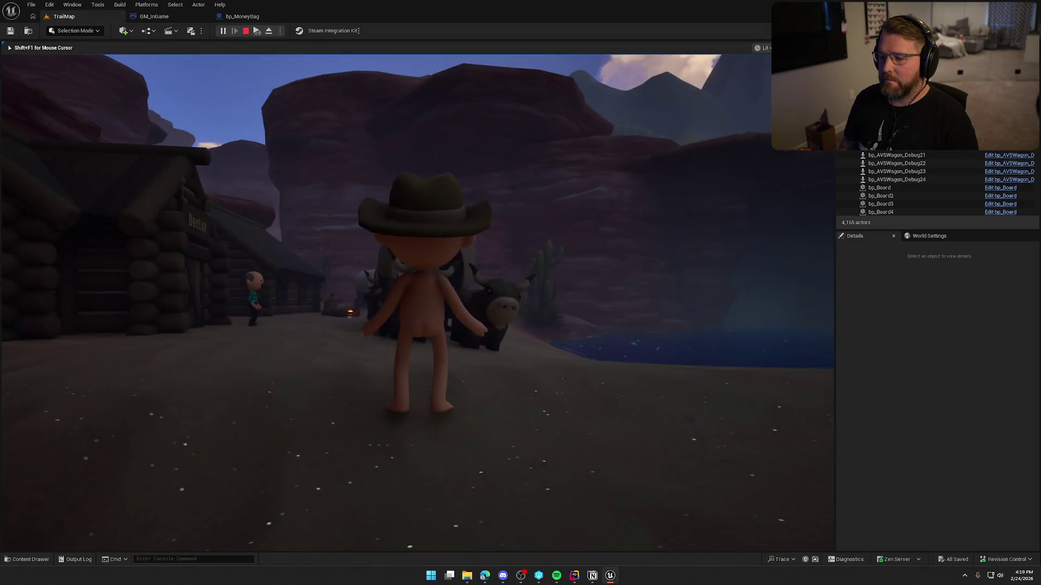
{"action": "key", "text": "w"}
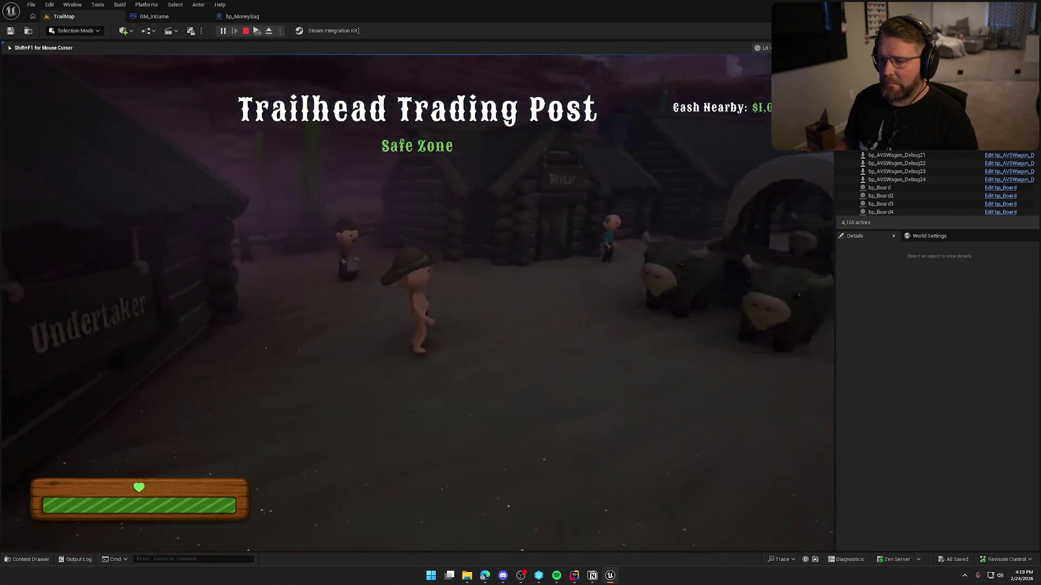
{"action": "key", "text": "shift"}
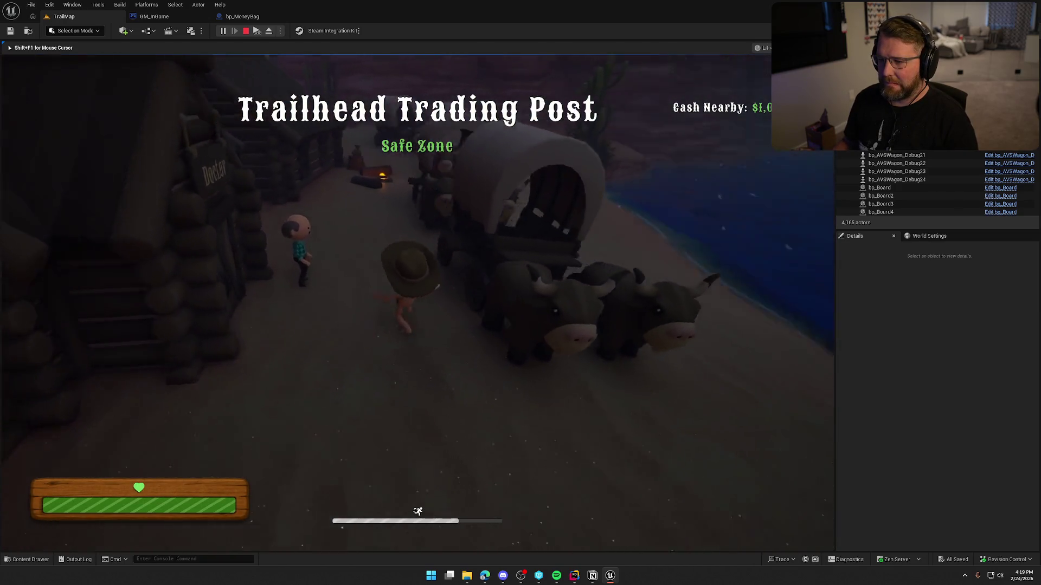
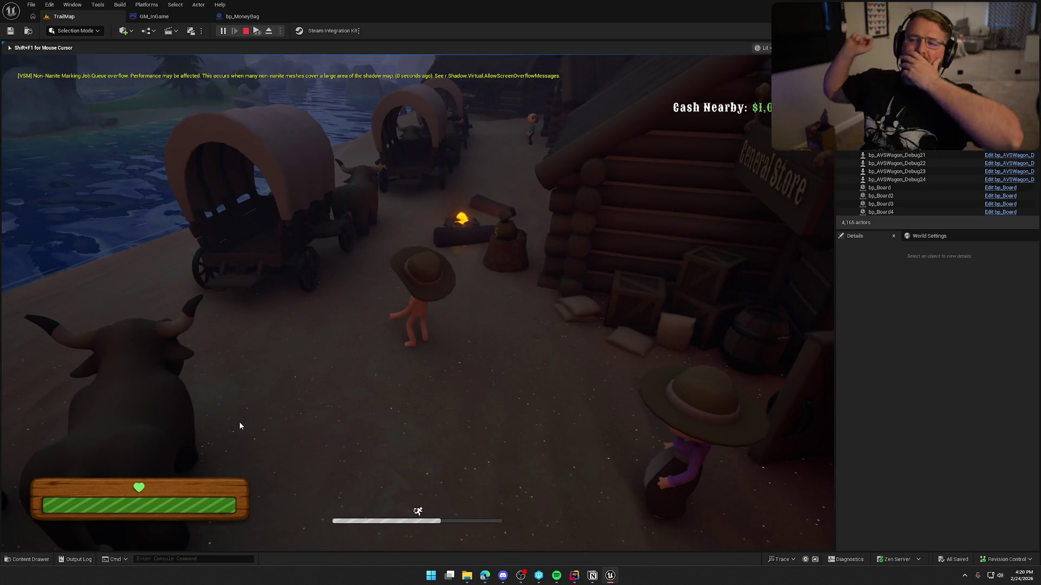
Stop the playtest and open Footstep_Atten from Content > Sounds > Attenuation
{"action": "key", "text": "Escape"}
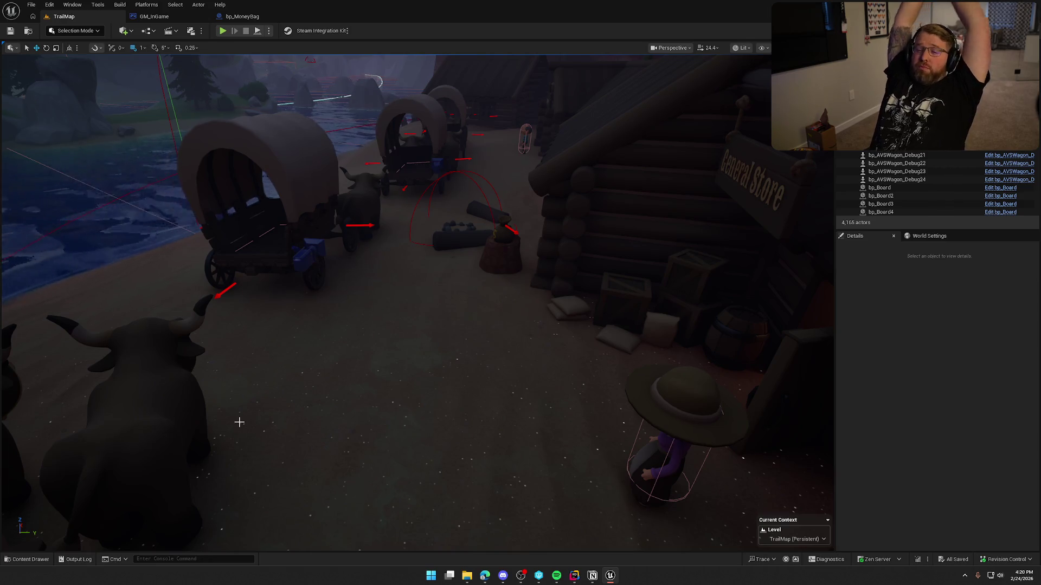
{"action": "key", "text": "ctrl+space"}
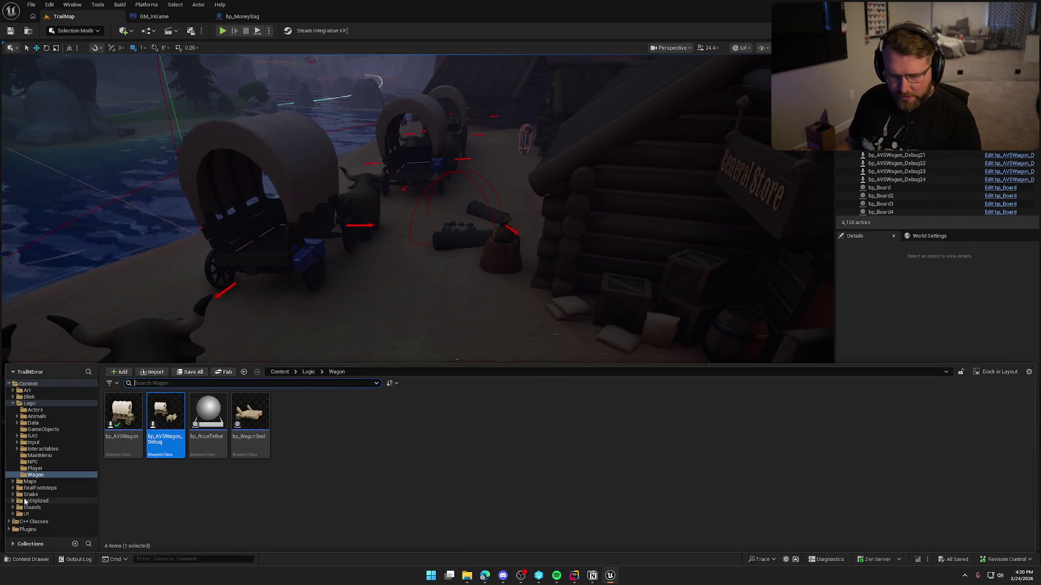
{"action": "left_click", "coordinate": [32, 507]}
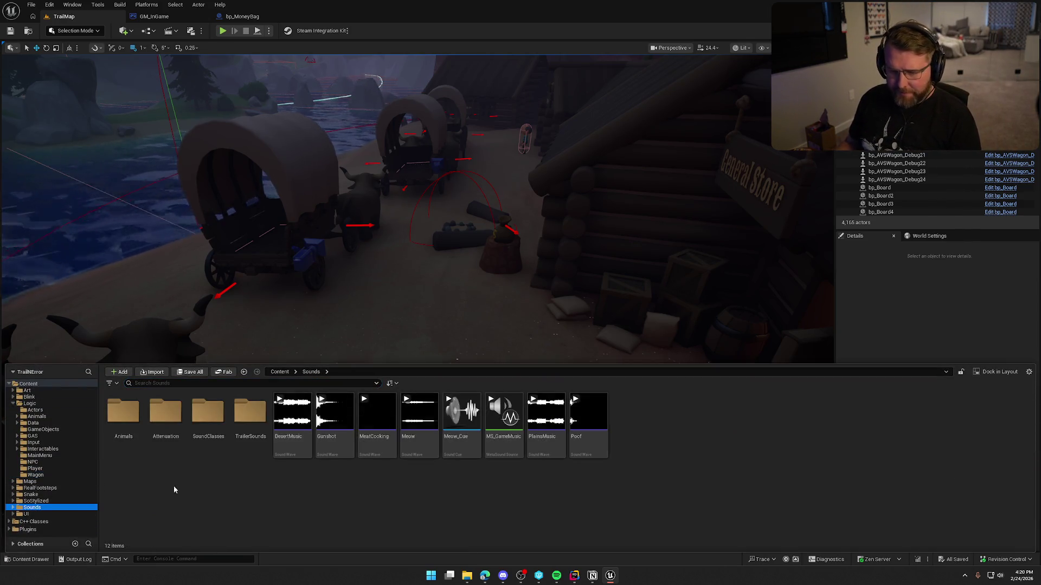
{"action": "double_click", "coordinate": [162, 419]}
{"action": "mouse_move", "coordinate": [165, 417]}
{"action": "left_mouse_down"}
{"action": "mouse_move", "coordinate": [350, 461]}
{"action": "mouse_move", "coordinate": [862, 314]}
{"action": "left_mouse_up"}
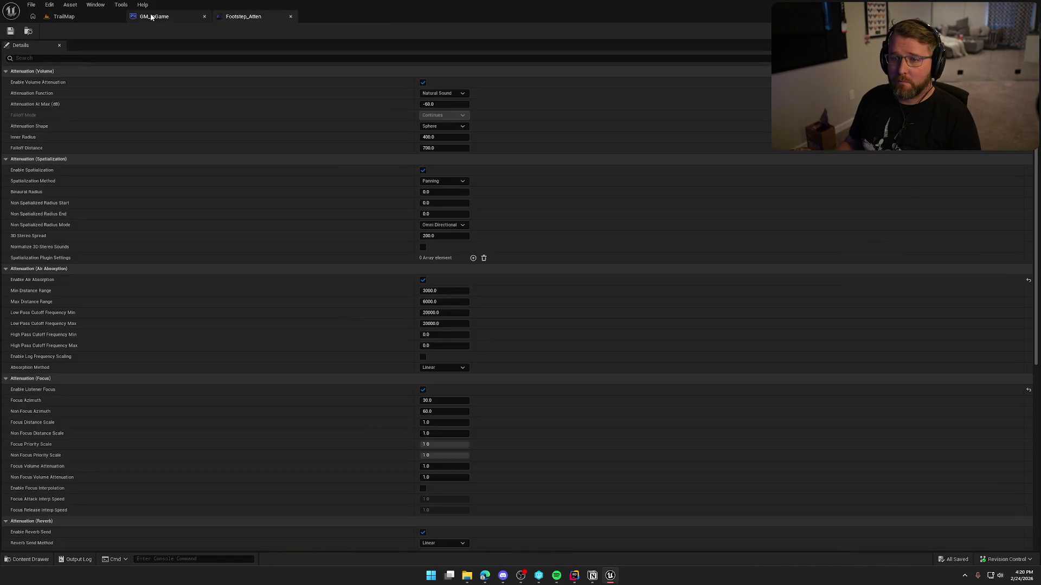
Close GM_InGame and set Footstep_Atten's Inner Radius to 1000 and Falloff Distance to 1400
{"action": "middle_click", "coordinate": [152, 17]}
{"action": "left_click", "coordinate": [428, 137]}
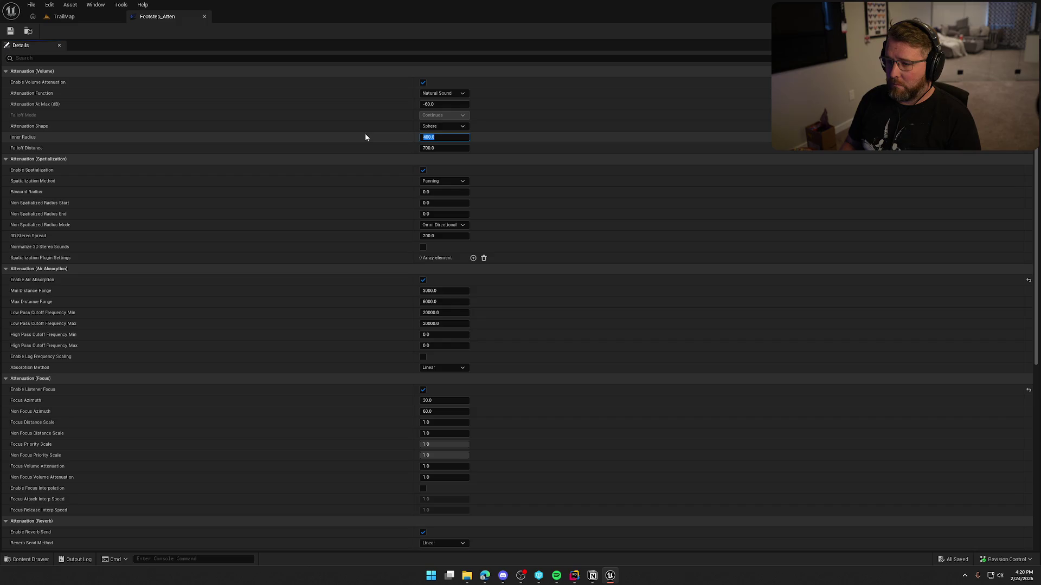
{"action": "type", "text": "1000"}
{"action": "key", "text": "Tab"}
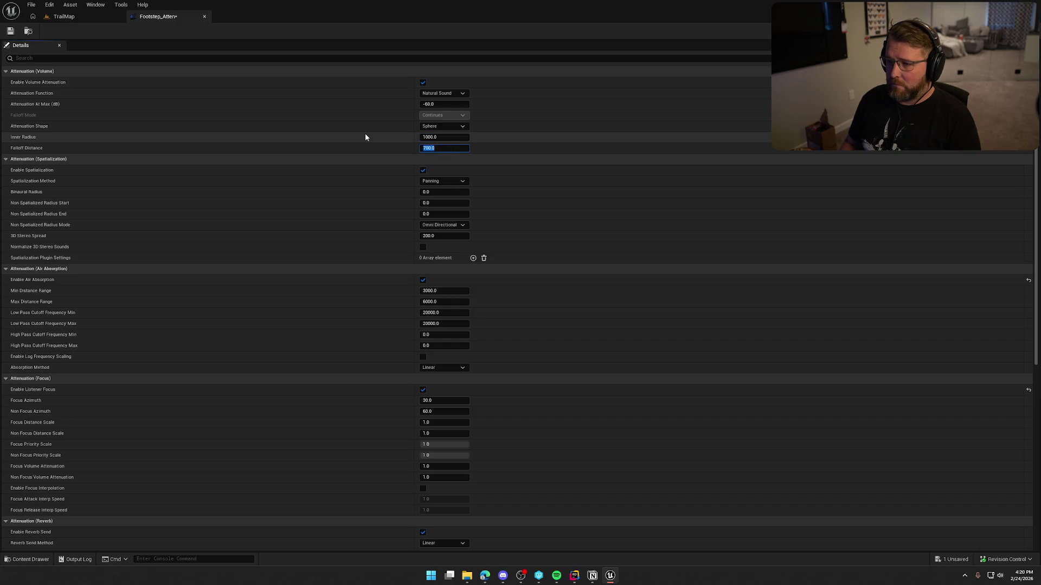
{"action": "type", "text": "1400"}
{"action": "key", "text": "Return"}
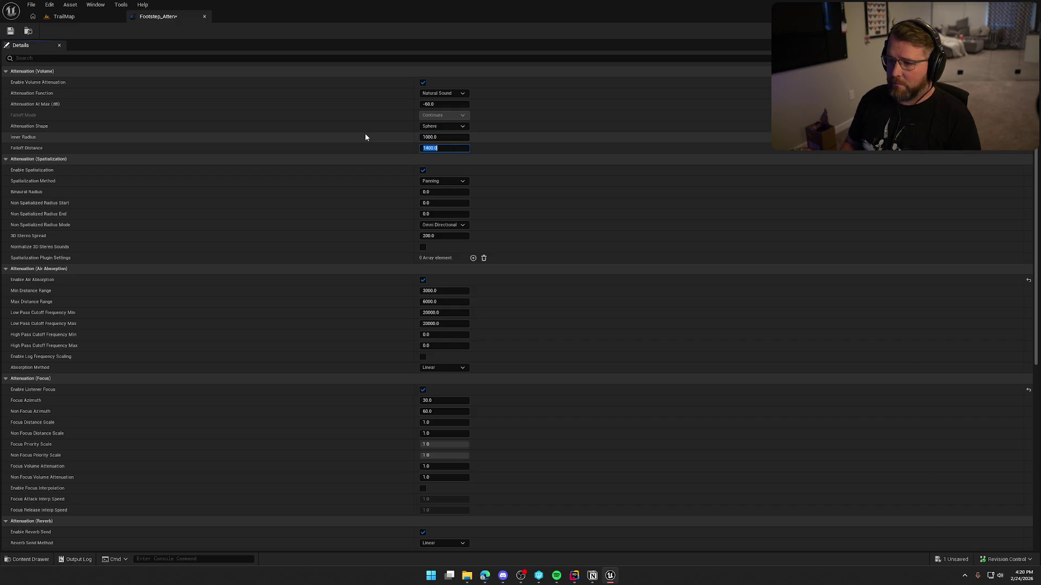
Save Footstep_Atten, checking it out, and return to the TrailMap level
{"action": "left_click", "coordinate": [10, 31]}
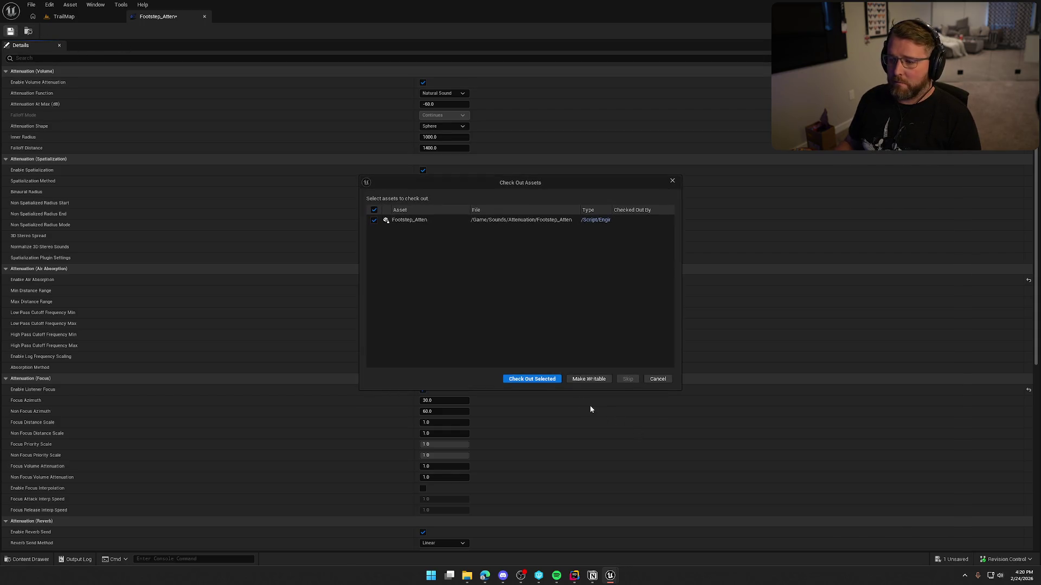
{"action": "left_click", "coordinate": [532, 379]}
{"action": "left_click", "coordinate": [81, 17]}
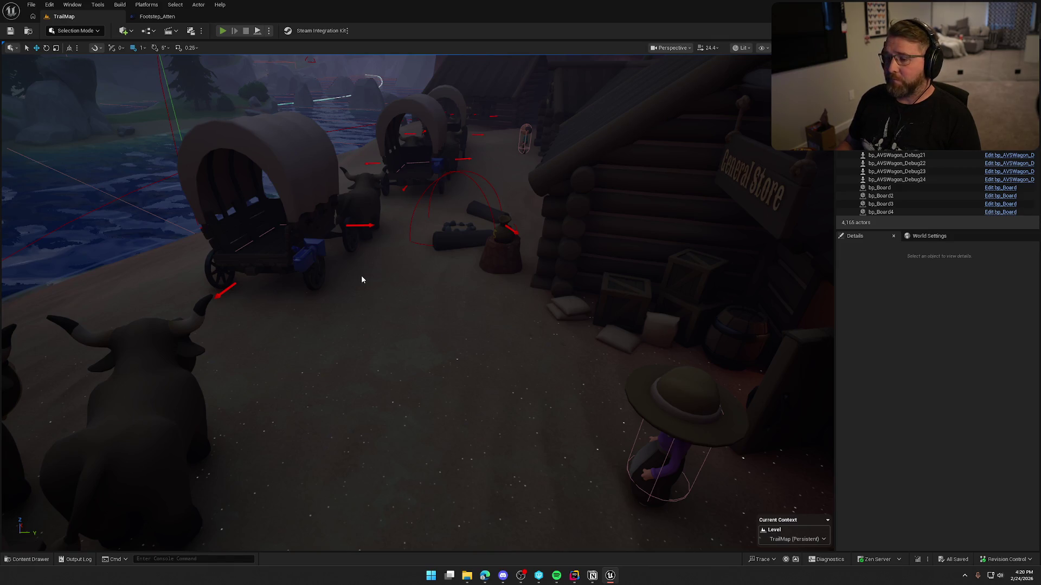
Start a playtest and run past the ox wagon into the General Store
{"action": "key", "text": "alt+p"}
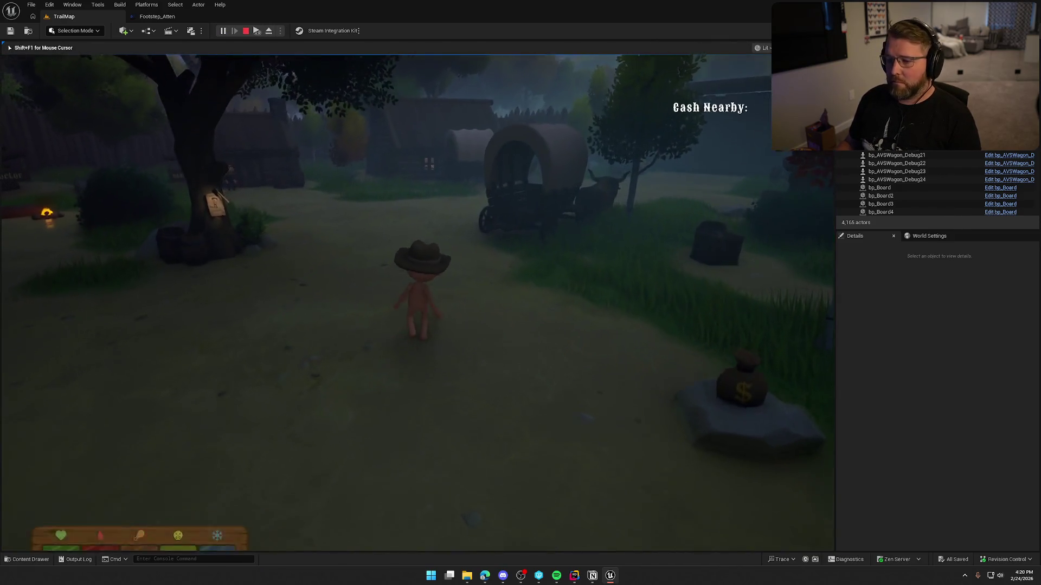
{"action": "key", "text": "shift+w"}
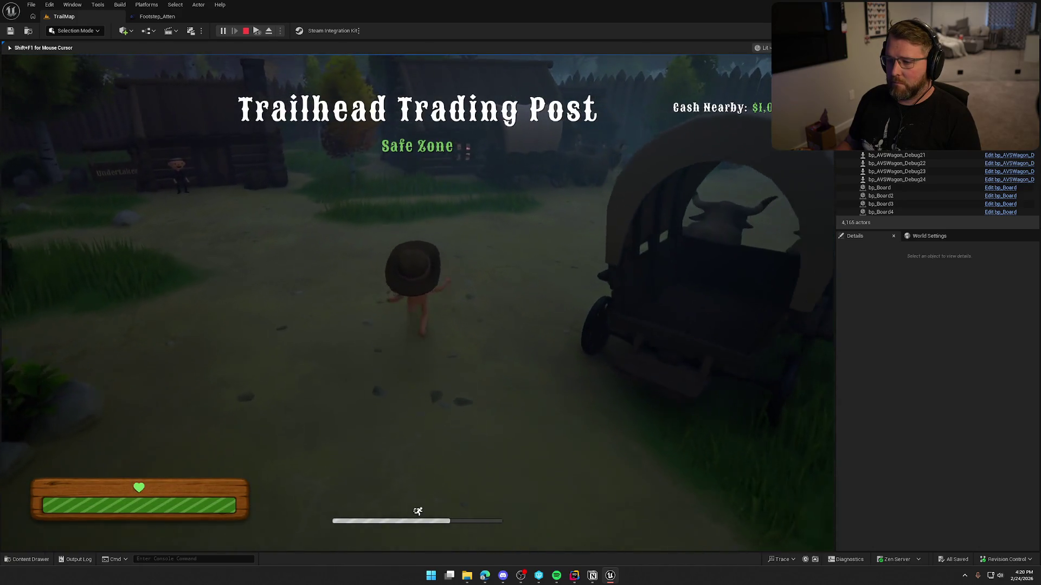
{"action": "key", "text": "shift+w"}
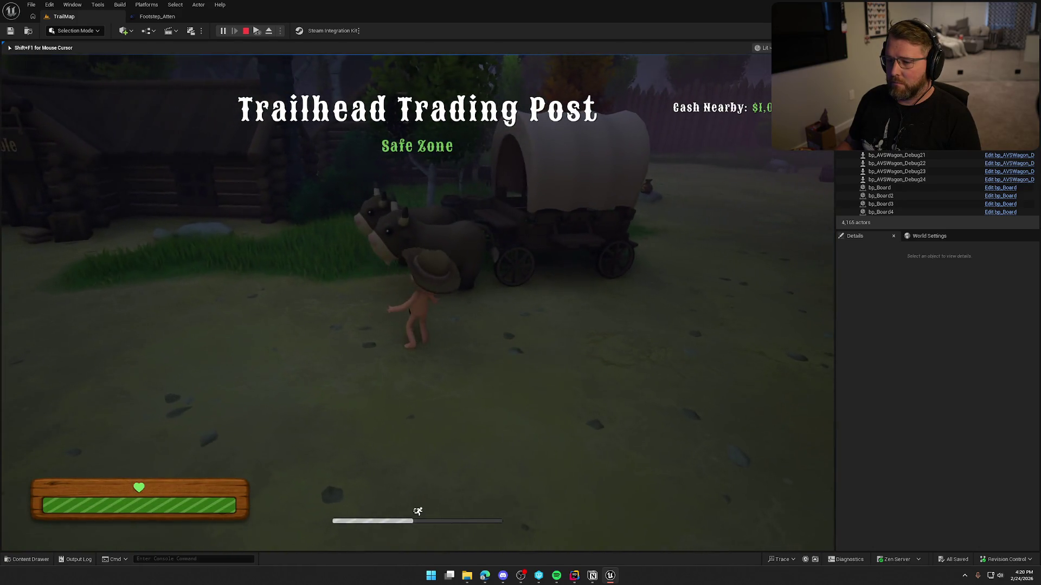
{"action": "key", "text": "shift+w"}
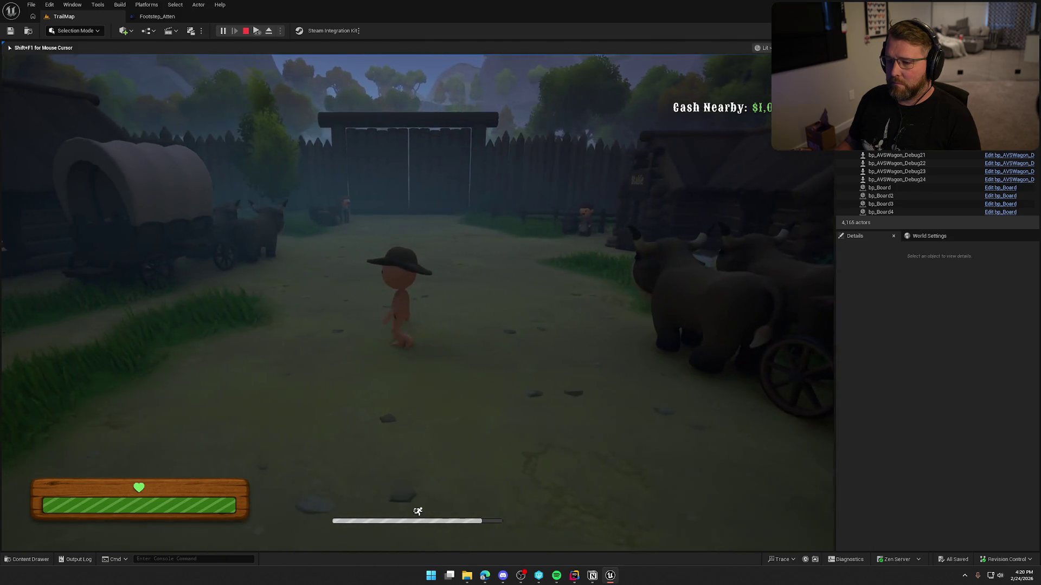
{"action": "key", "text": "shift+w"}
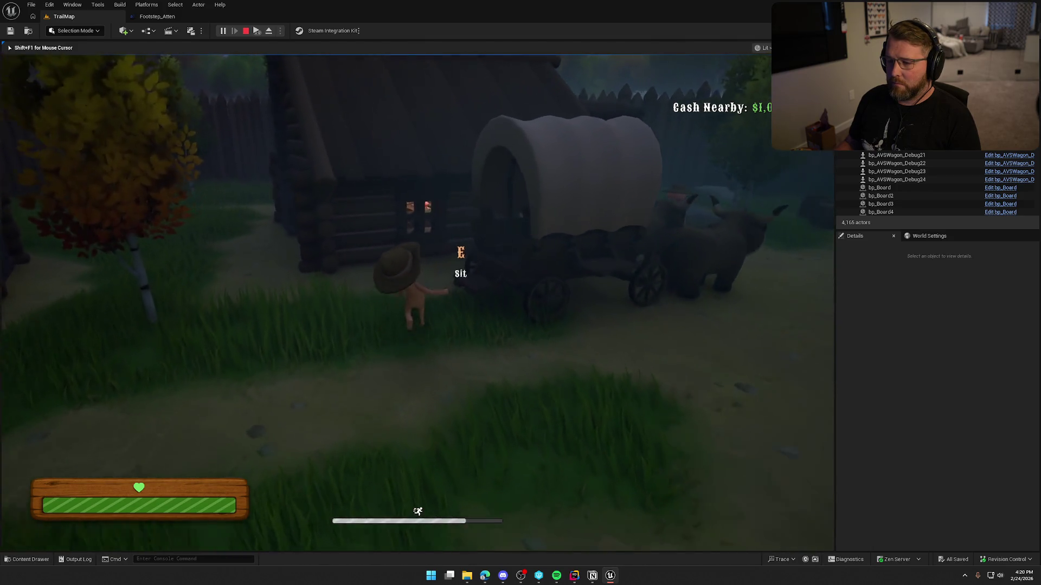
{"action": "key", "text": "shift+w"}
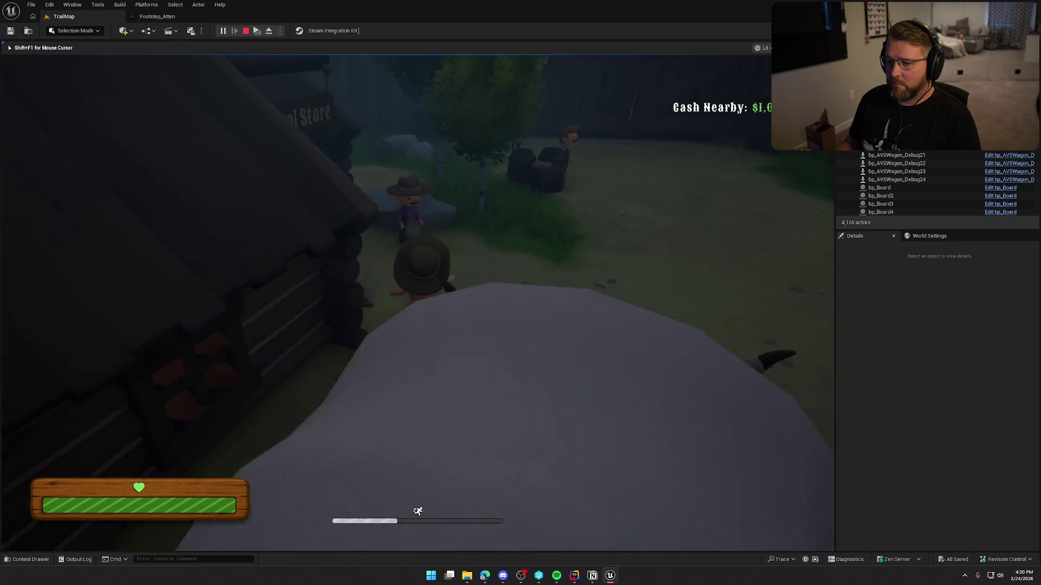
{"action": "key", "text": "w"}
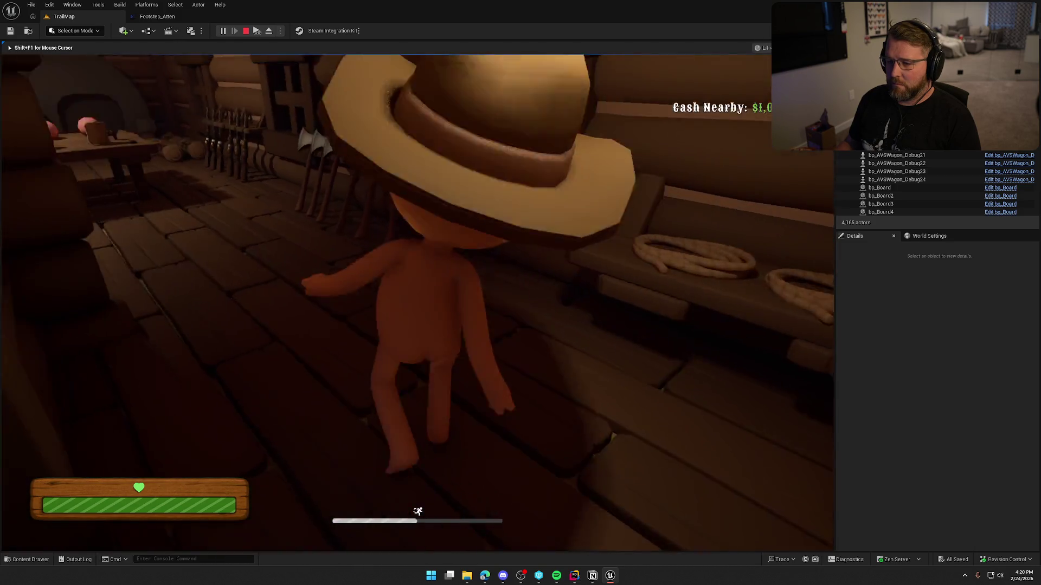
Run through the store and back down the yard, then return to Footstep_Atten
{"action": "key", "text": "shift+w"}
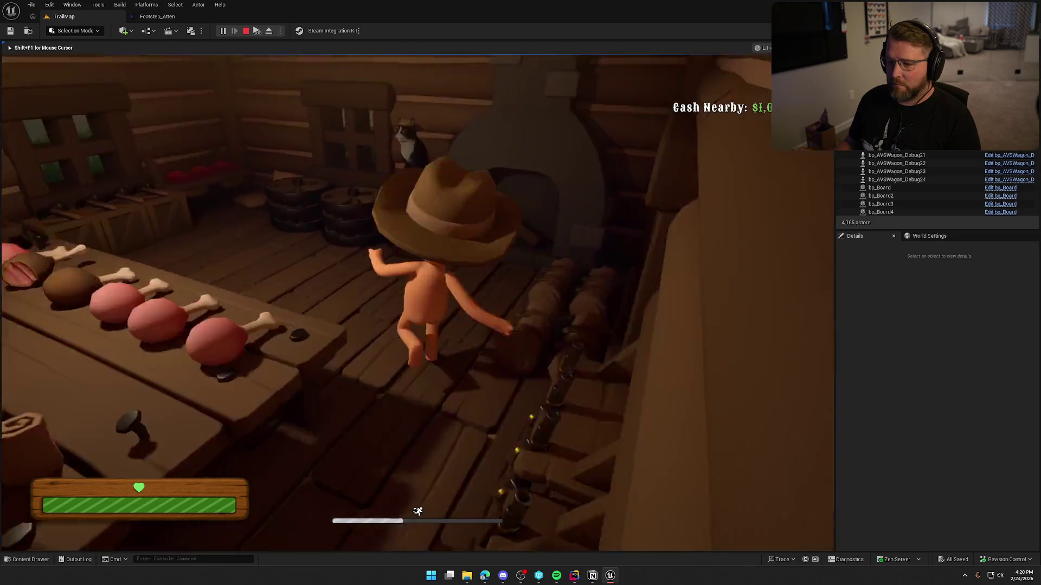
{"action": "key", "text": "shift+w"}
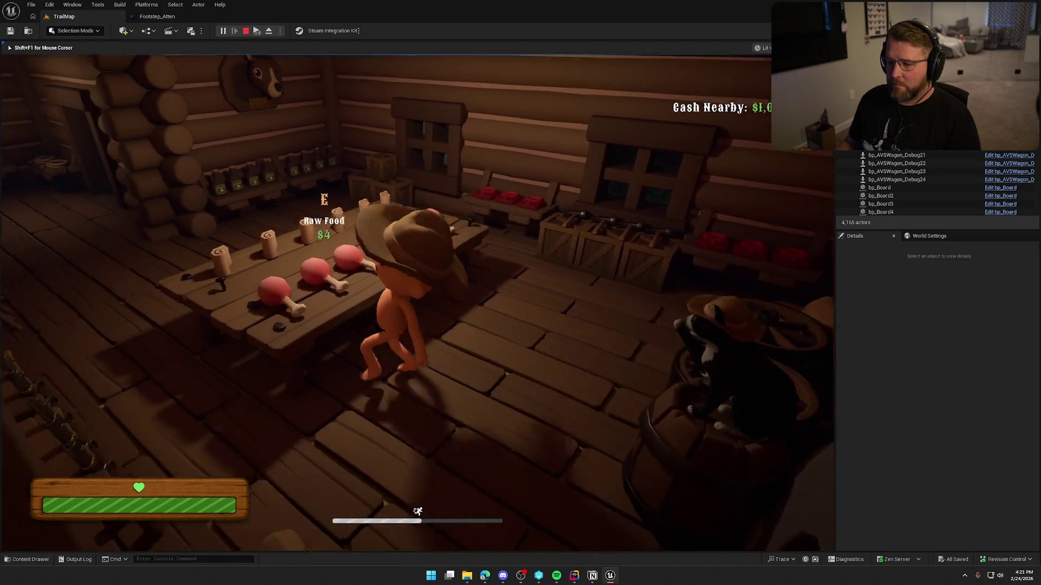
{"action": "key", "text": "shift+w"}
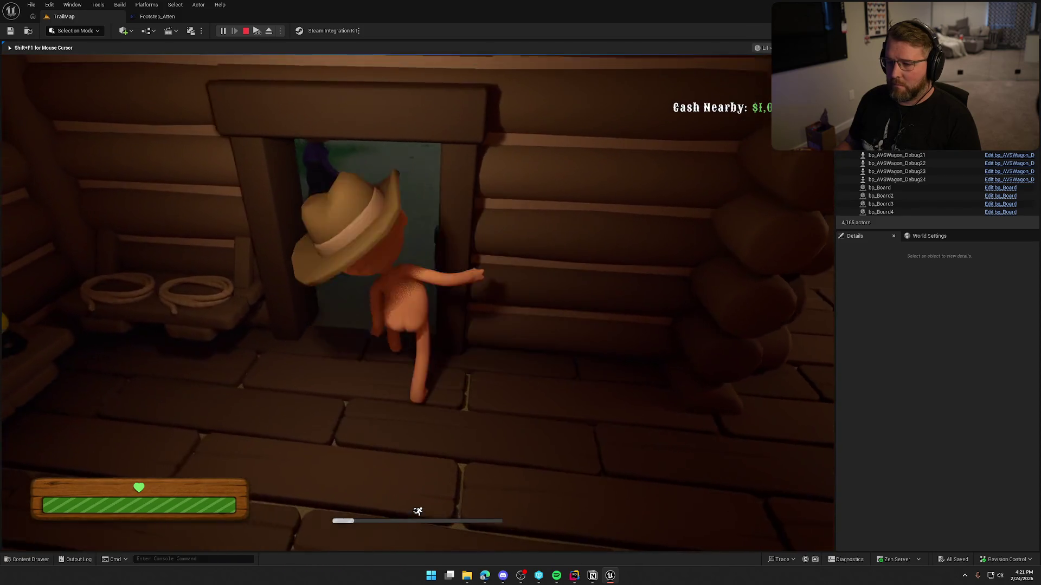
{"action": "key", "text": "w"}
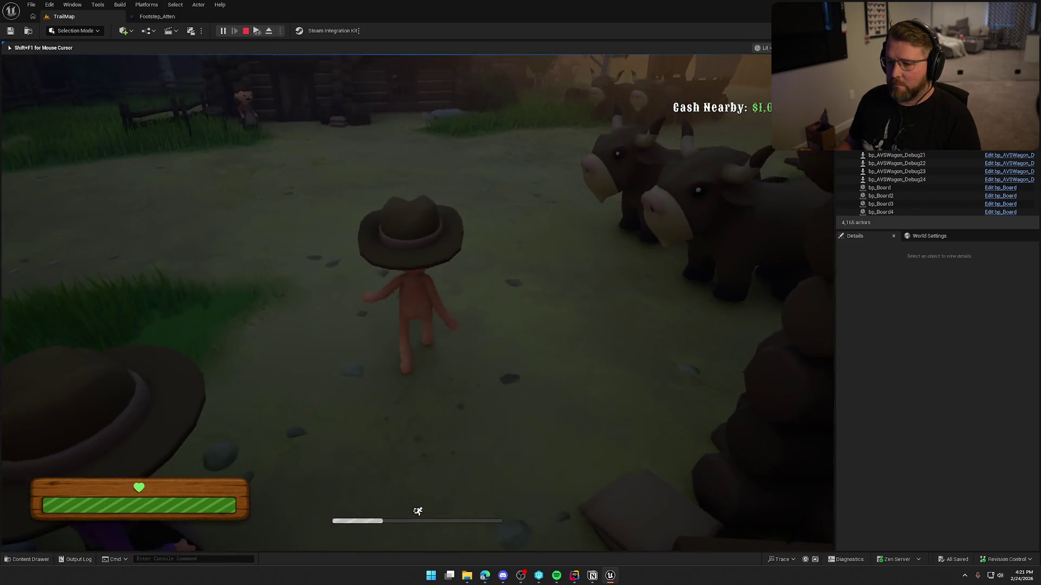
{"action": "key", "text": "shift+w"}
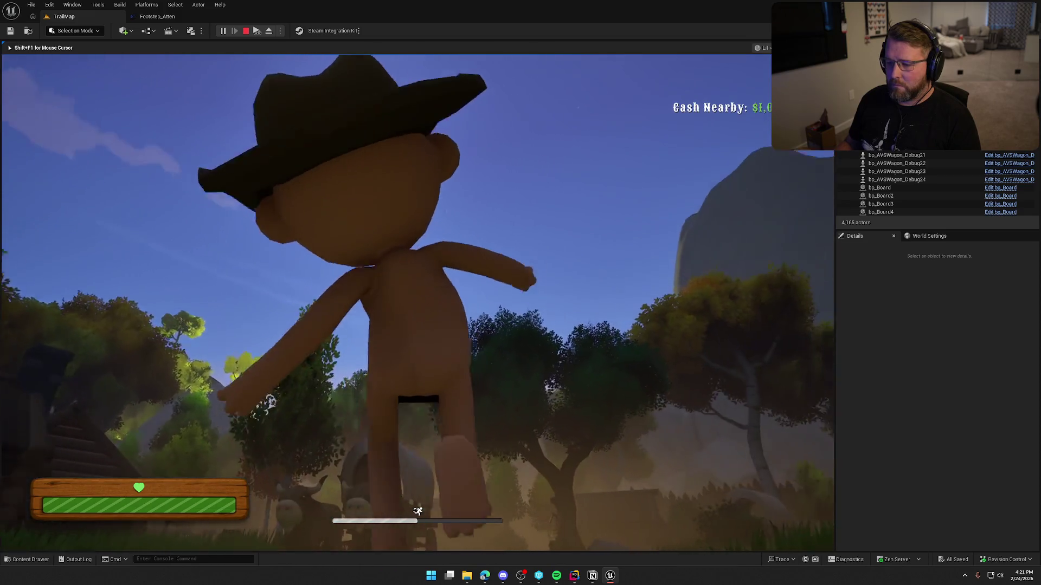
{"action": "key", "text": "shift+w"}
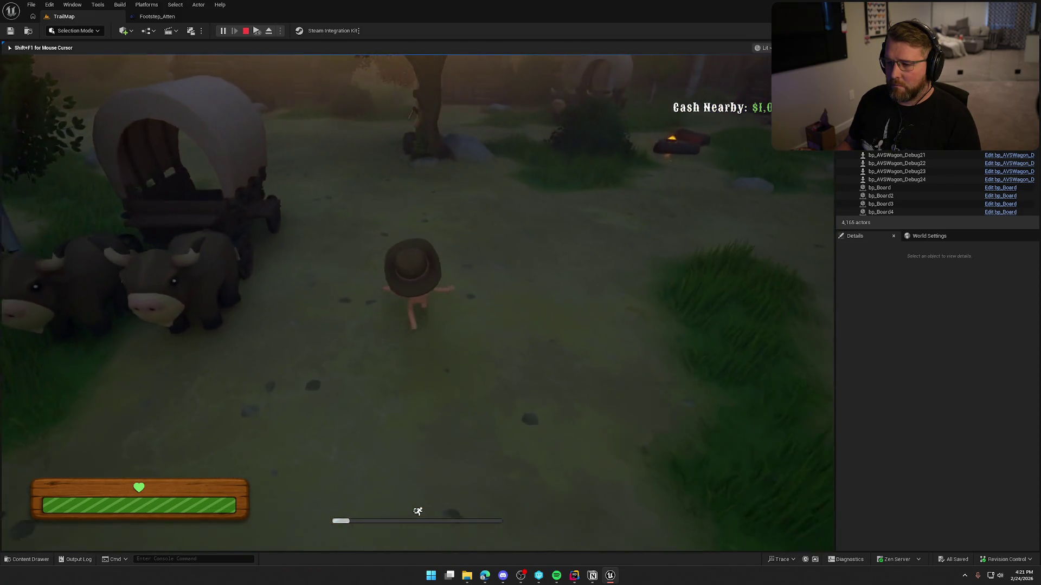
{"action": "left_click", "coordinate": [154, 16]}
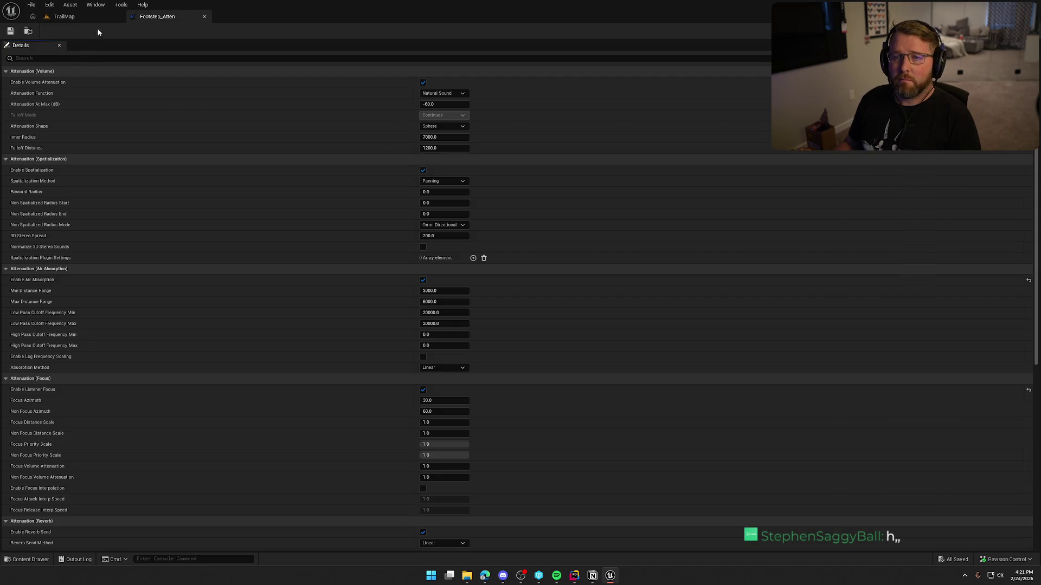
Return to TrailMap and start another playtest
{"action": "left_click", "coordinate": [68, 16]}
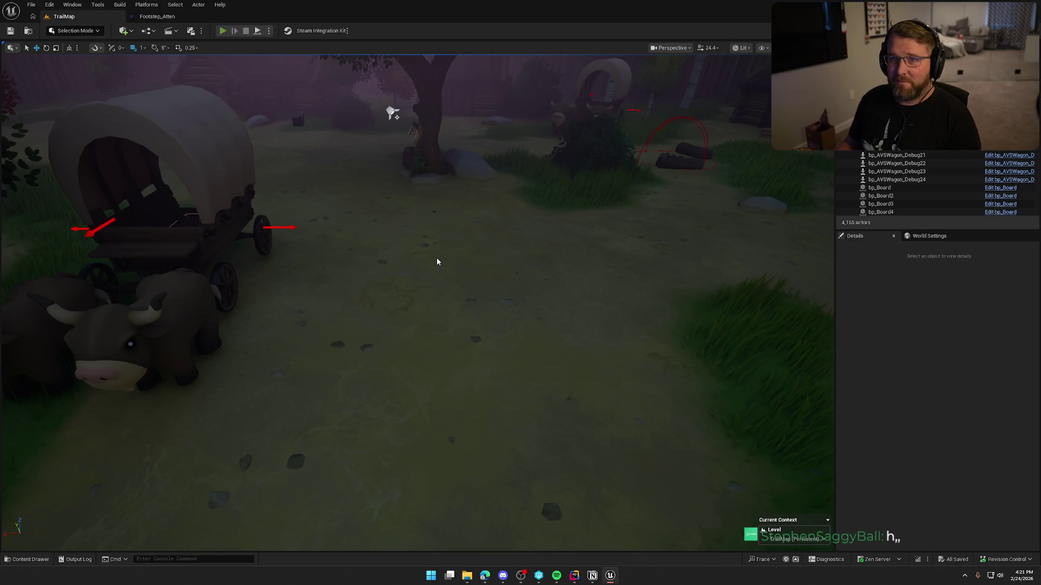
{"action": "key", "text": "alt+p"}
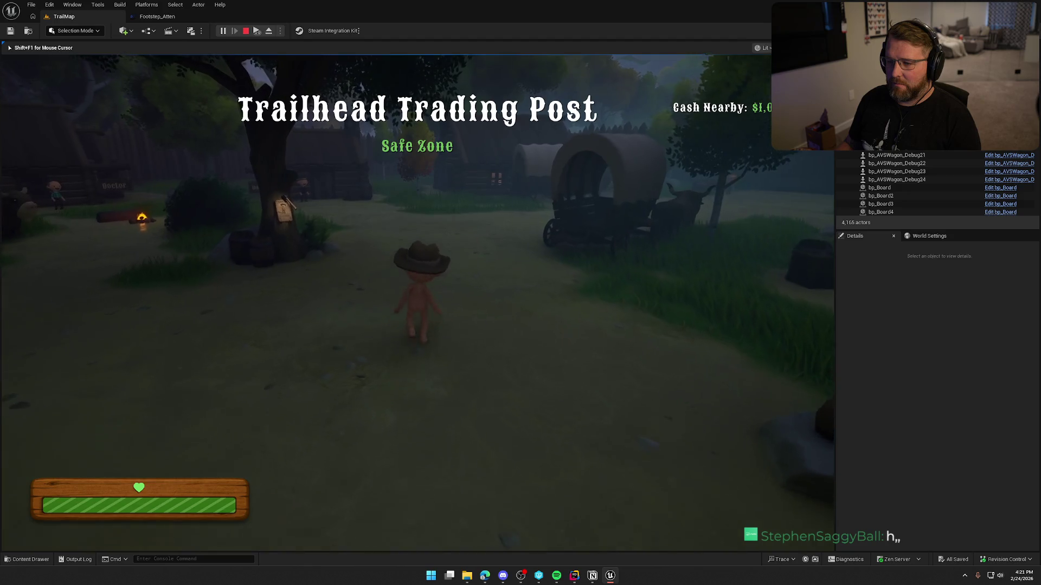
Run the character toward the wagon, then return to the Footstep_Atten settings
{"action": "key", "text": "shift"}
{"action": "key", "text": "w"}
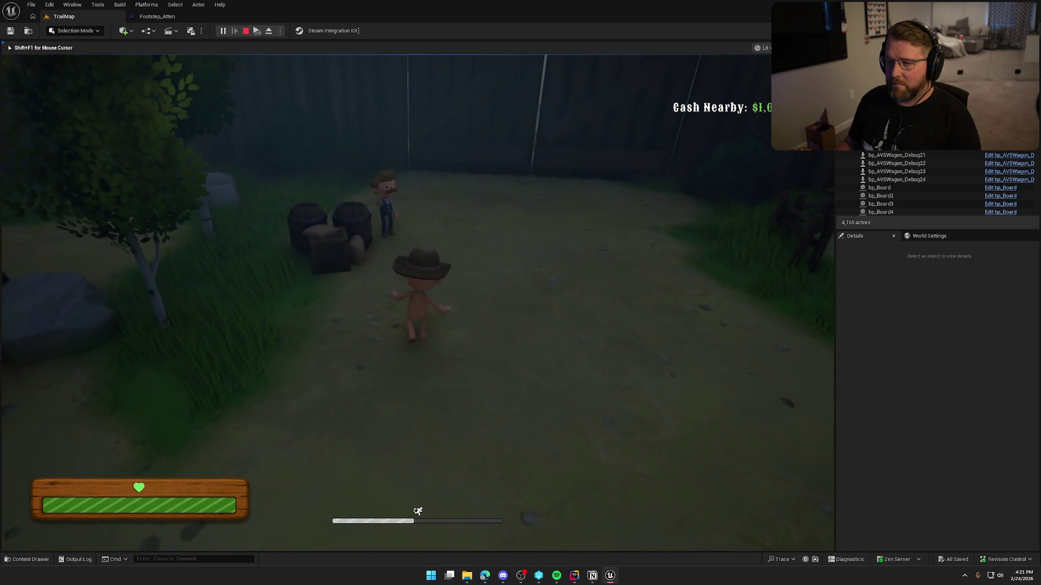
{"action": "left_click", "coordinate": [157, 16]}
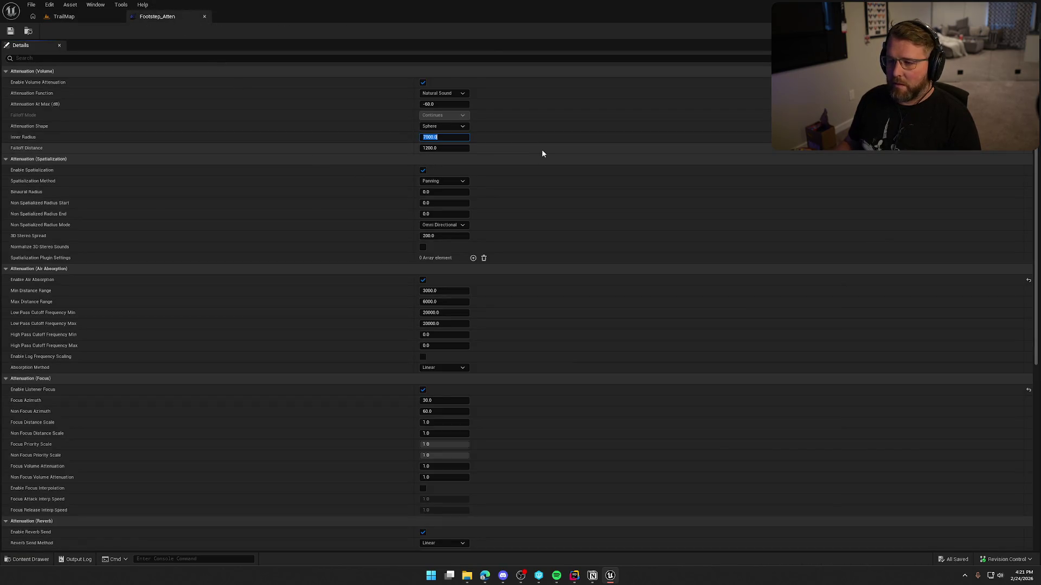
{"action": "type", "text": "700"}
Set Footstep_Atten's Inner Radius to 650, save it, and return to TrailMap
{"action": "key", "text": "Tab"}
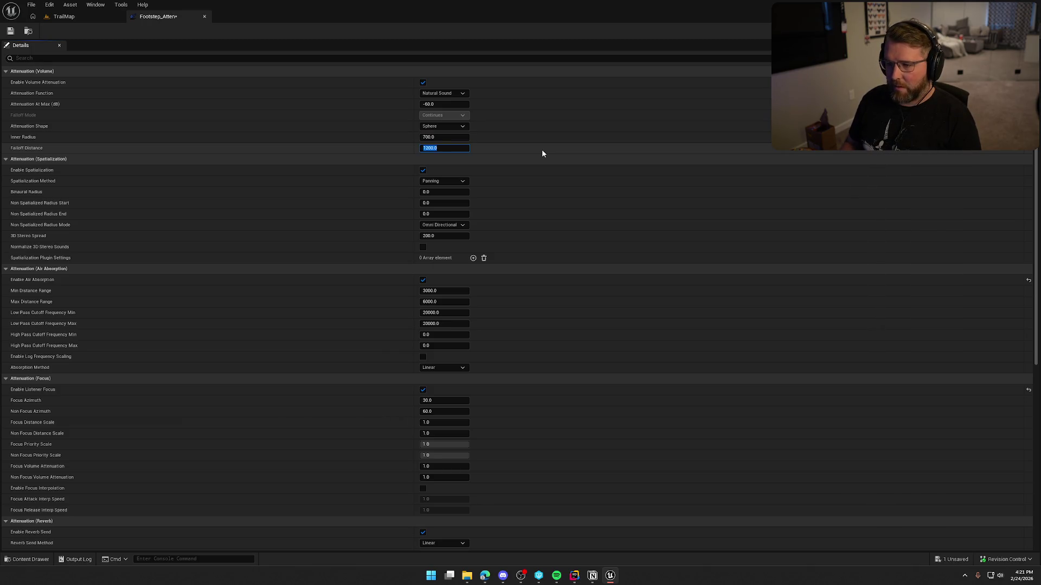
{"action": "key", "text": "shift+Tab"}
{"action": "type", "text": "650"}
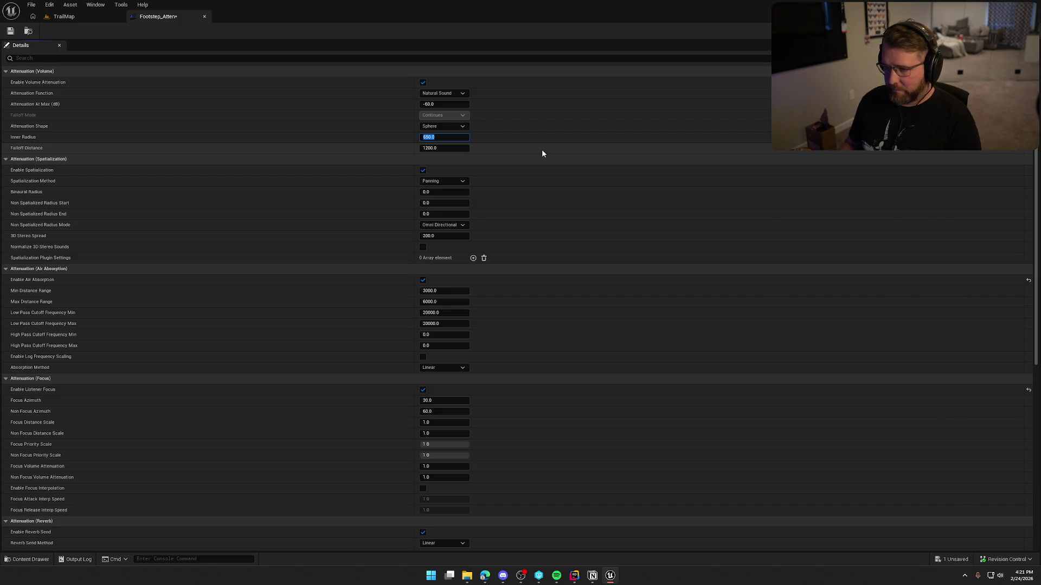
{"action": "key", "text": "Return"}
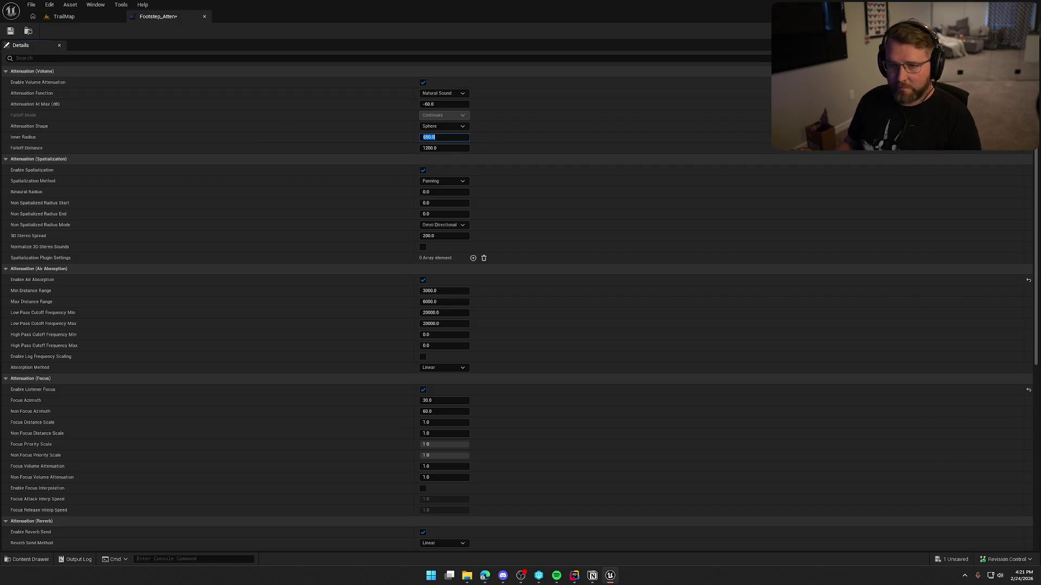
{"action": "left_click", "coordinate": [10, 31]}
{"action": "left_click", "coordinate": [64, 17]}
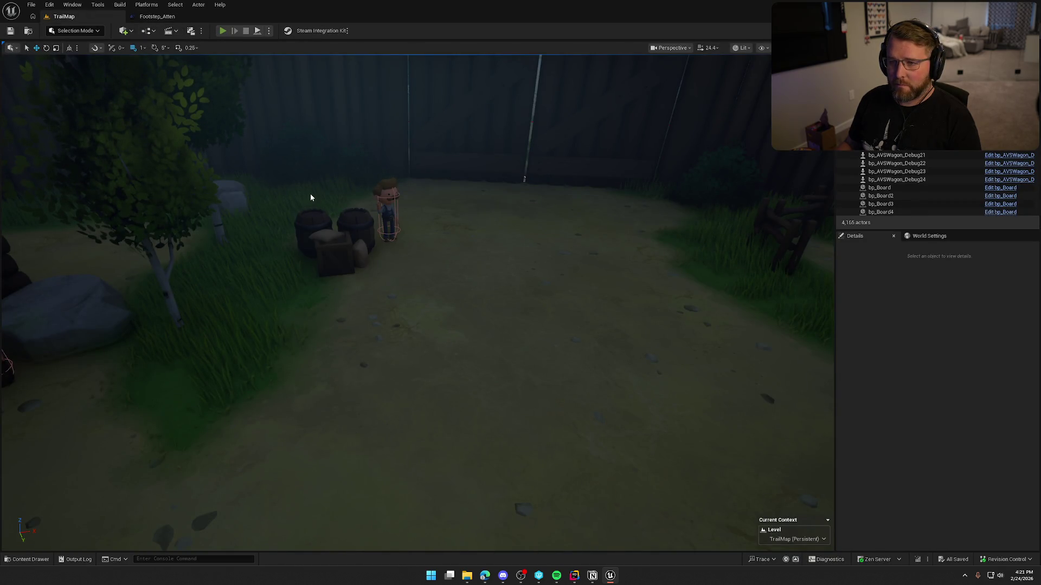
Start a playtest and walk through the trading post past the General Store into the stable yard
{"action": "key", "text": "alt+p"}
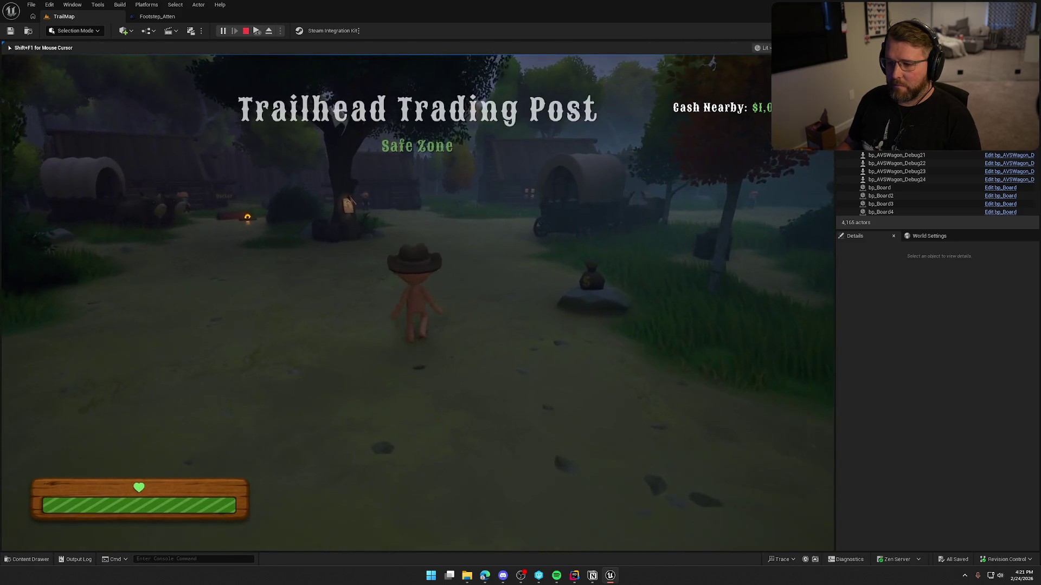
{"action": "key", "text": "shift"}
{"action": "key", "text": "w"}
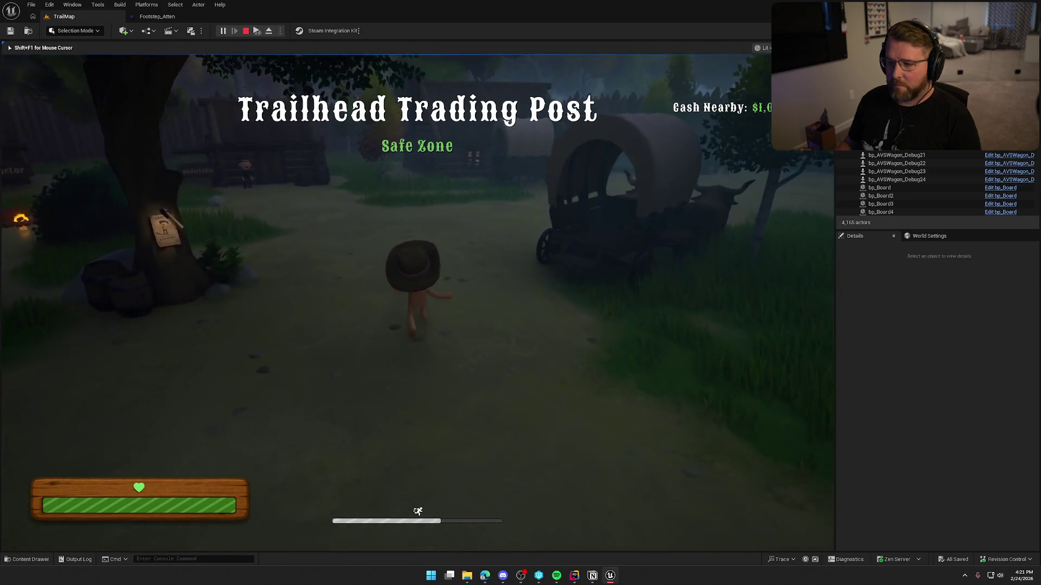
{"action": "key", "text": "w"}
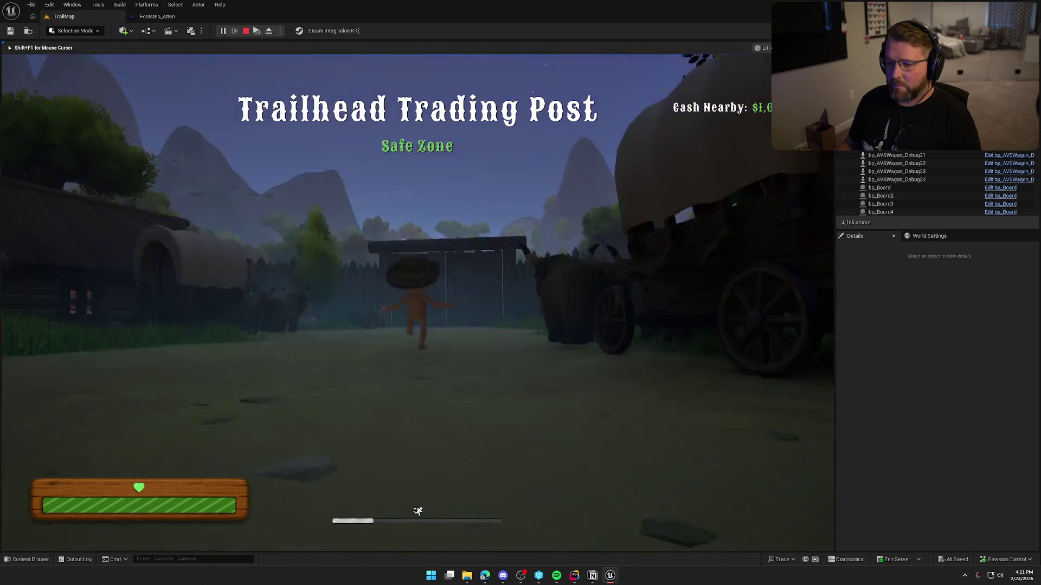
{"action": "key", "text": "w"}
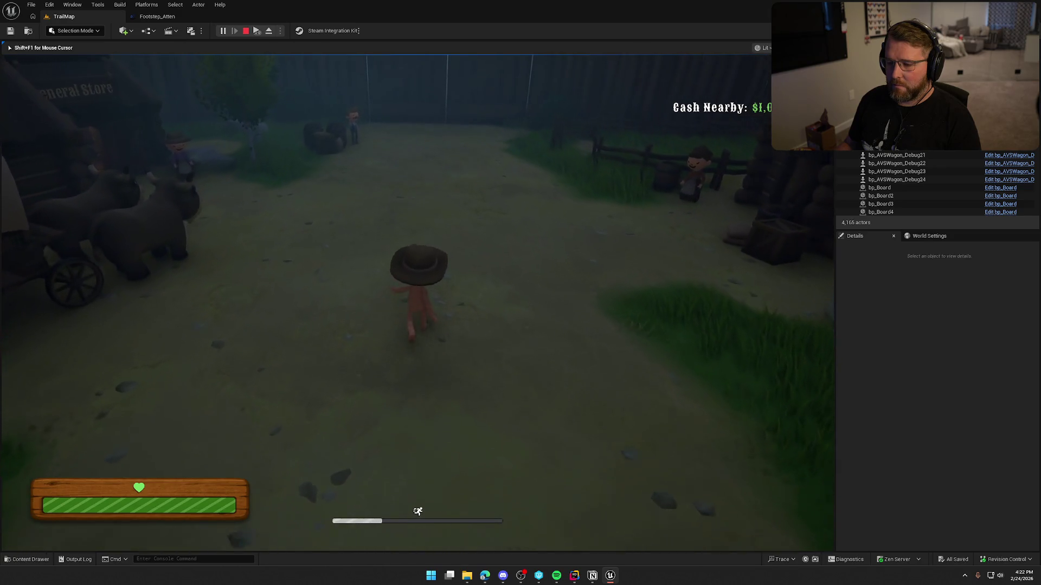
{"action": "key", "text": "w"}
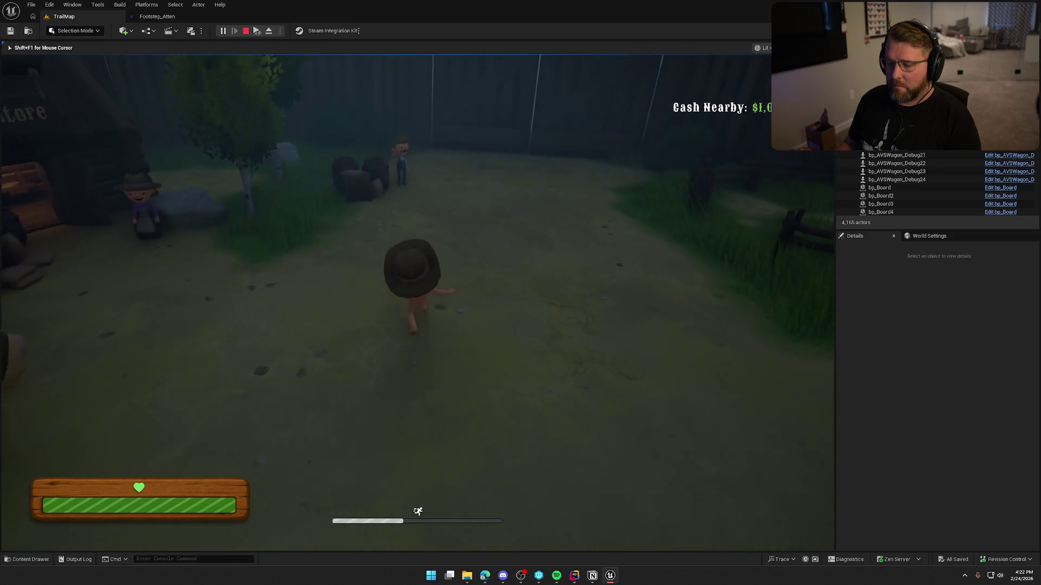
{"action": "key", "text": "w"}
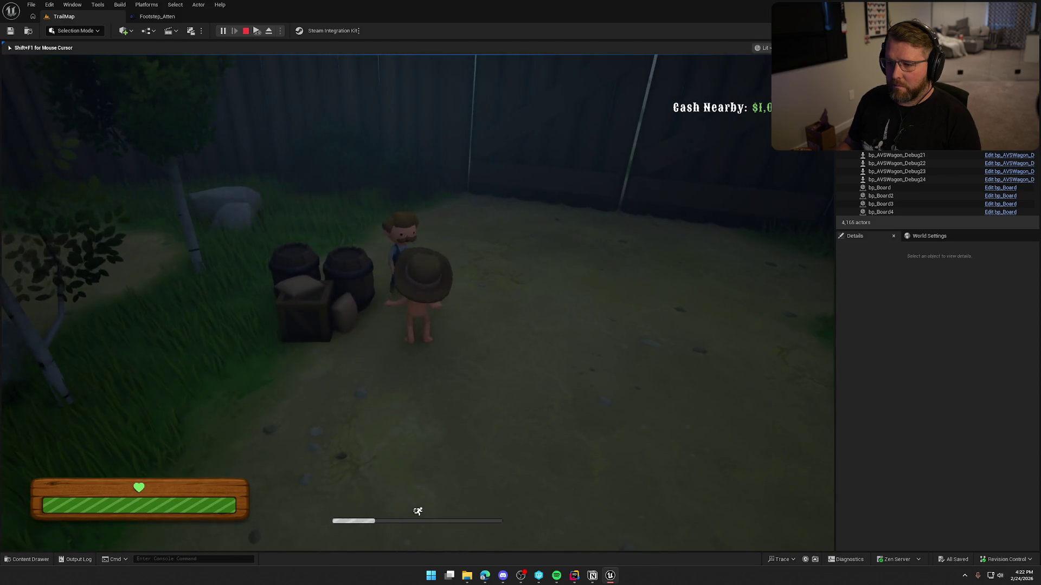
{"action": "key", "text": "w"}
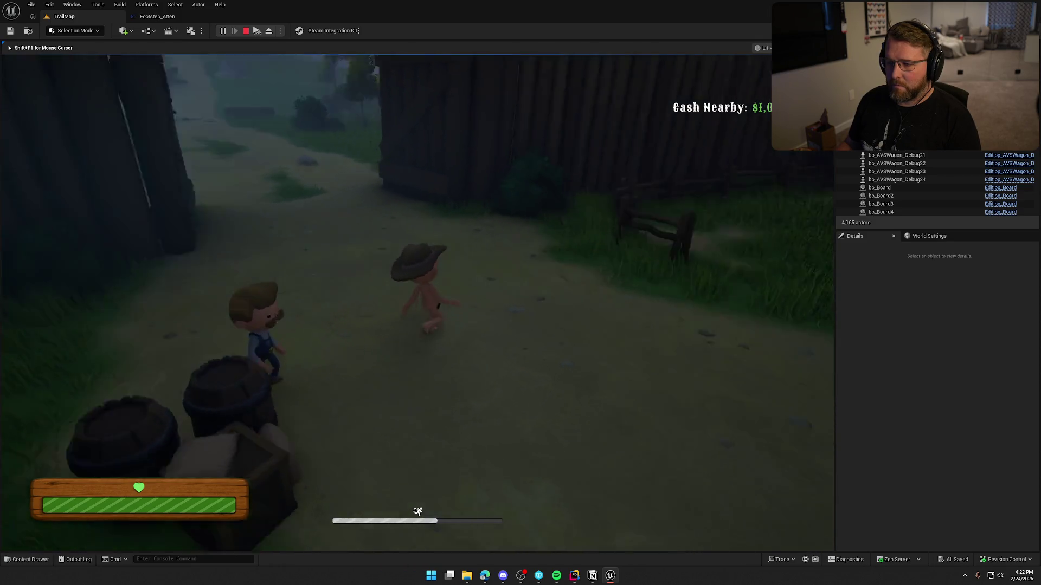
{"action": "key", "text": "w"}
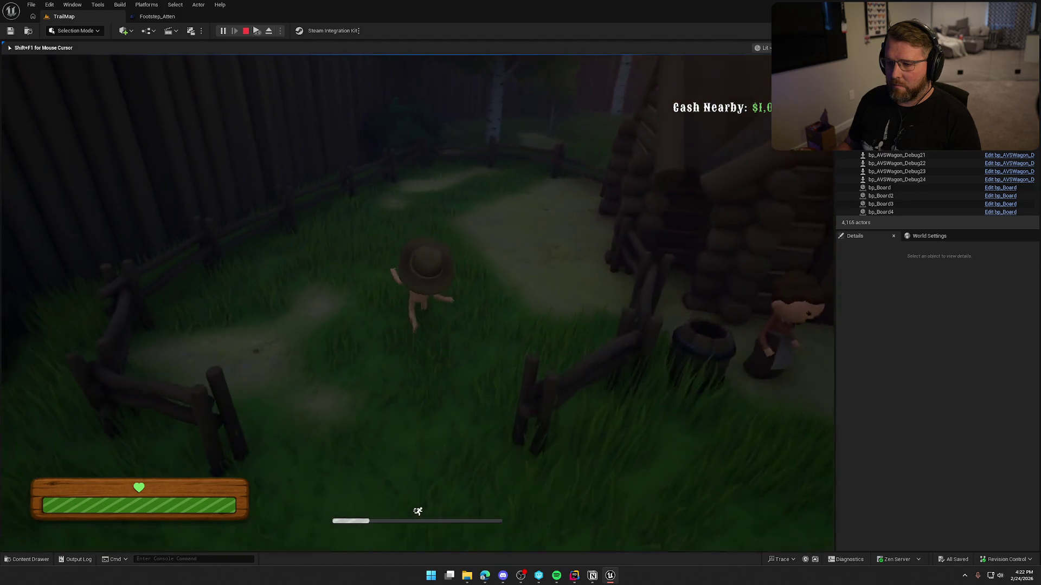
{"action": "key", "text": "w"}
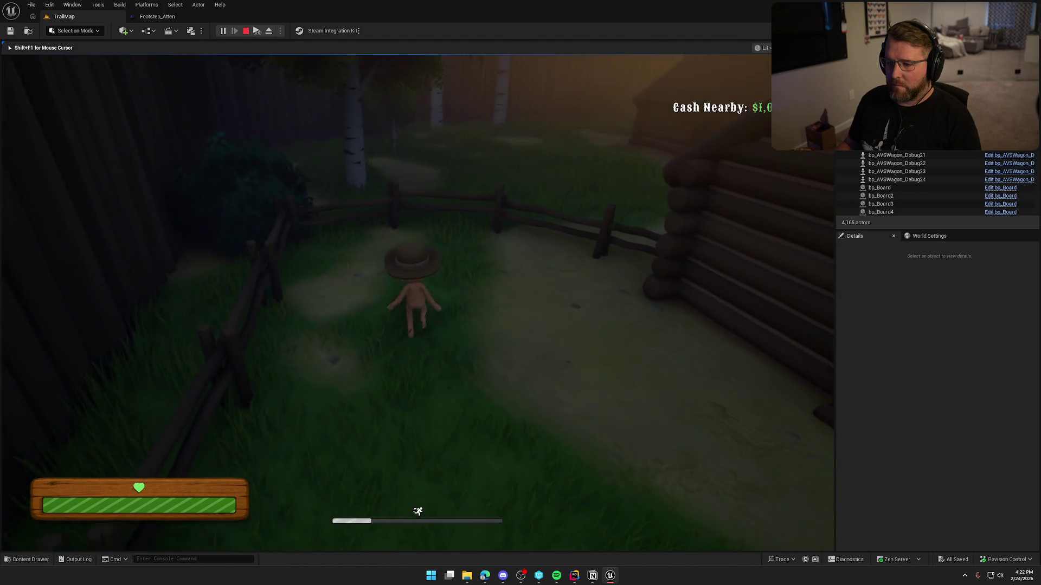
Walk toward the cabin and sprint back past the oxen, then stop play and reopen Footstep_Atten
{"action": "key", "text": "w"}
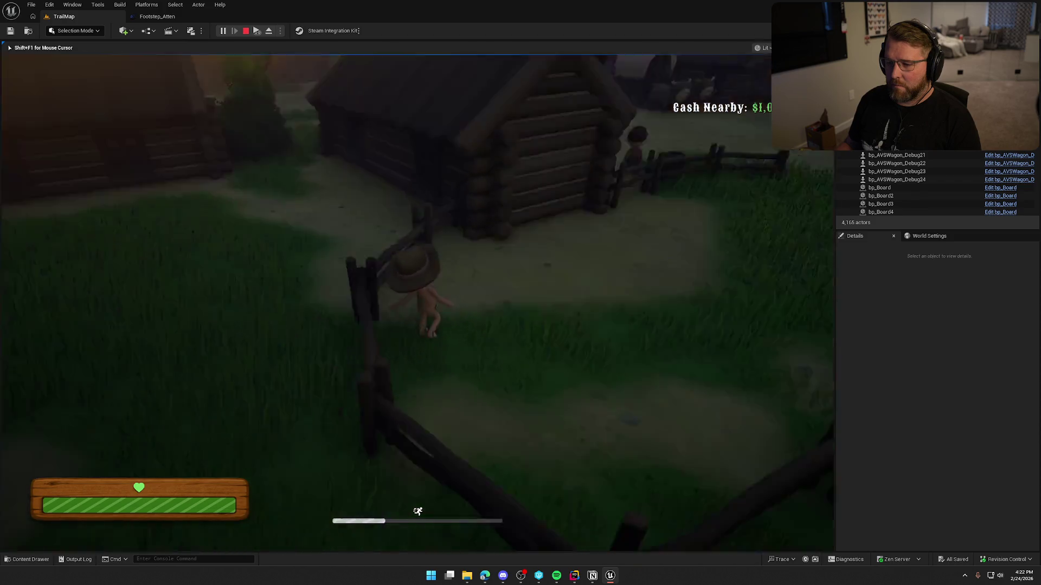
{"action": "key", "text": "w"}
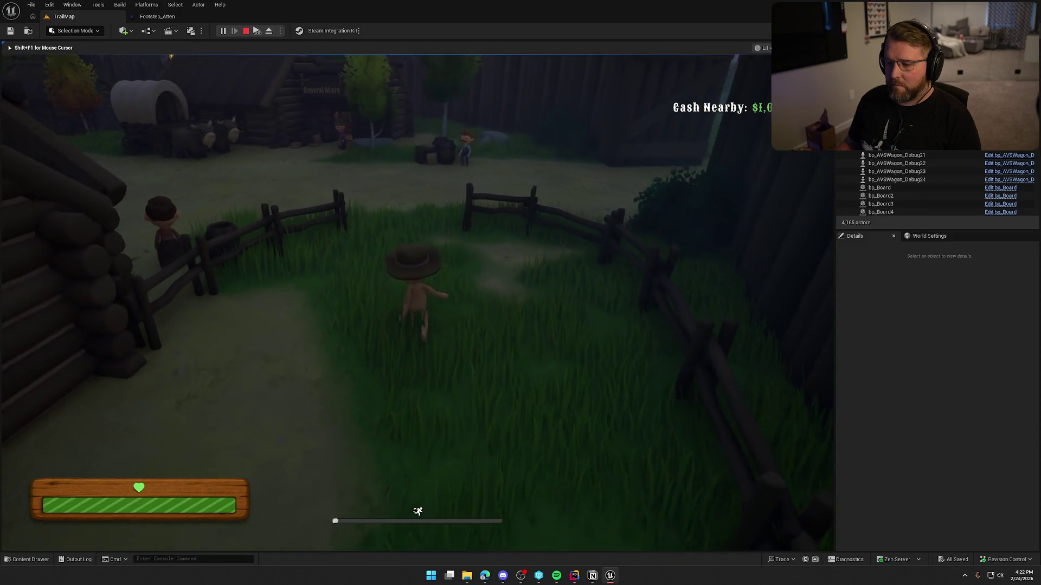
{"action": "key", "text": "s"}
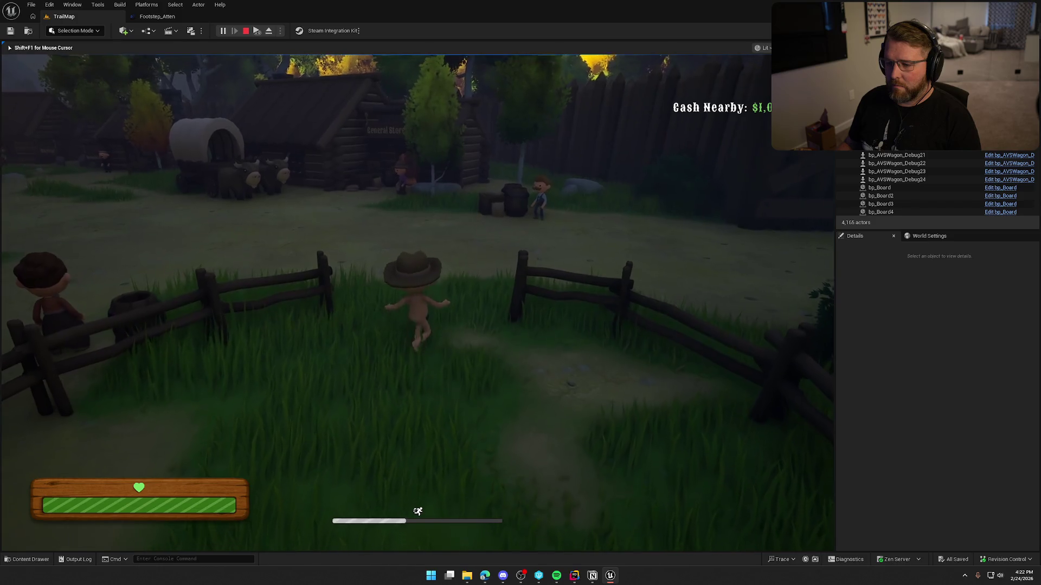
{"action": "key", "text": "s"}
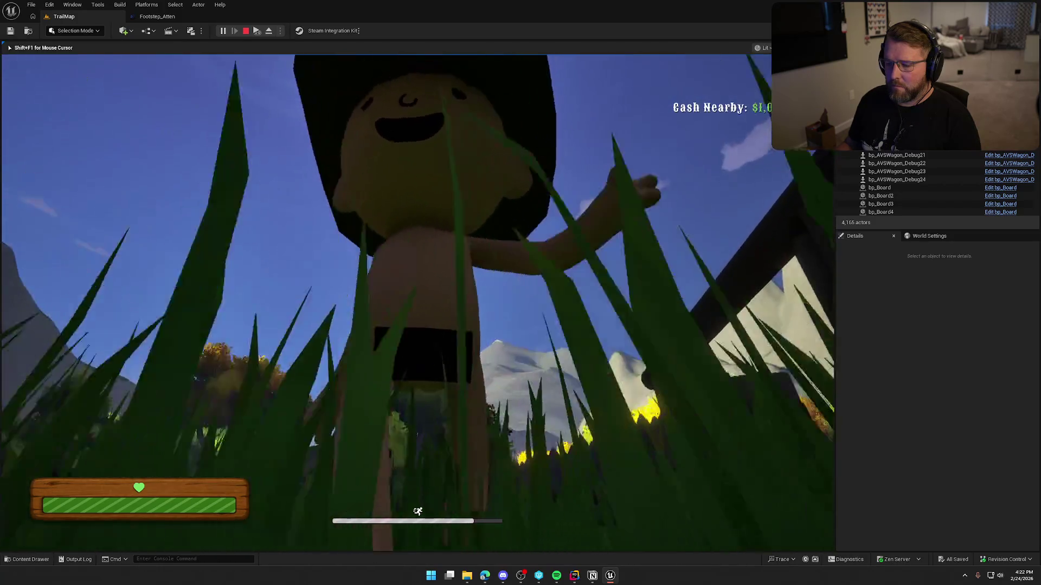
{"action": "key", "text": "w"}
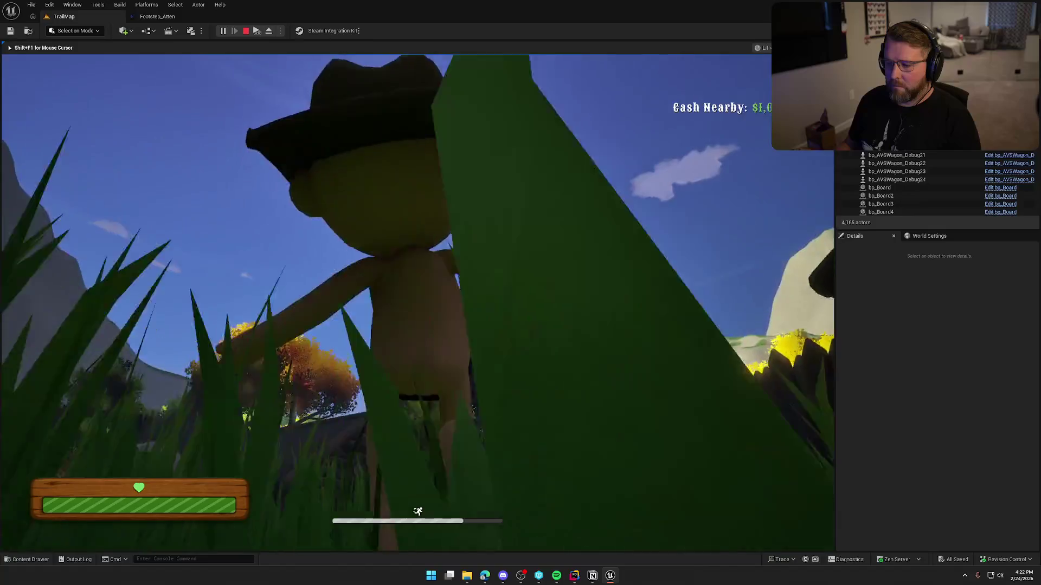
{"action": "key", "text": "w"}
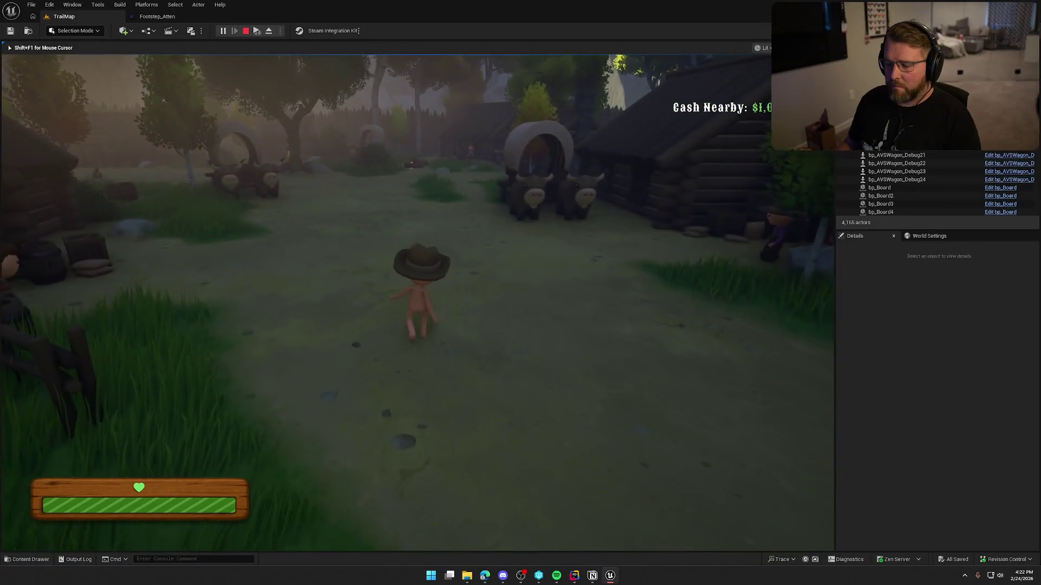
{"action": "key", "text": "shift"}
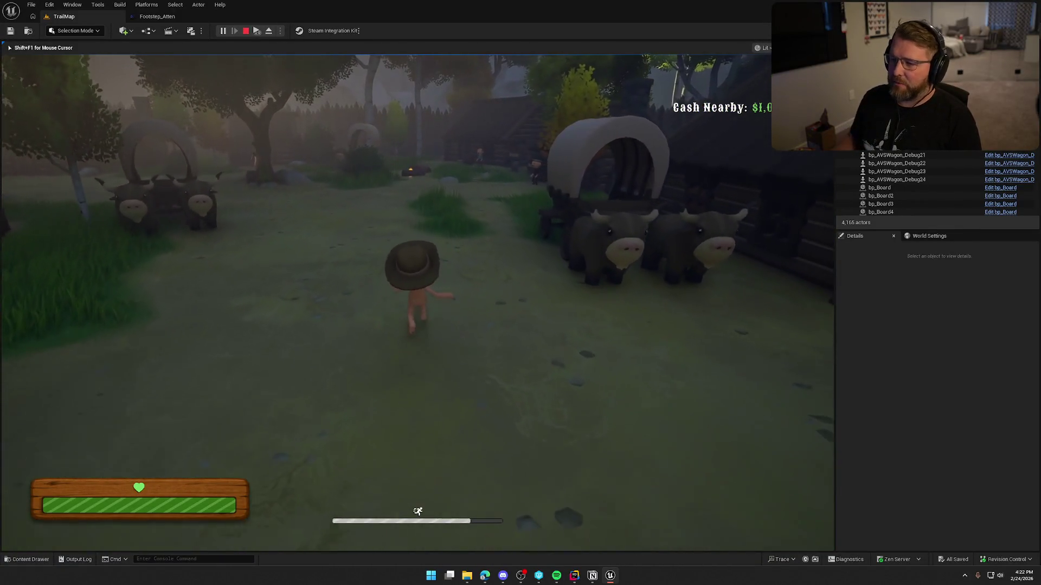
{"action": "key", "text": "w"}
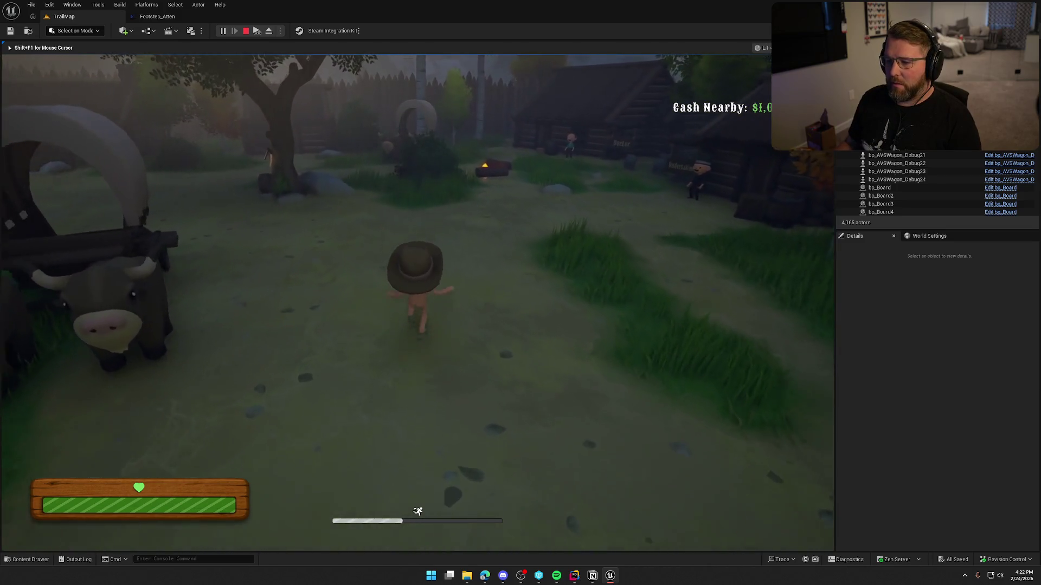
{"action": "key", "text": "Escape"}
{"action": "left_click", "coordinate": [157, 16]}
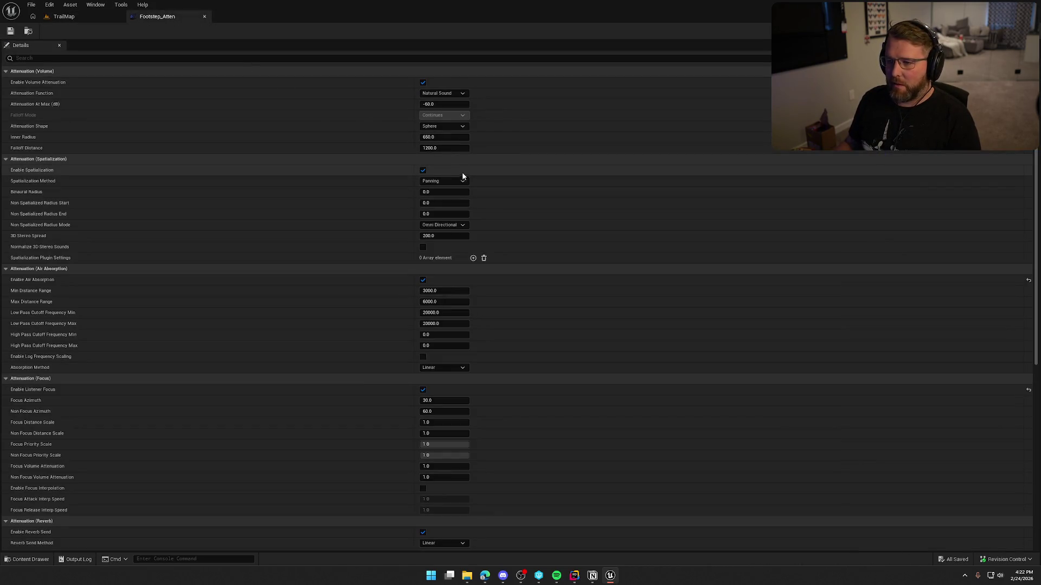
Set Footstep_Atten's Inner Radius to 700, save it, and return to TrailMap
{"action": "left_click", "coordinate": [443, 137]}
{"action": "type", "text": "700"}
{"action": "key", "text": "Return"}
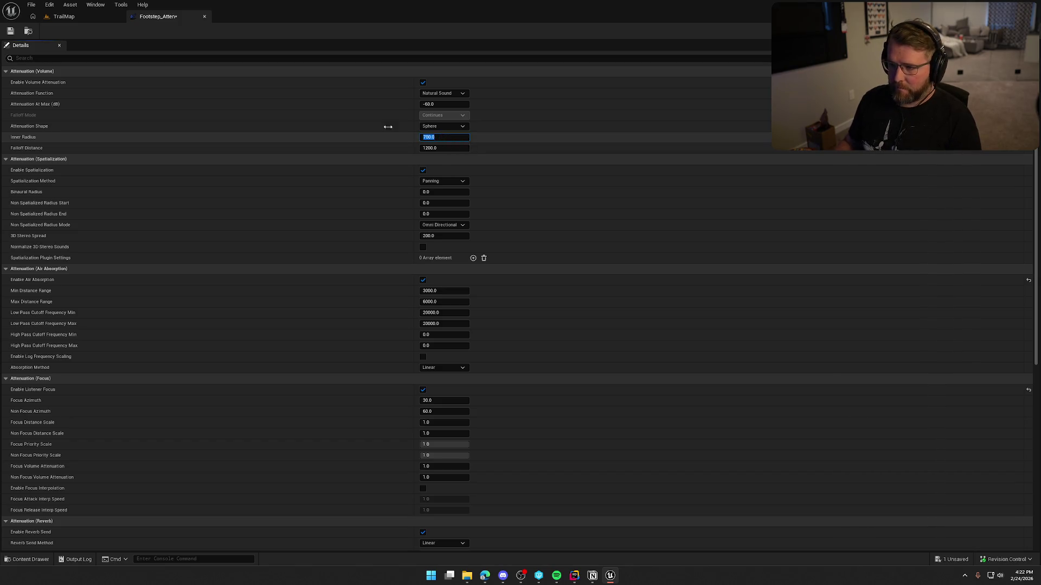
{"action": "key", "text": "ctrl+s"}
{"action": "left_click", "coordinate": [76, 18]}
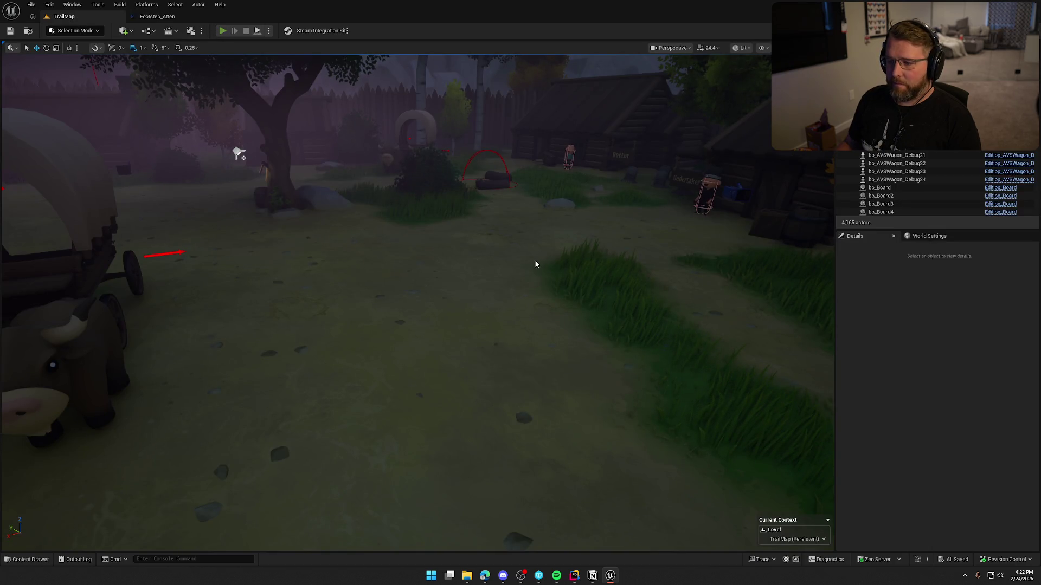
Start a footstep playtest, running past the wagon into and out of the General Store
{"action": "key", "text": "alt+p"}
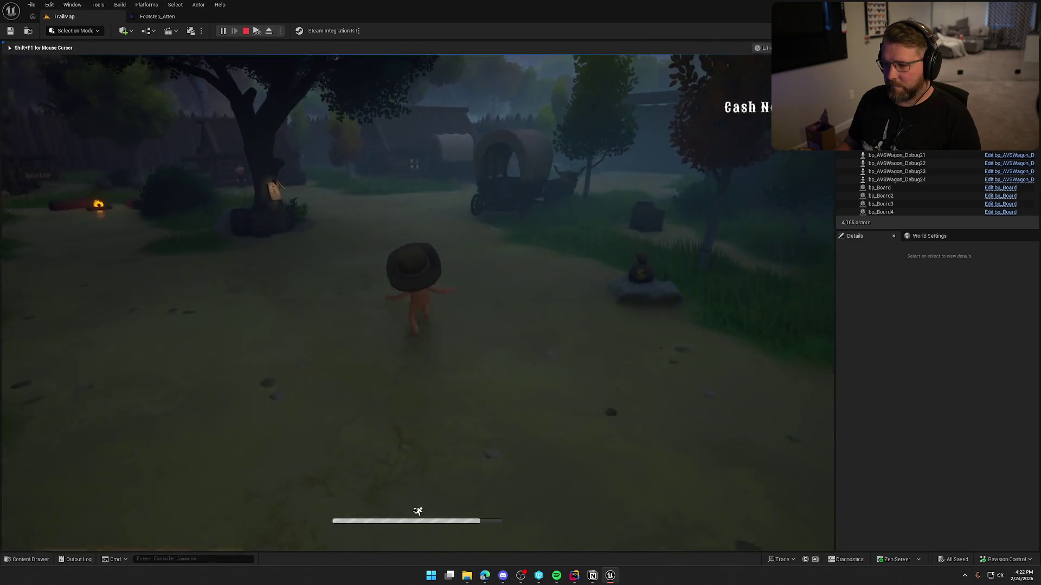
{"action": "key", "text": "w"}
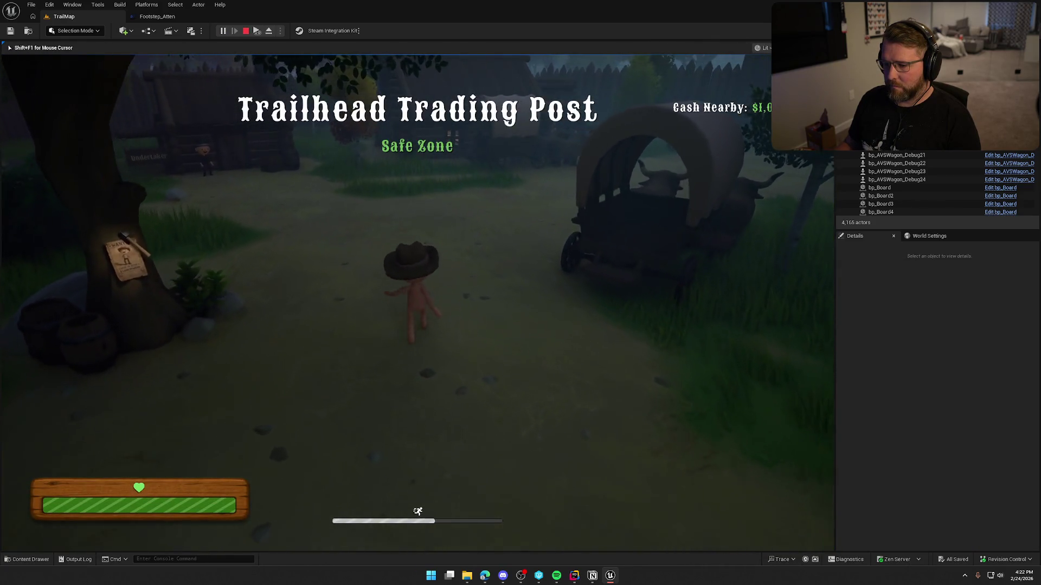
{"action": "mouse_move", "coordinate": [418, 293]}
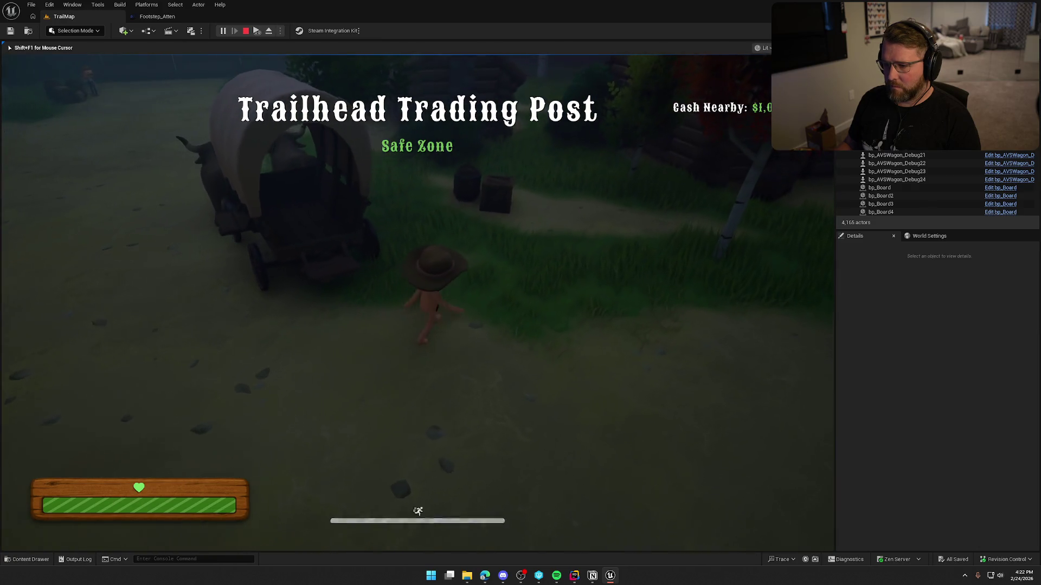
{"action": "key", "text": "w"}
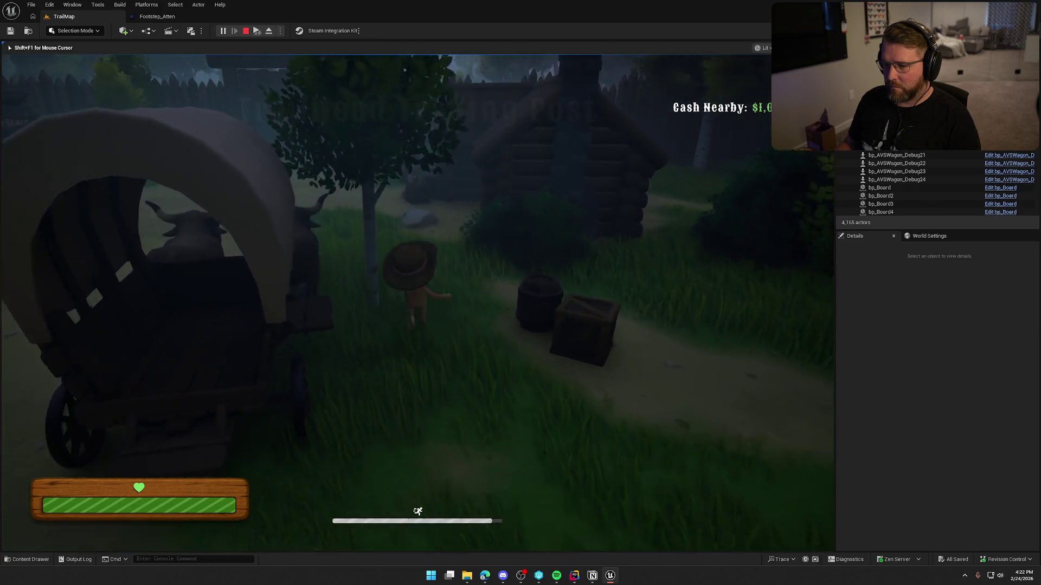
{"action": "key", "text": "w"}
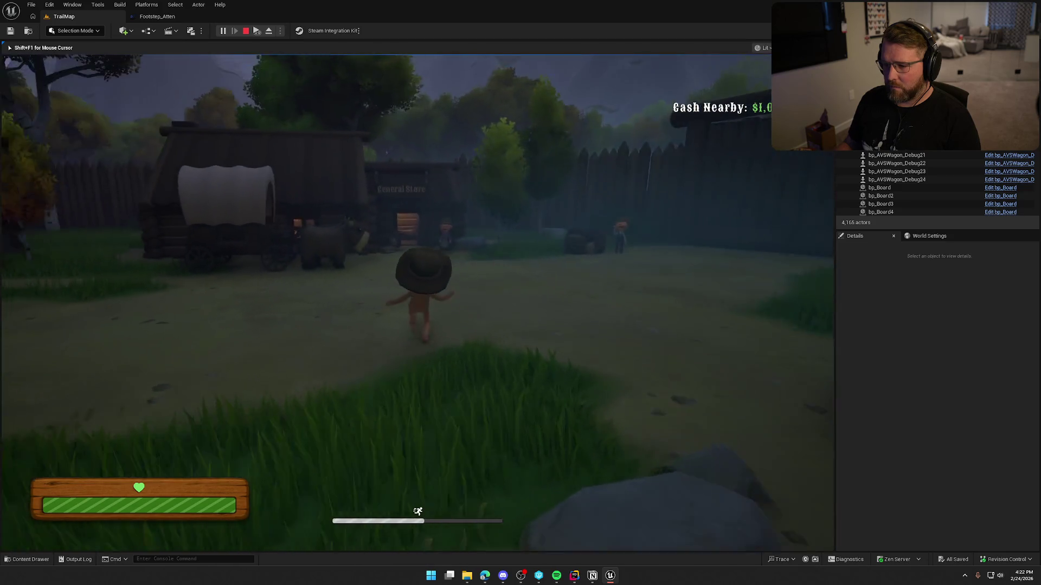
{"action": "key", "text": "w"}
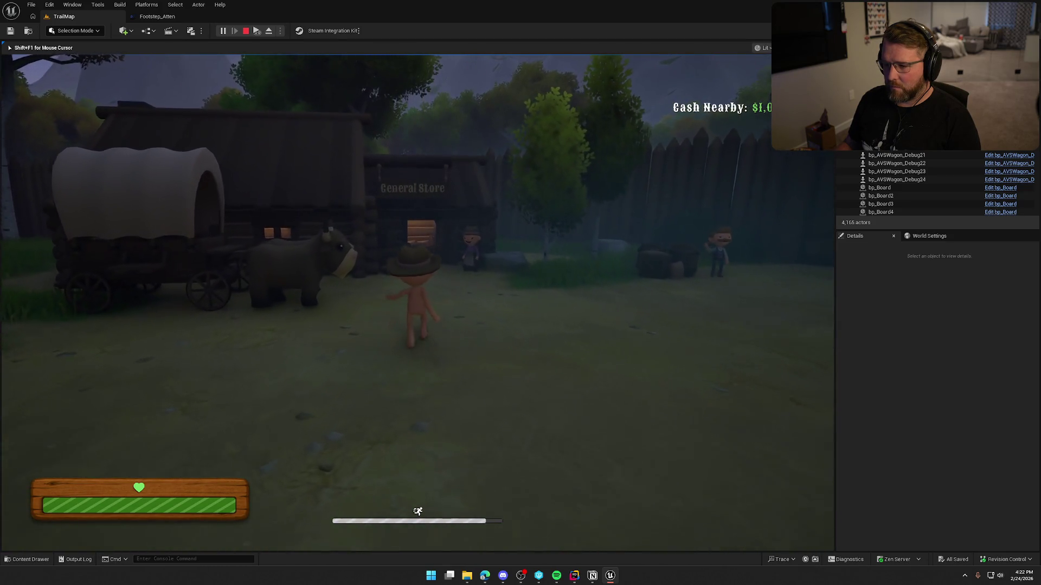
{"action": "key", "text": "w"}
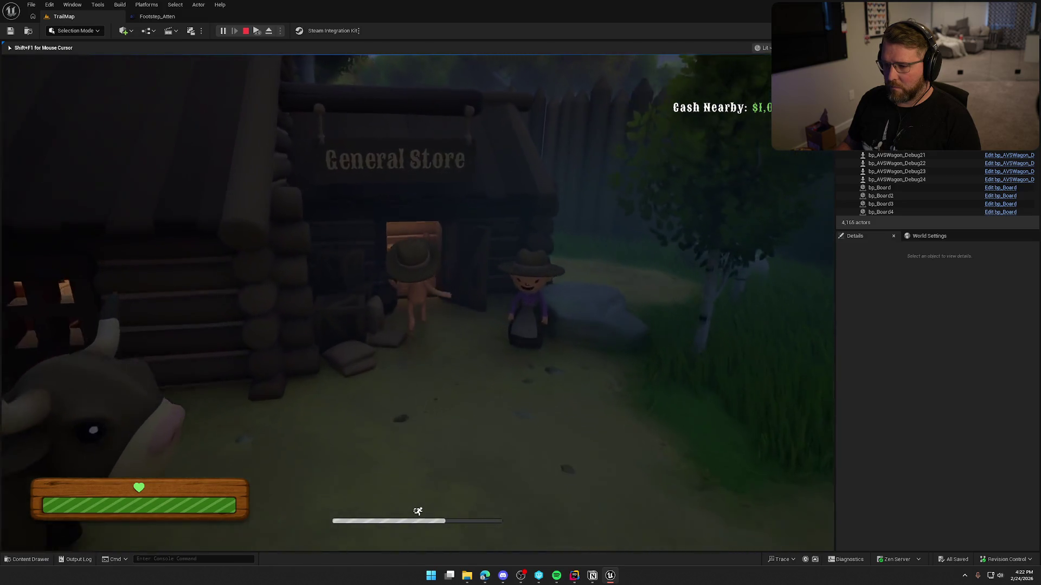
{"action": "key", "text": "w"}
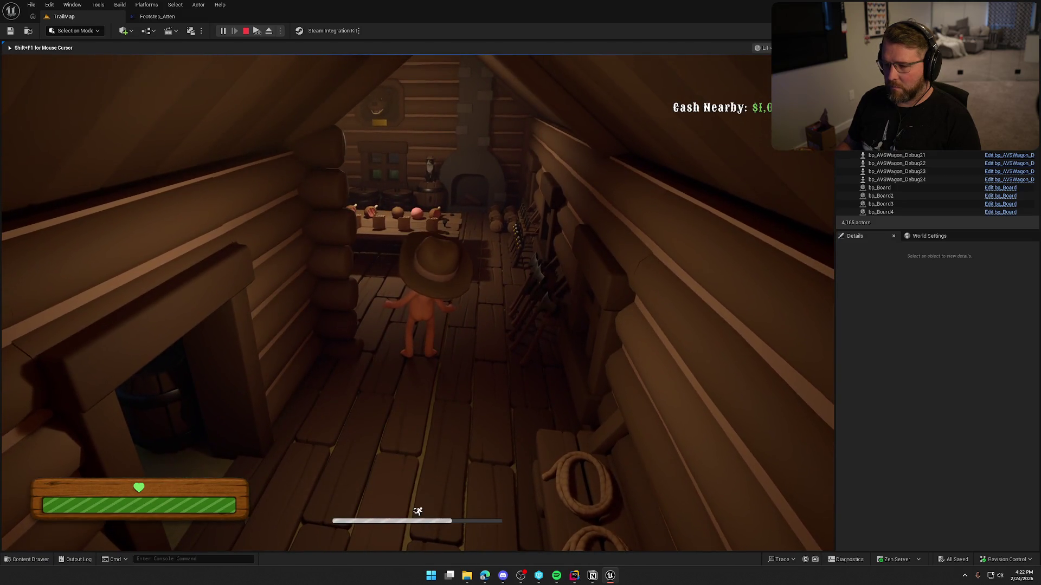
{"action": "key", "text": "w"}
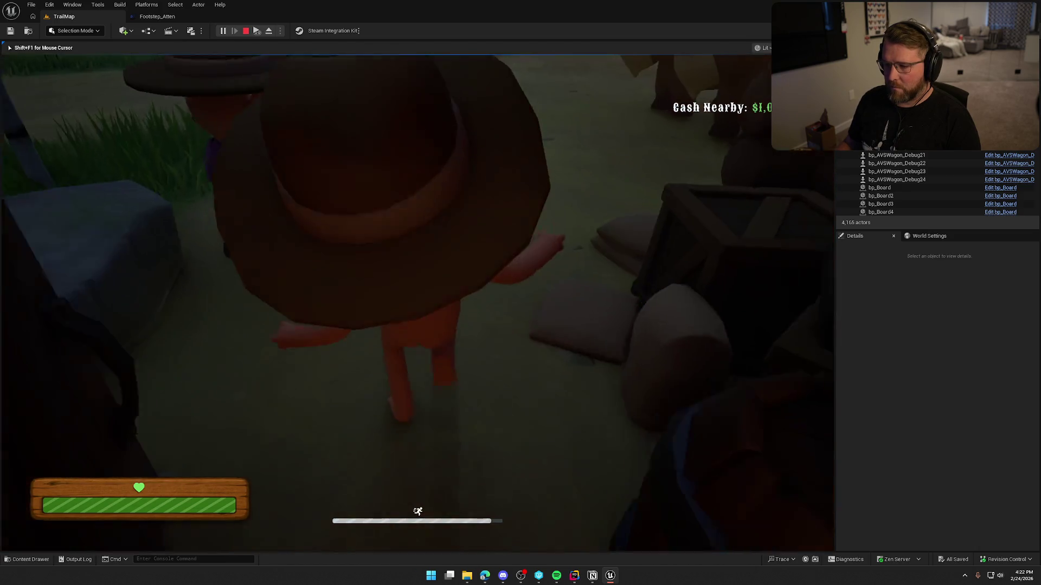
{"action": "key", "text": "w"}
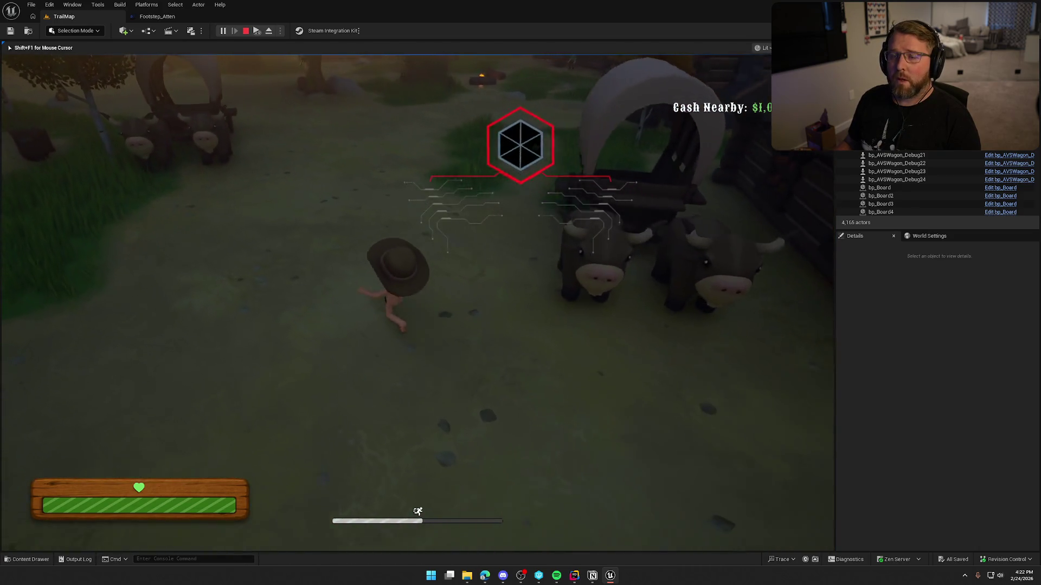
Sprint up the path past the campfire to the tree and wagon, then stop the playtest
{"action": "key", "text": "w"}
{"action": "key", "text": "w"}
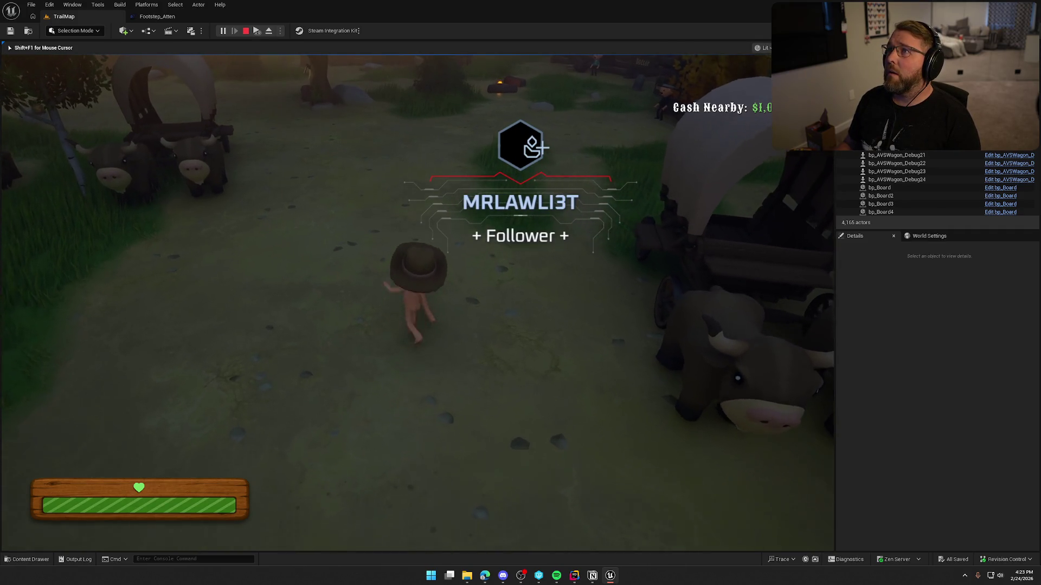
{"action": "key", "text": "w"}
{"action": "key", "text": "shift+w"}
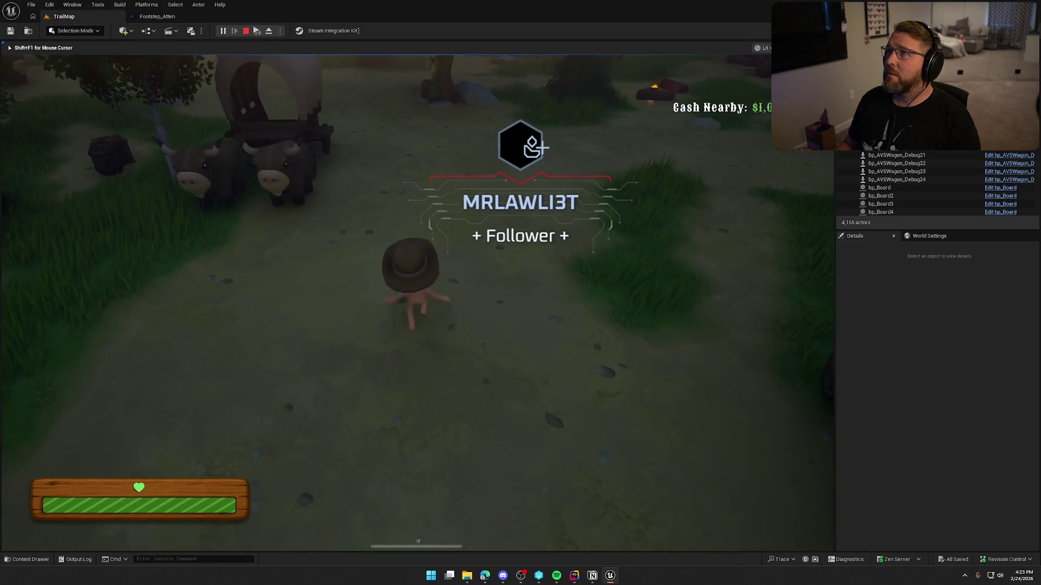
{"action": "key", "text": "shift+w"}
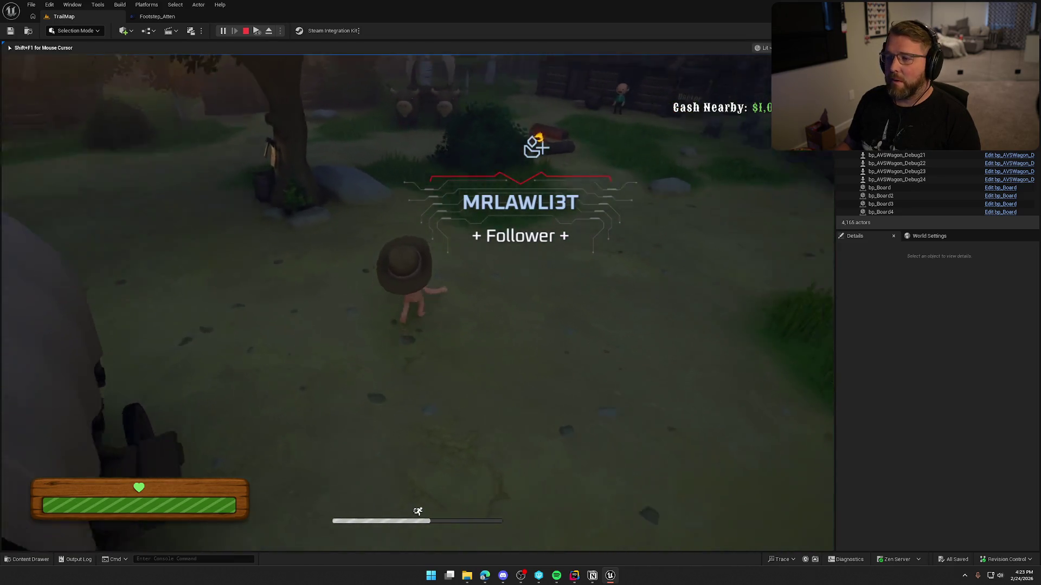
{"action": "key", "text": "shift+w"}
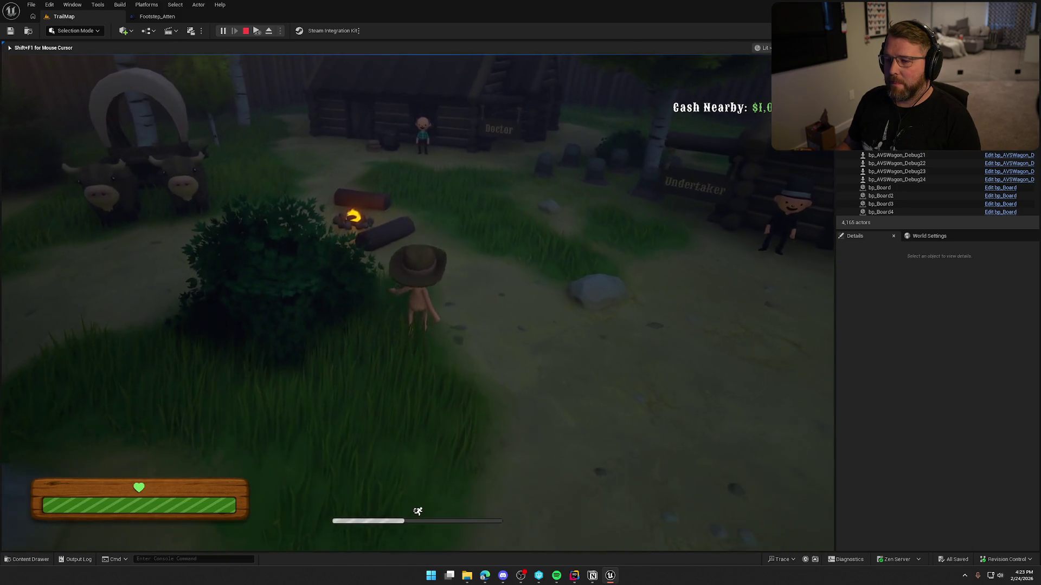
{"action": "key", "text": "w"}
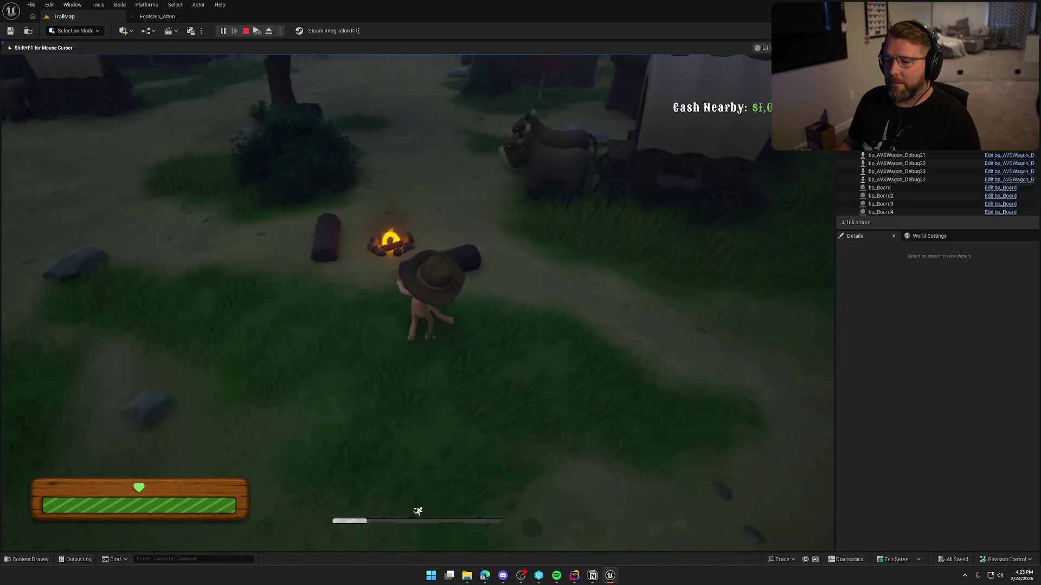
{"action": "key", "text": "shift+w"}
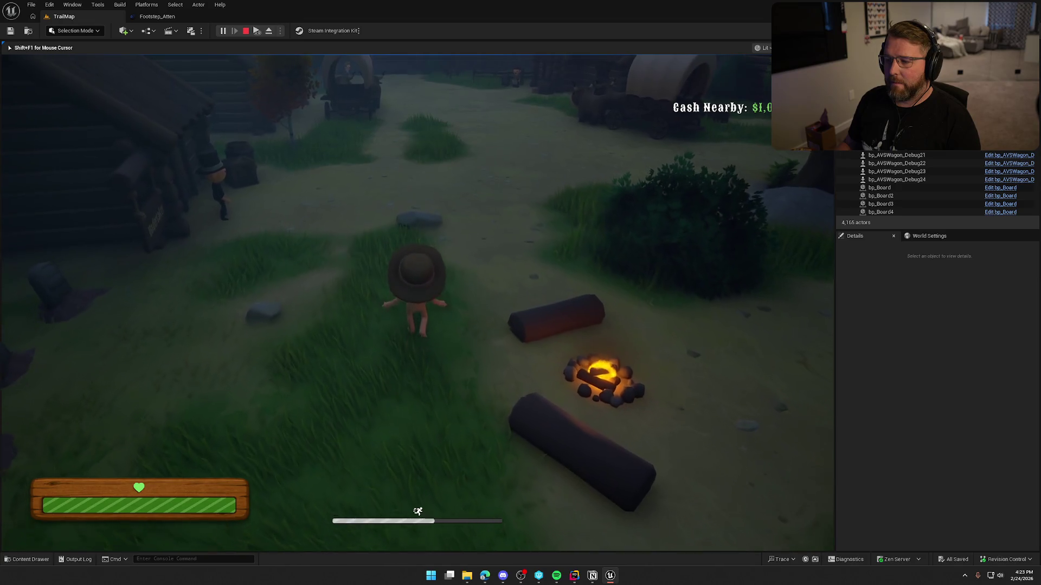
{"action": "key", "text": "shift+w"}
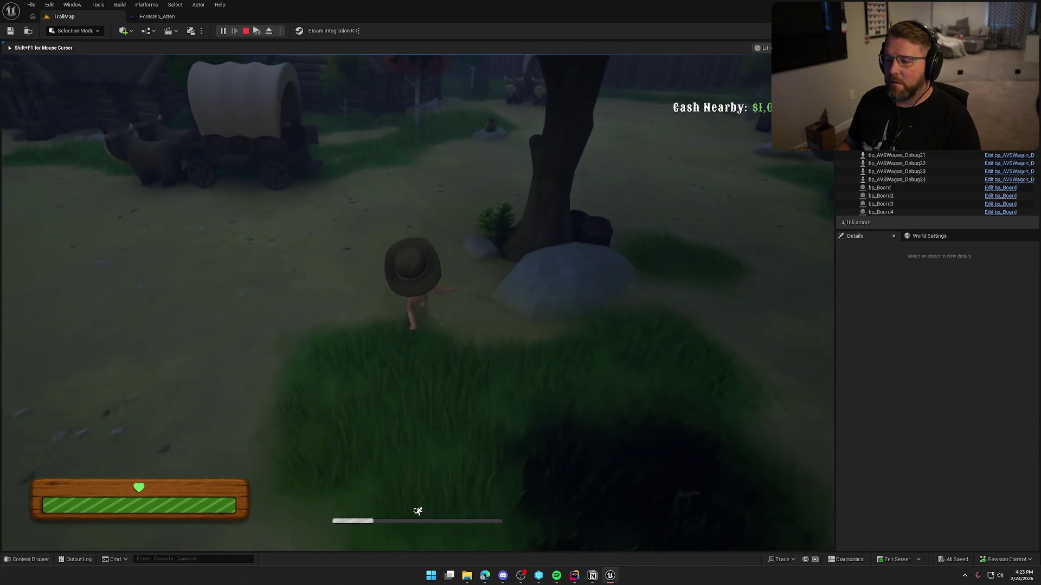
{"action": "key", "text": "w"}
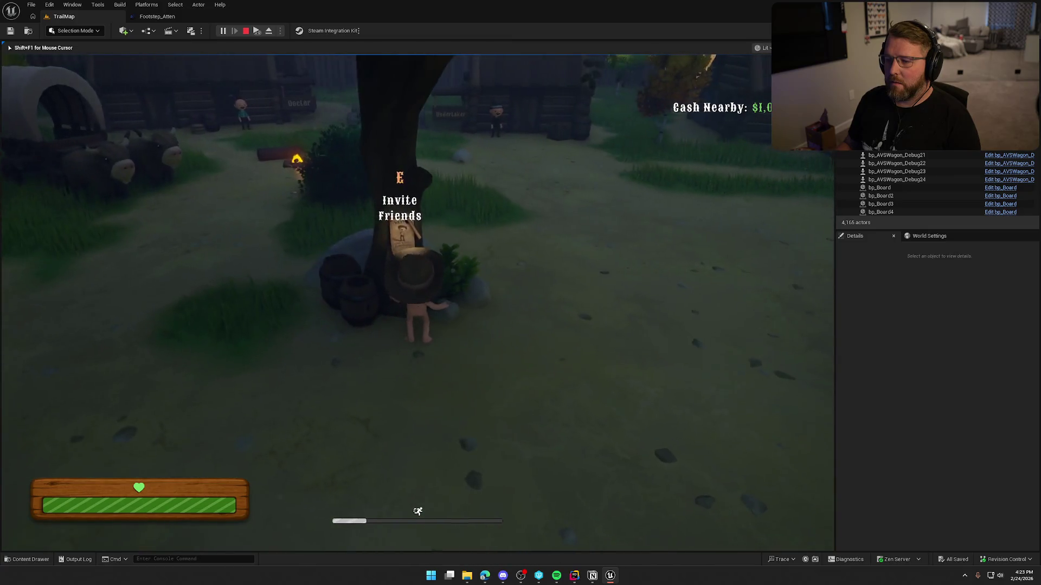
{"action": "key", "text": "w"}
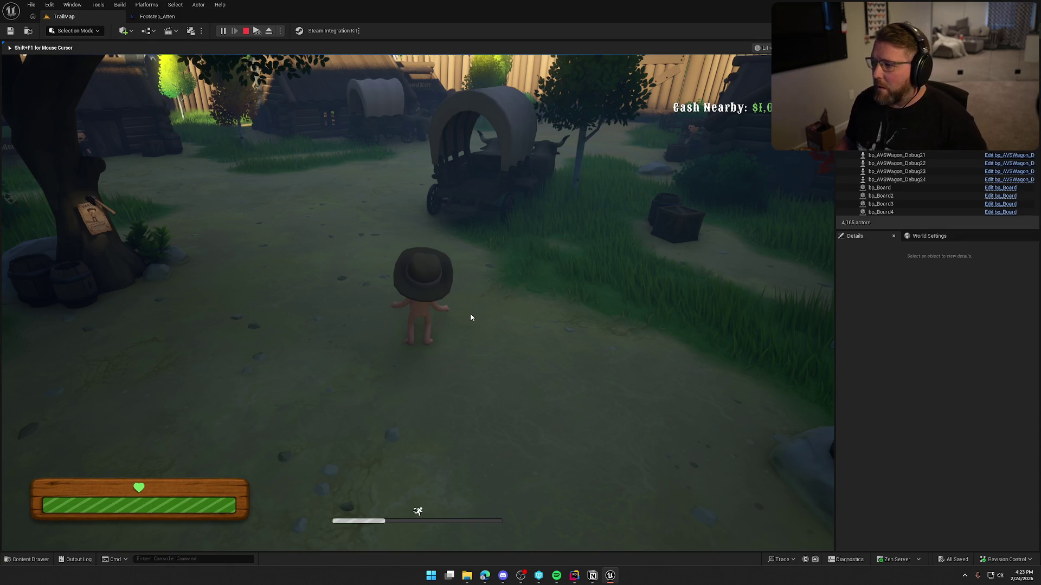
{"action": "key", "text": "Escape"}
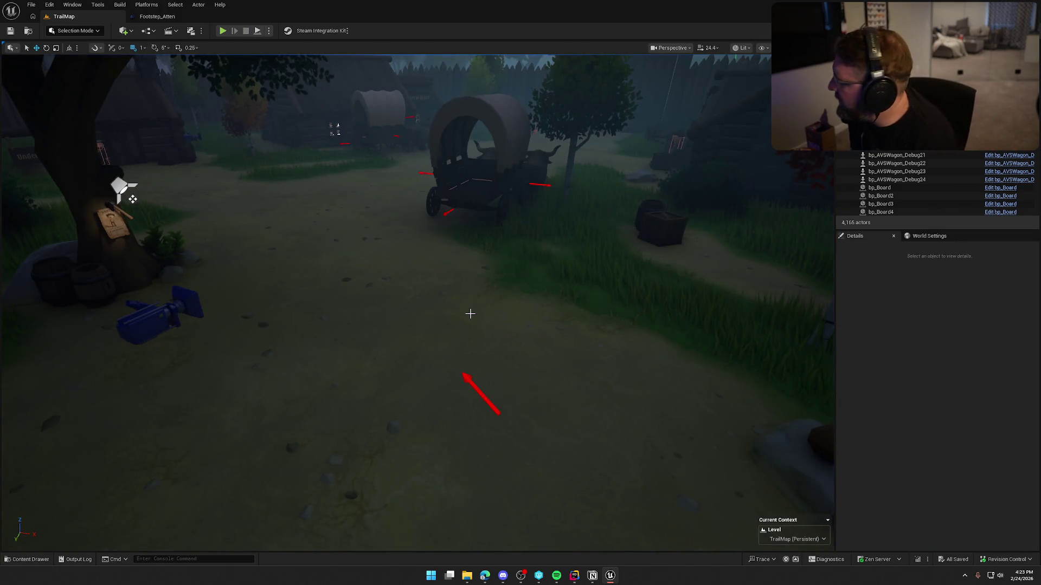
{"action": "left_click", "coordinate": [593, 578]}
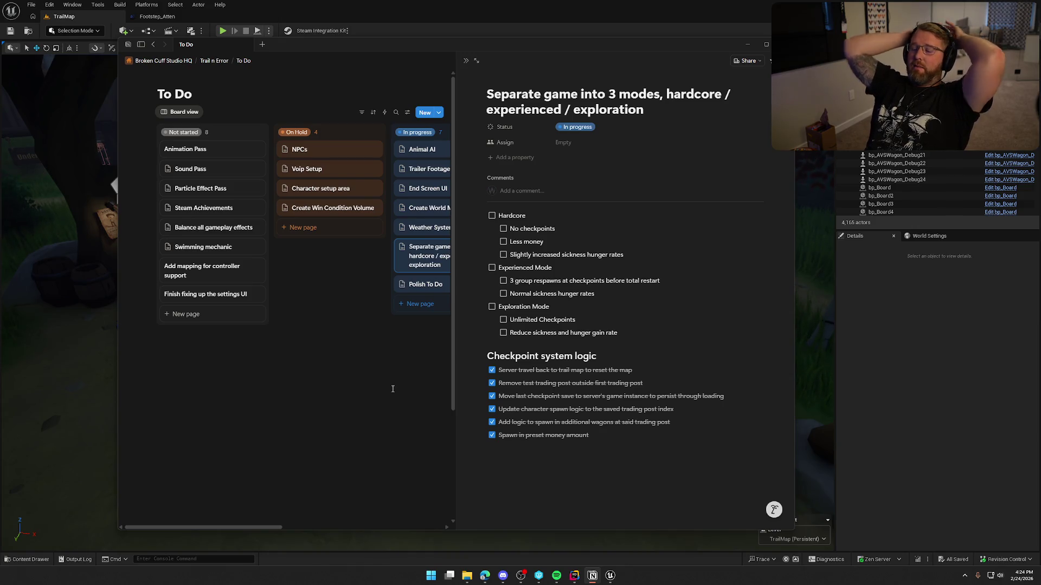
{"action": "left_click", "coordinate": [894, 357]}
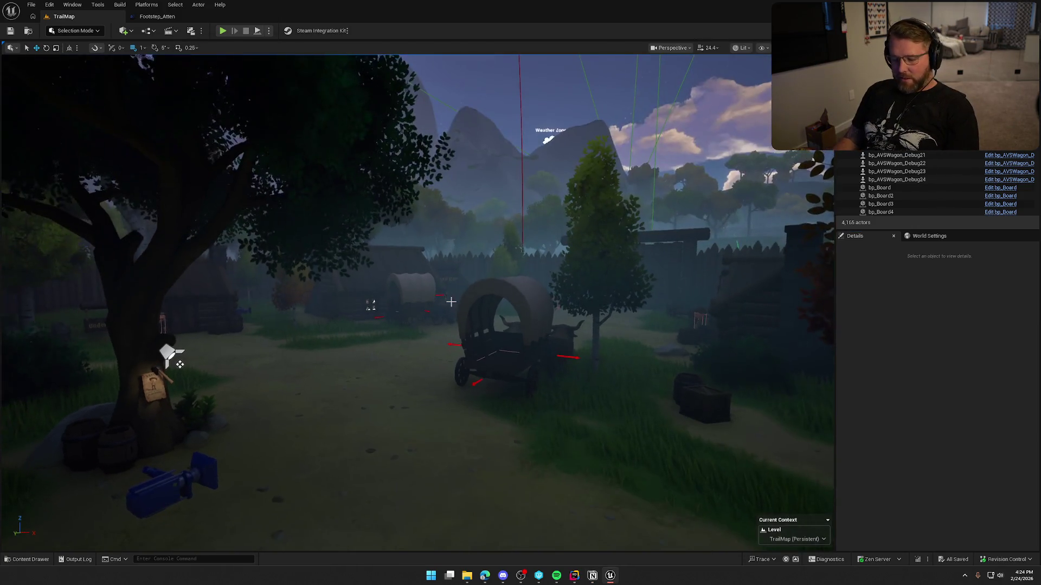
Select and frame bp_MoneyBag2 from the overhead wagon view and edit its Money Value
{"action": "left_click_drag", "start_coordinate": [477, 367], "coordinate": [477, 415]}
{"action": "key", "text": "1"}
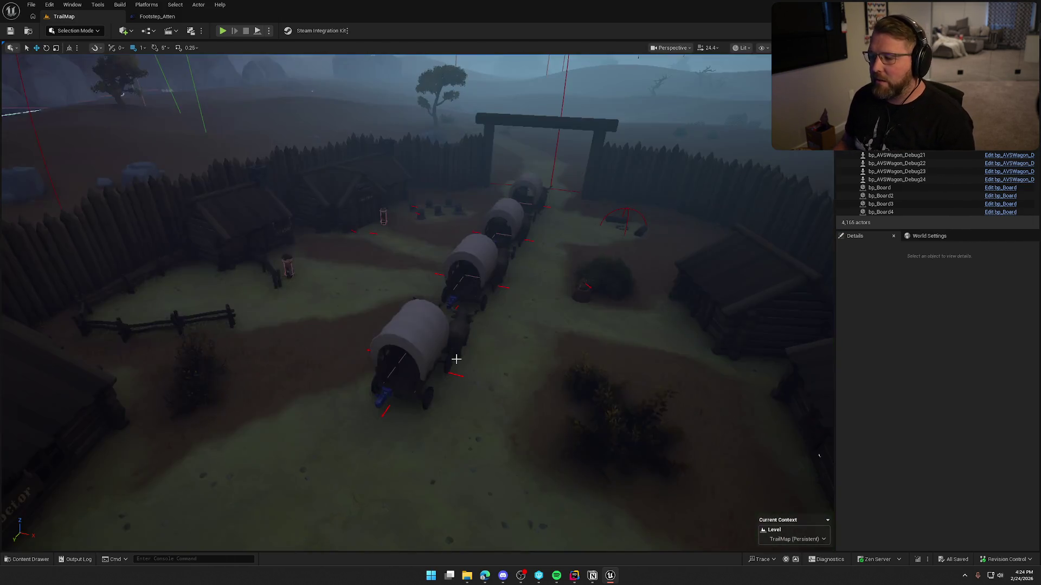
{"action": "left_click", "coordinate": [583, 290]}
{"action": "key", "text": "f"}
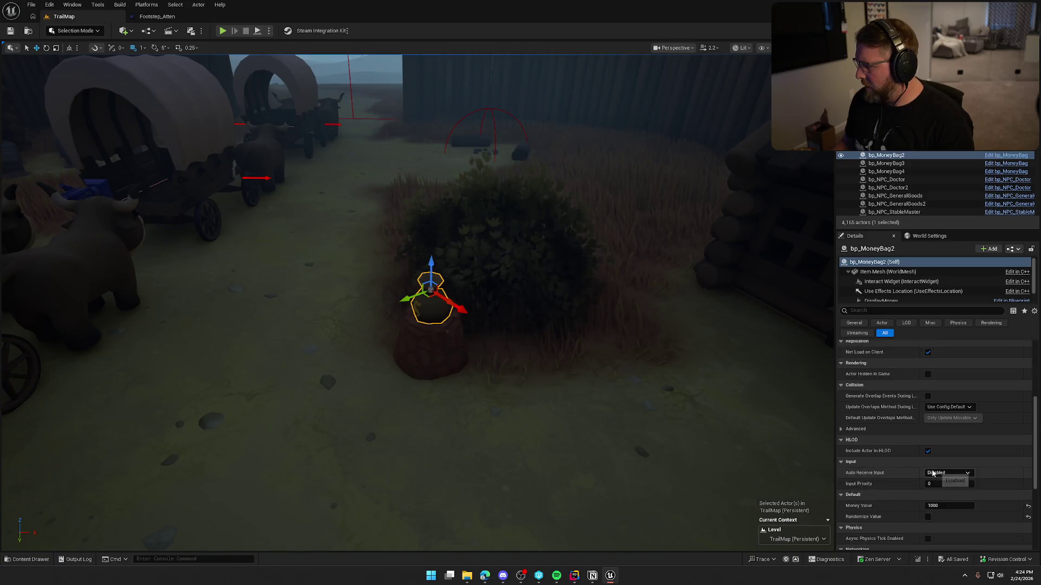
{"action": "scroll", "coordinate": [933, 434], "scroll_direction": "down", "scroll_amount": 5}
{"action": "left_click", "coordinate": [933, 428]}
{"action": "key", "text": "Return"}
{"action": "key", "text": "Escape"}
{"action": "key", "text": "1"}
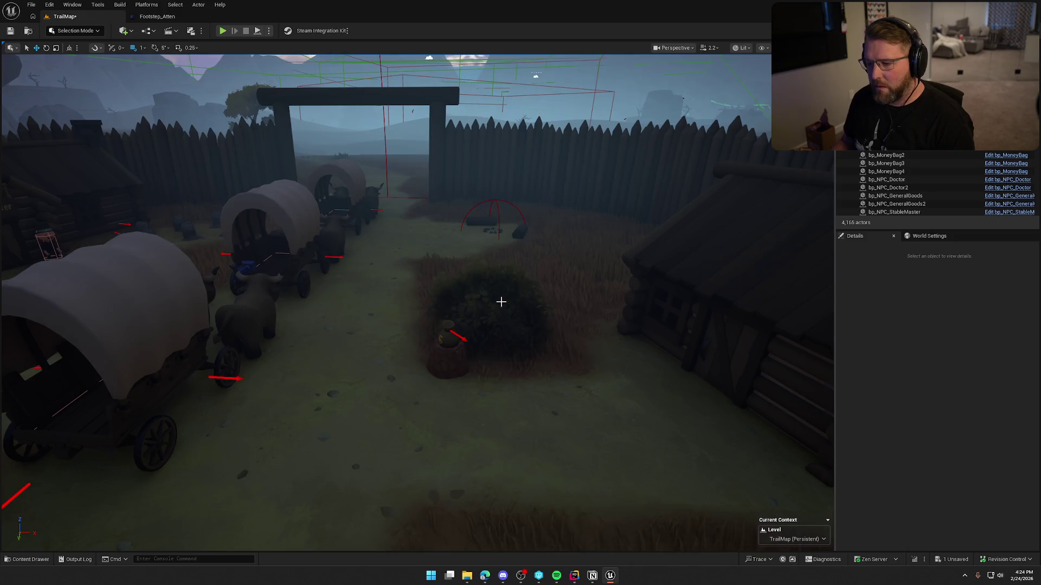
Set the money bag beside the shop, bp_MoneyBag3, to a Money Value of 500
{"action": "key", "text": "1"}
{"action": "key", "text": "2"}
{"action": "key", "text": "3"}
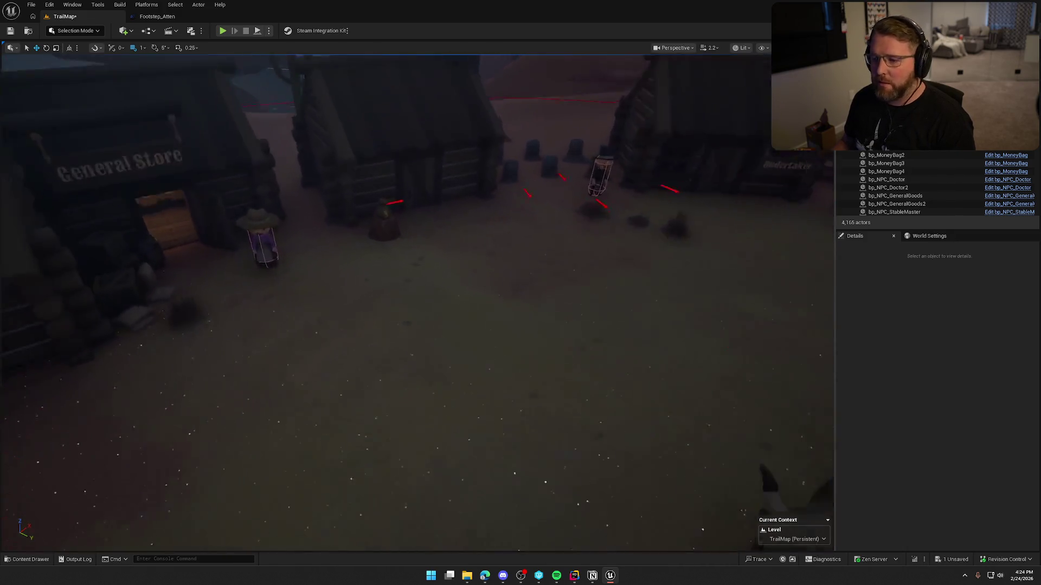
{"action": "left_click", "coordinate": [394, 241]}
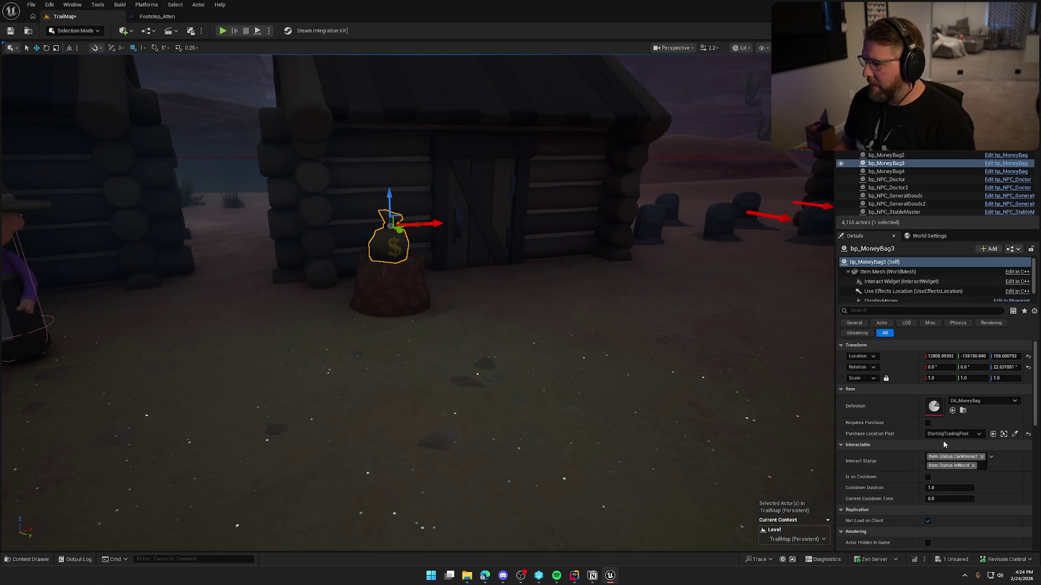
{"action": "scroll", "coordinate": [912, 523], "scroll_direction": "down", "scroll_amount": 3}
{"action": "scroll", "coordinate": [904, 521], "scroll_direction": "down", "scroll_amount": 6}
{"action": "type", "text": "500"}
{"action": "key", "text": "Return"}
{"action": "scroll", "coordinate": [614, 403], "scroll_direction": "down", "scroll_amount": 10}
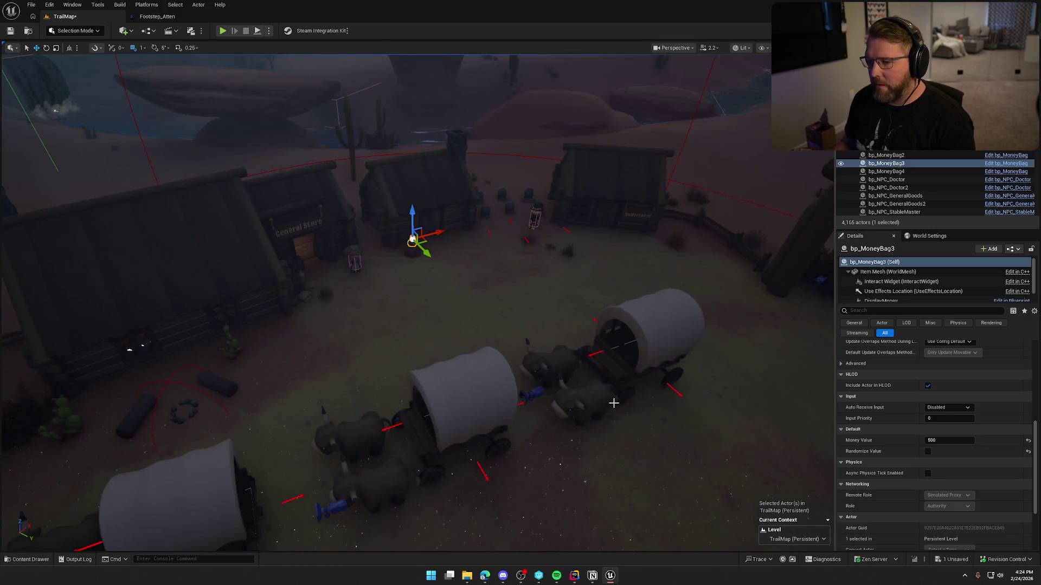
Set bp_MoneyBag4 in front of the General Store to 350, save TrailMap, and start a playtest
{"action": "left_click_drag", "start_coordinate": [613, 403], "coordinate": [613, 403]}
{"action": "left_click_drag", "start_coordinate": [378, 288], "coordinate": [289, 333]}
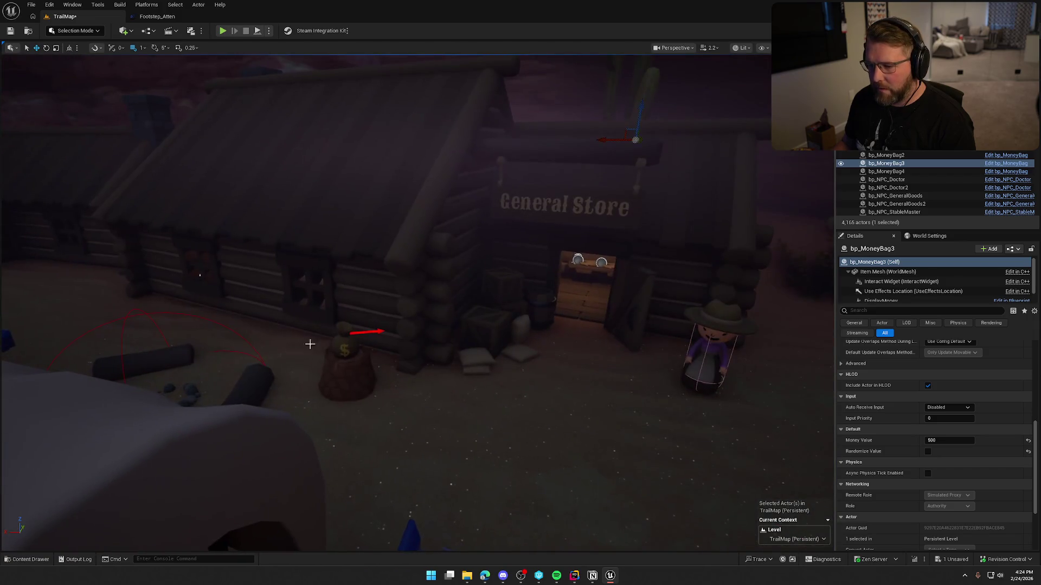
{"action": "left_click", "coordinate": [345, 346]}
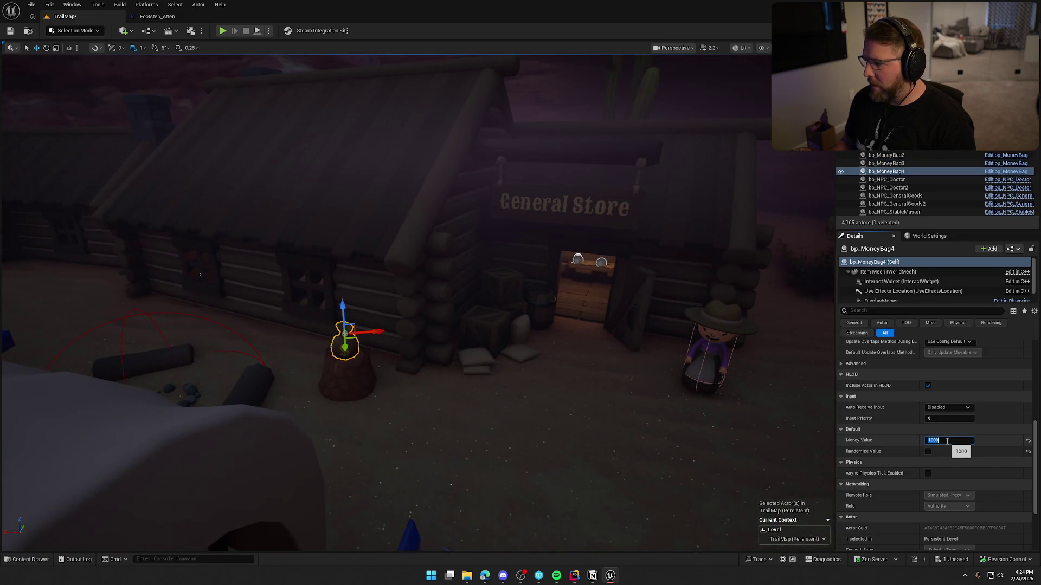
{"action": "key", "text": "Return"}
{"action": "left_click_drag", "start_coordinate": [497, 304], "coordinate": [497, 346]}
{"action": "left_click", "coordinate": [497, 346]}
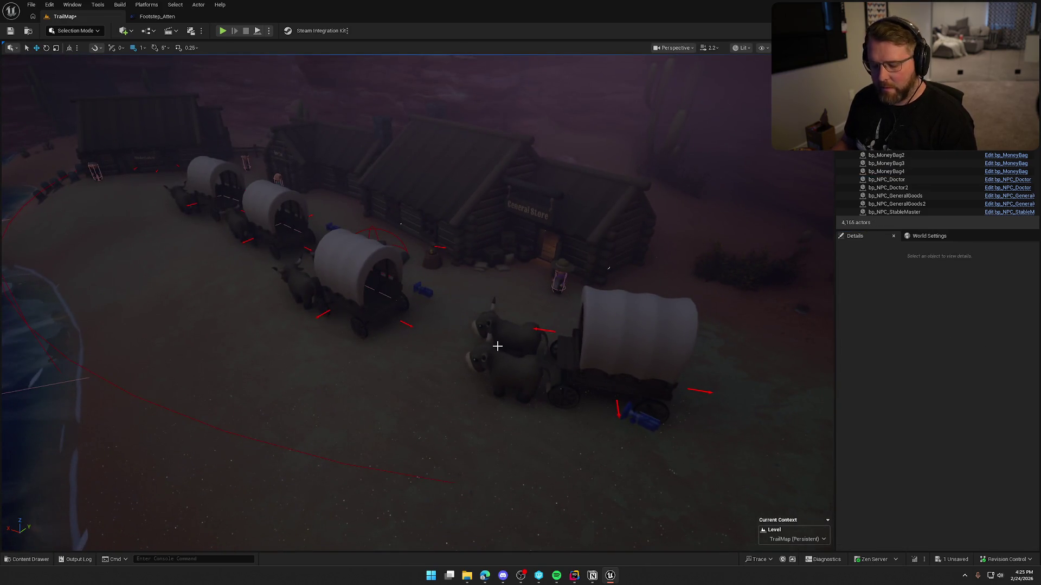
{"action": "key", "text": "ctrl+s"}
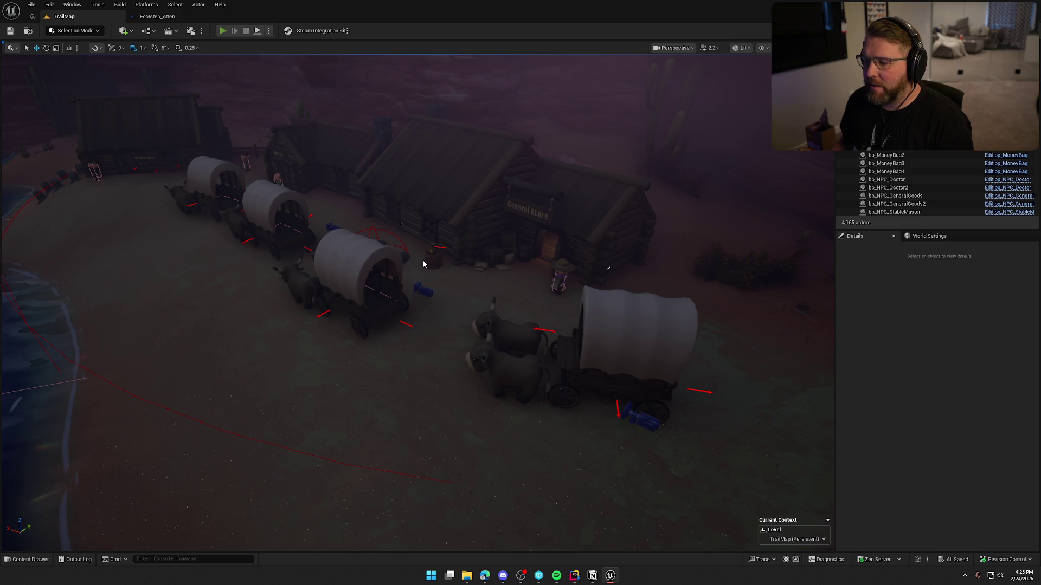
{"action": "key", "text": "alt+p"}
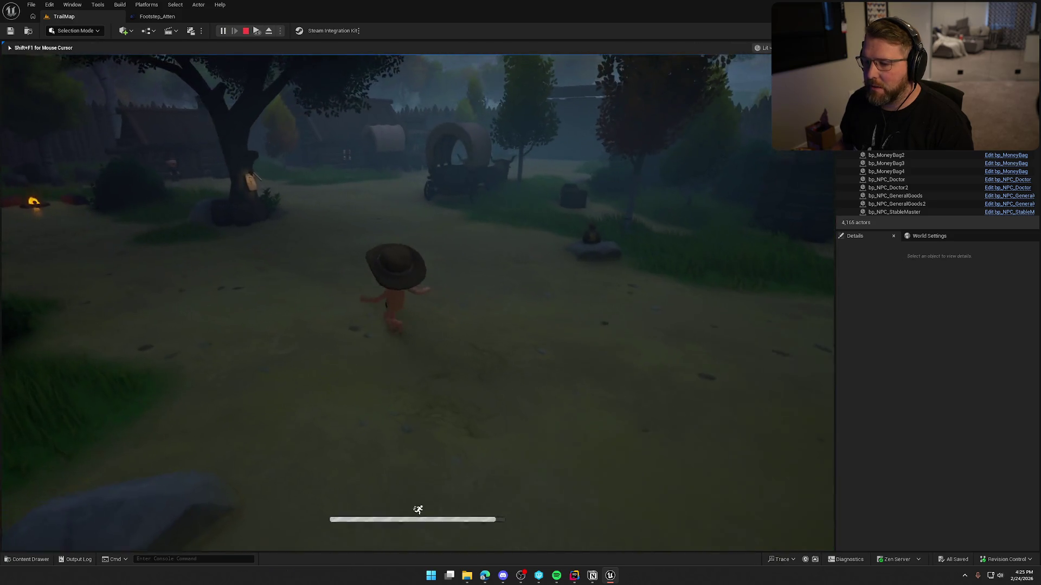
{"action": "key", "text": "super"}
{"action": "left_click", "coordinate": [261, 51]}
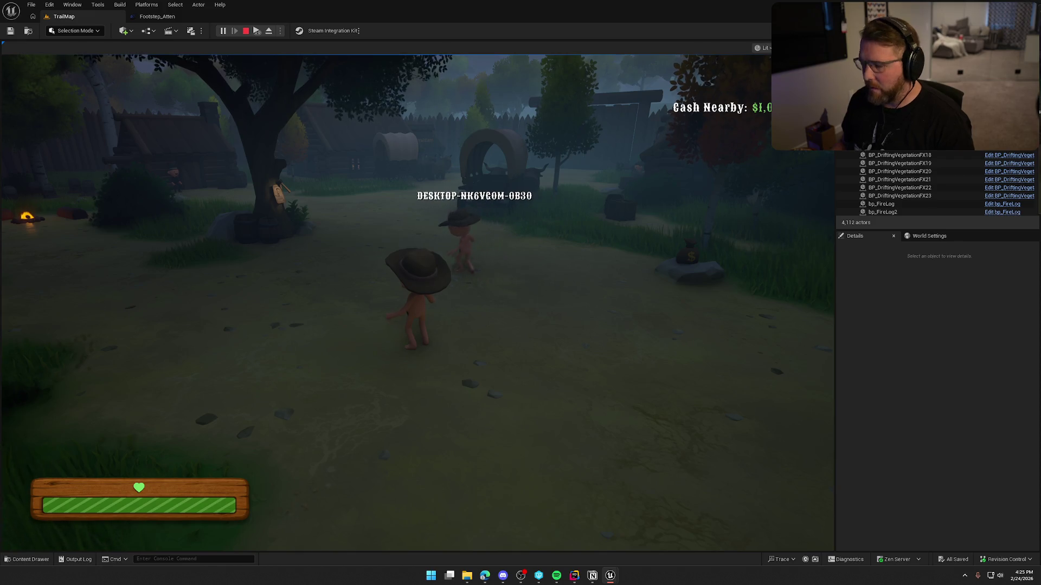
{"action": "key", "text": "super"}
{"action": "key", "text": "super"}
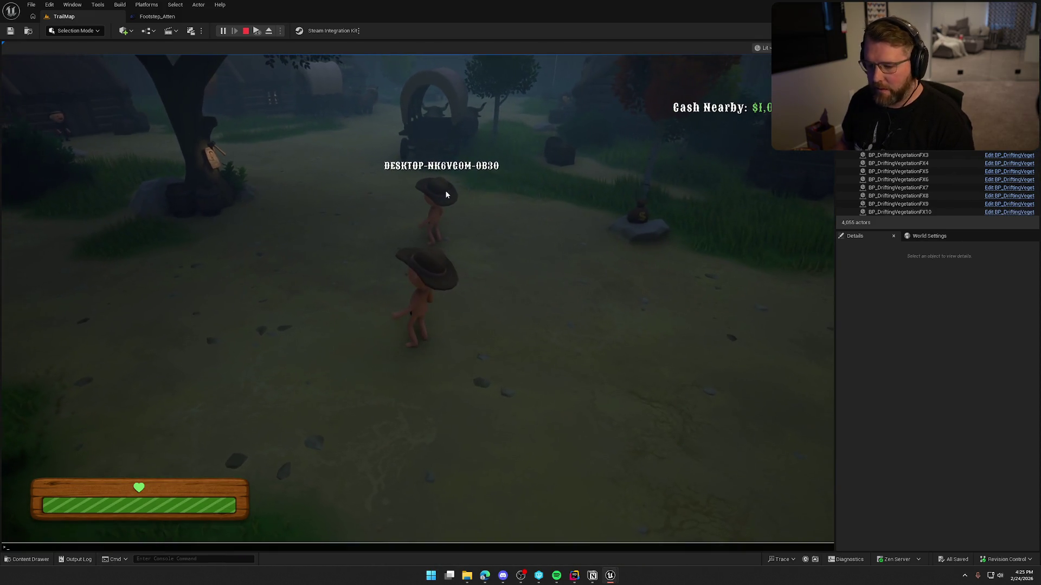
{"action": "key", "text": "grave"}
{"action": "key", "text": "Up"}
{"action": "key", "text": "Up"}
{"action": "key", "text": "Up"}
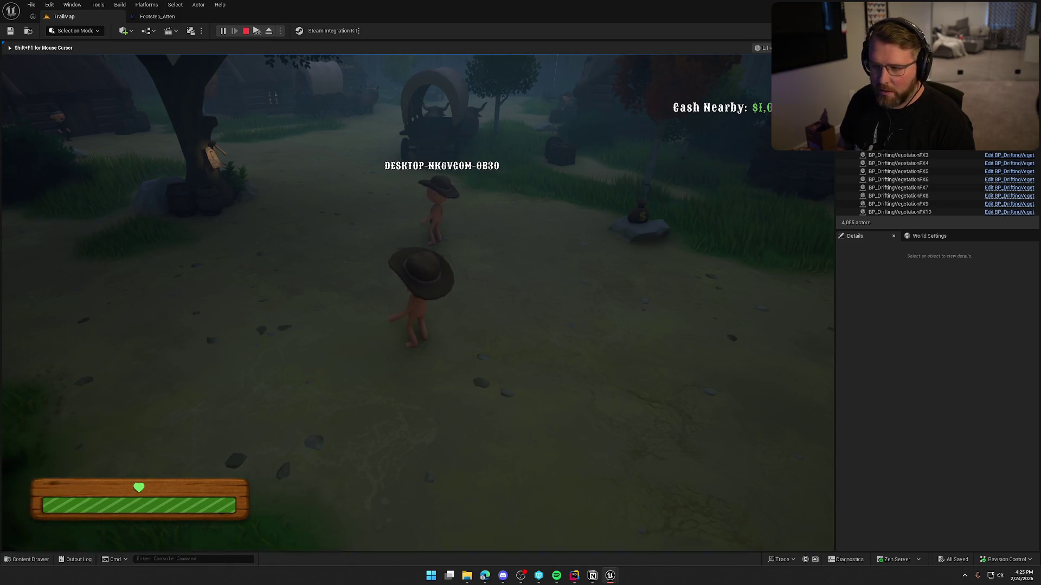
{"action": "key", "text": "Return"}
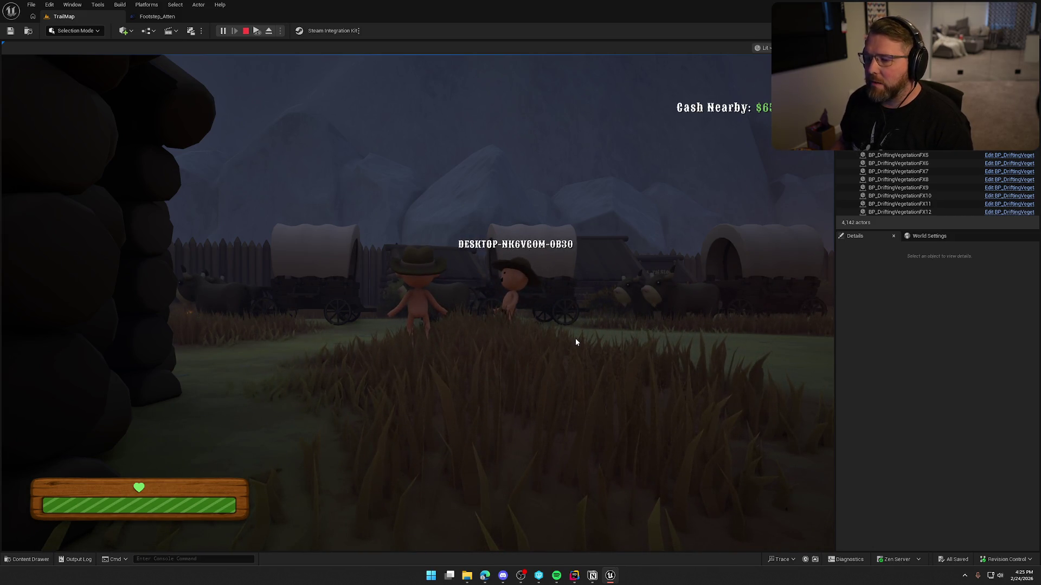
{"action": "key", "text": "Escape"}
{"action": "mouse_move", "coordinate": [593, 575]}
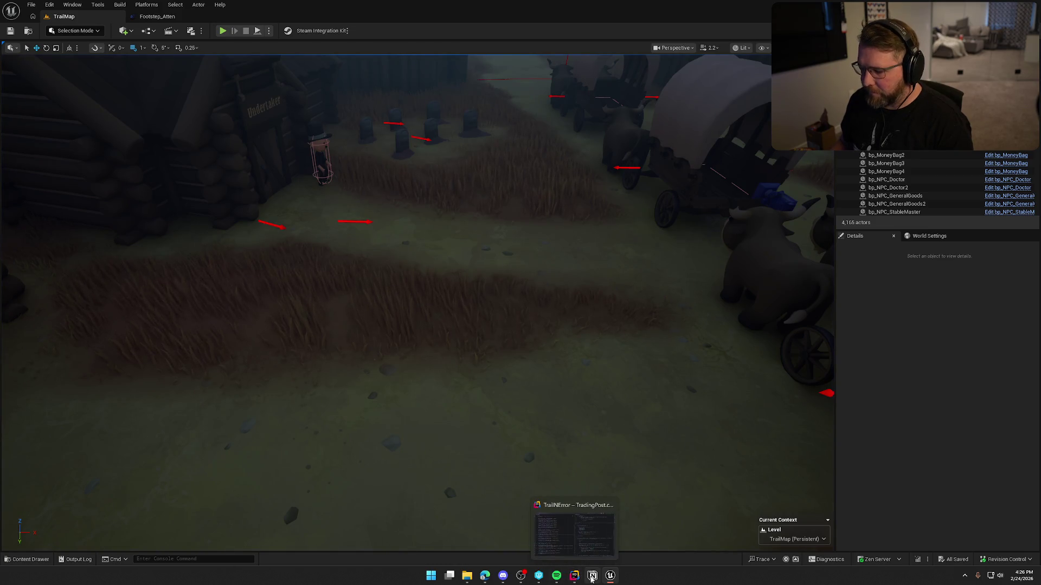
Open the Polish To Do task page from the board and start a new checklist line
{"action": "left_click", "coordinate": [609, 554]}
{"action": "left_click", "coordinate": [428, 284]}
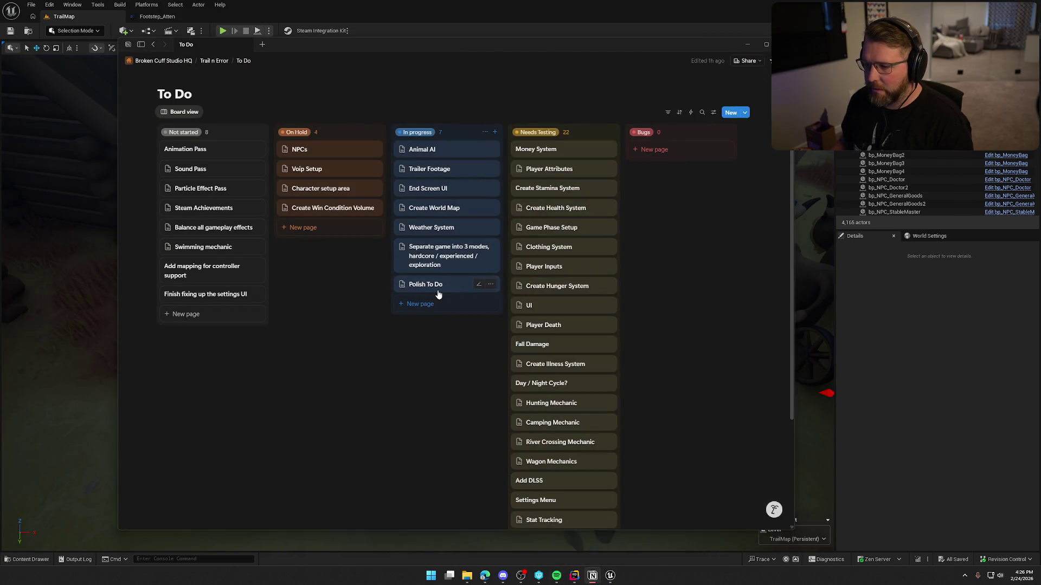
{"action": "left_click", "coordinate": [581, 262]}
{"action": "key", "text": "Return"}
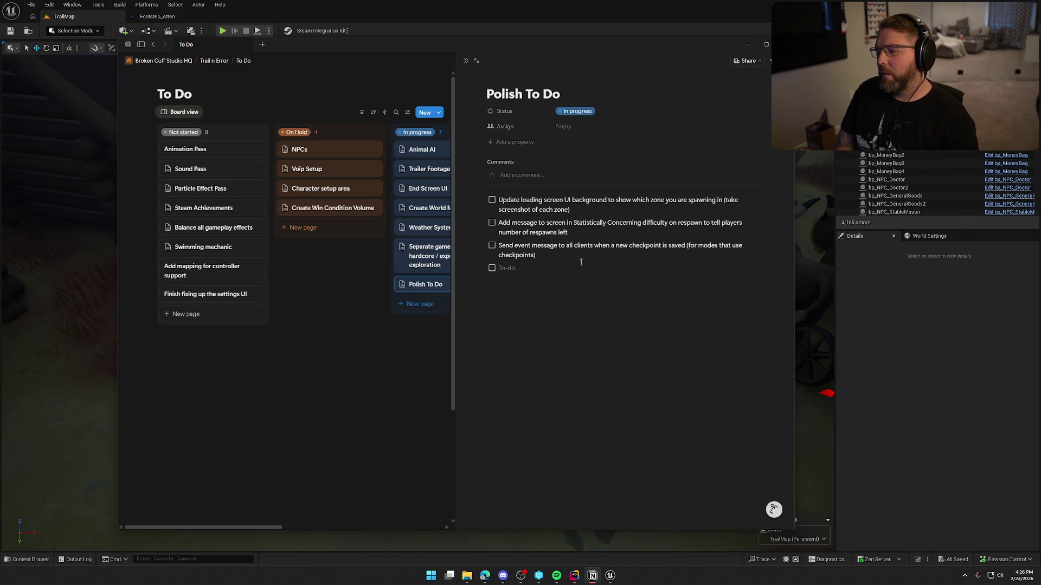
Add the to-do: make the UI display the trading post name on begin play since checkpoints
{"action": "type", "text": "Have"}
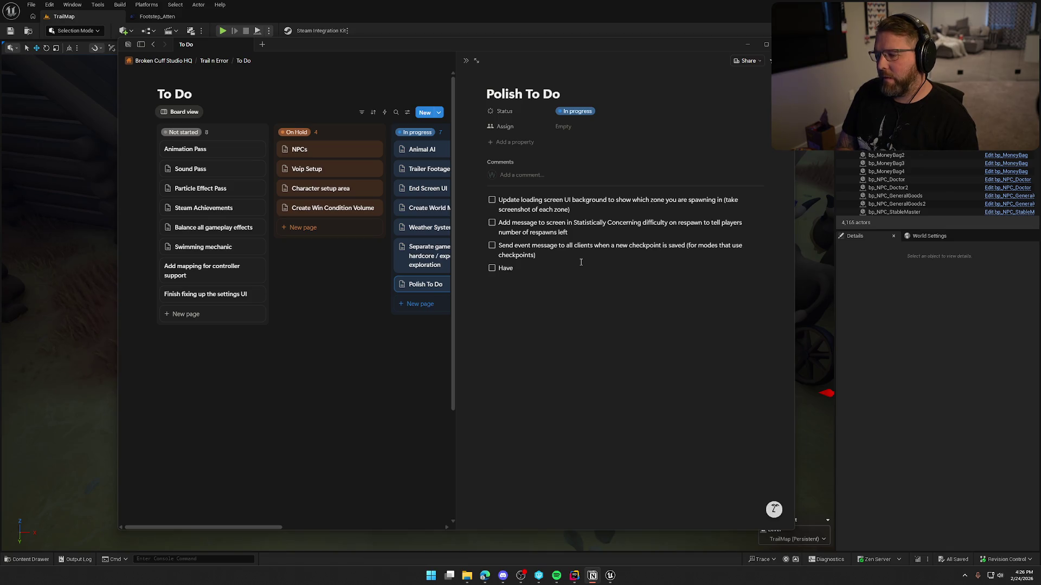
{"action": "type", "text": " UI per"}
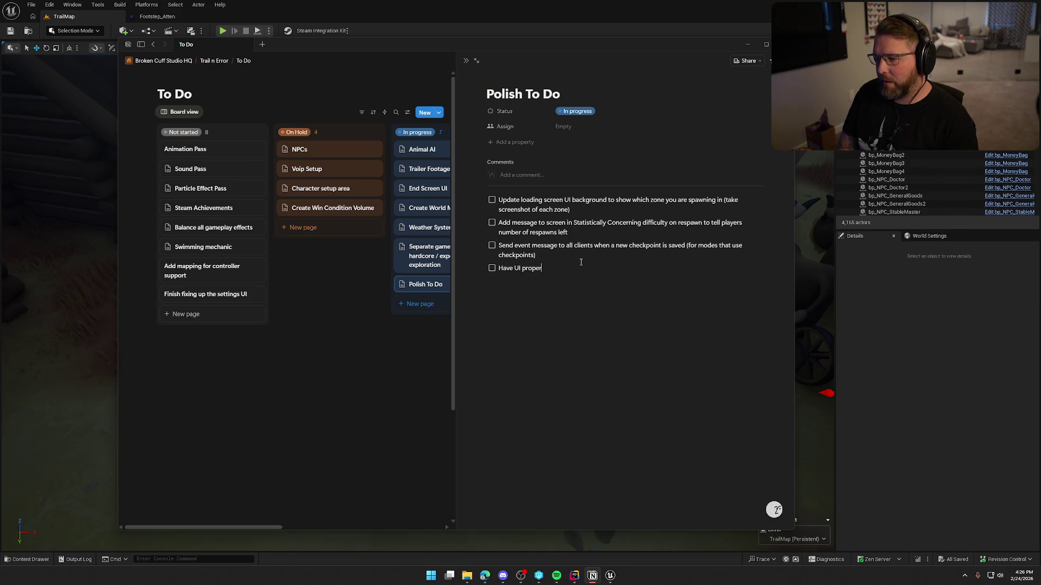
{"action": "type", "text": "ly siisplay the"}
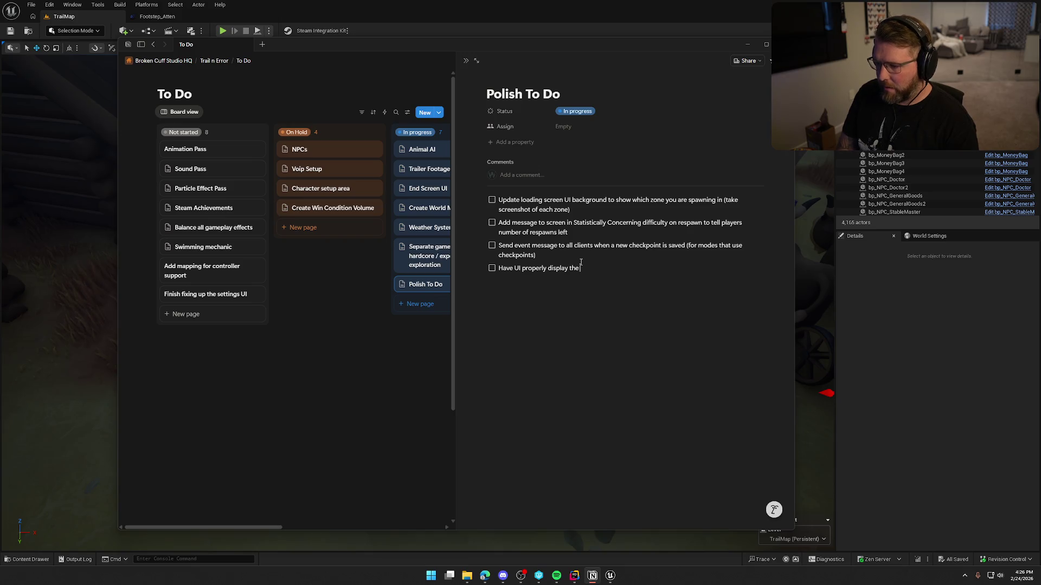
{"action": "type", "text": " first trading post name "}
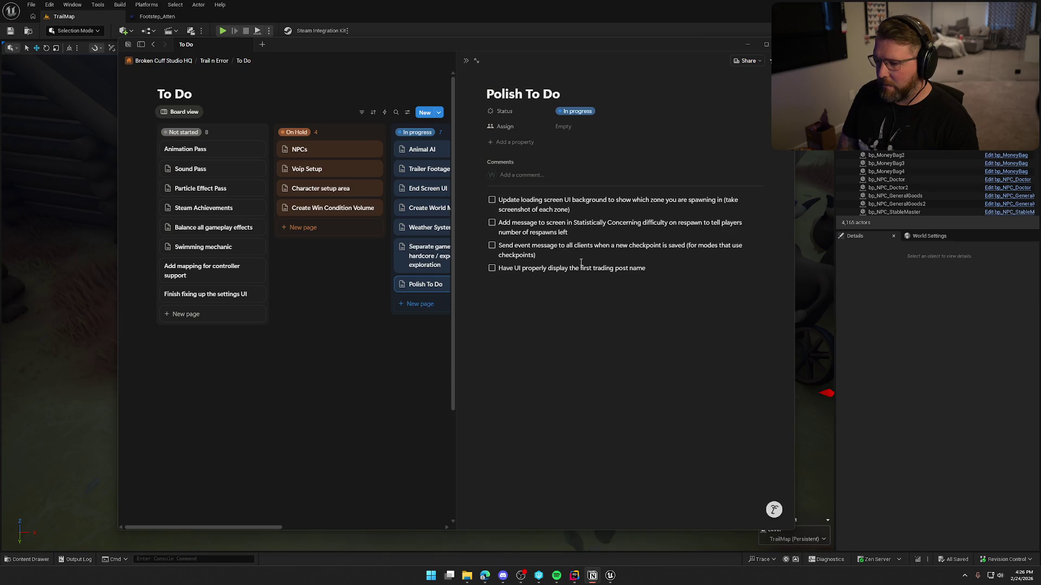
{"action": "type", "text": "on begin play (wa"}
{"action": "type", "text": "snt an issue until we added chek"}
{"action": "key", "text": "BackSpace"}
{"action": "type", "text": "ckpoints)"}
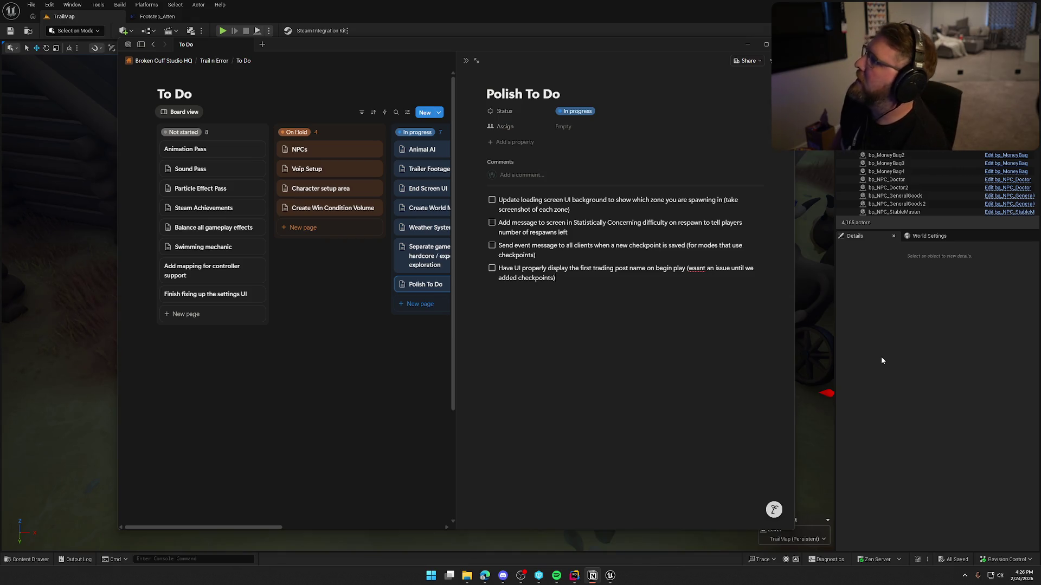
{"action": "left_click", "coordinate": [881, 357]}
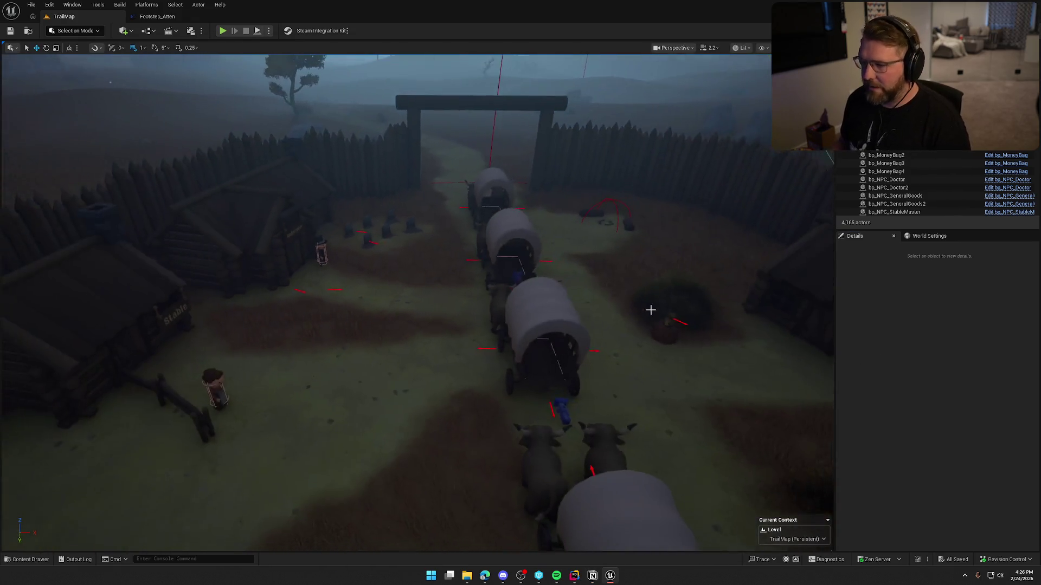
{"action": "scroll", "coordinate": [639, 329], "scroll_direction": "down", "scroll_amount": 8}
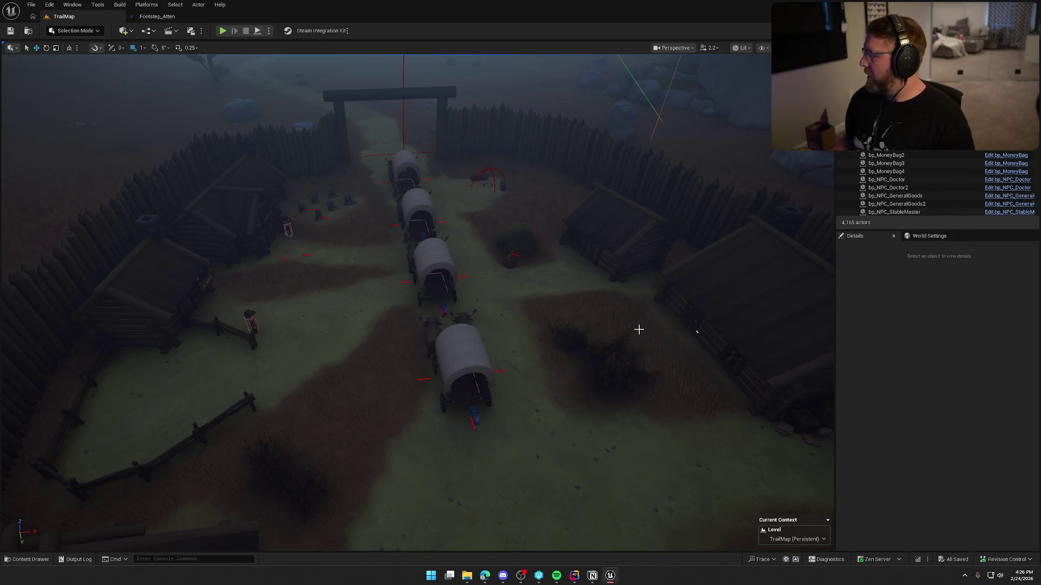
{"action": "mouse_move", "coordinate": [618, 276]}
{"action": "left_mouse_down"}
{"action": "mouse_move", "coordinate": [739, 401]}
{"action": "mouse_move", "coordinate": [793, 417]}
{"action": "left_mouse_up"}
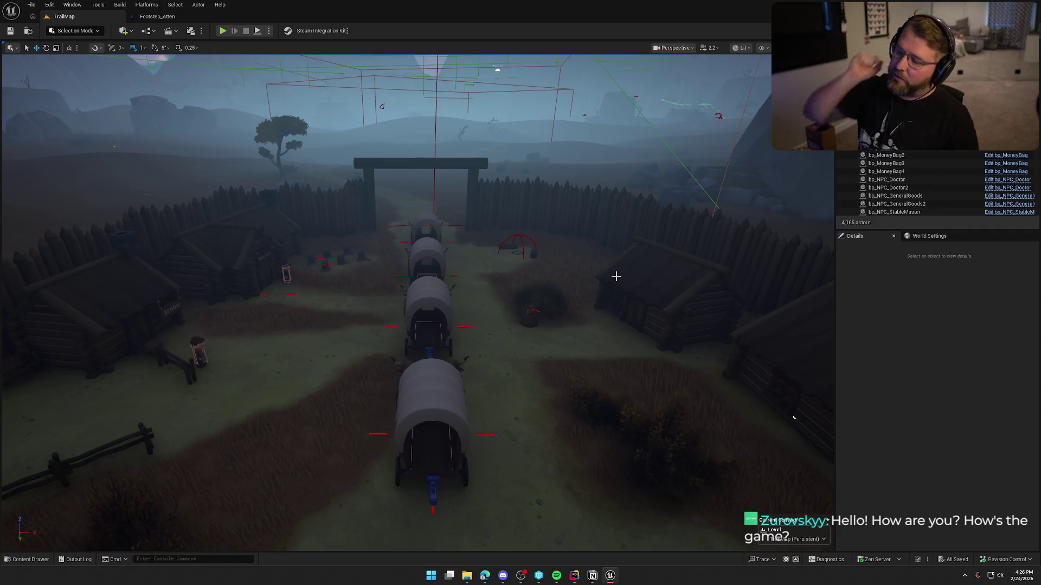
{"action": "mouse_move", "coordinate": [611, 277]}
{"action": "left_mouse_down"}
{"action": "mouse_move", "coordinate": [613, 255]}
{"action": "mouse_move", "coordinate": [609, 288]}
{"action": "mouse_move", "coordinate": [609, 278]}
{"action": "left_mouse_up"}
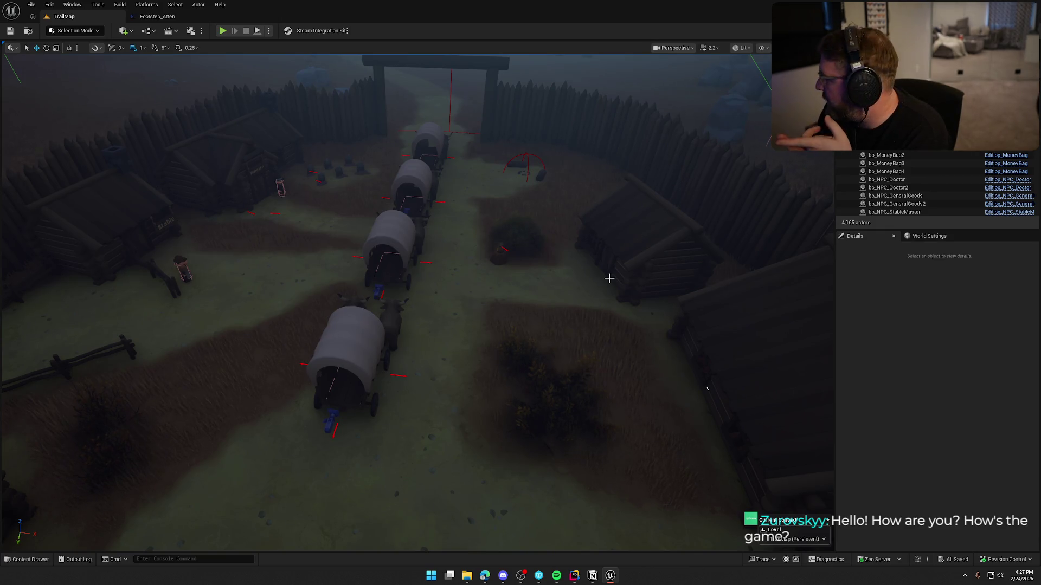
{"action": "key", "text": "alt+Tab"}
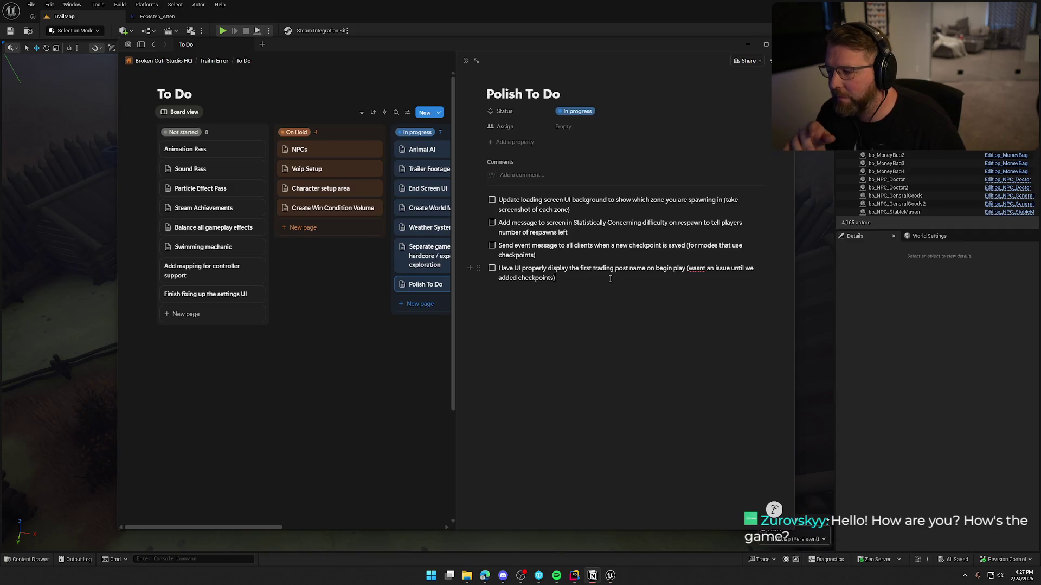
Open 'Separate game into 3 modes' and tick No checkpoints, 3 group respawns and Unlimited Checkpoints
{"action": "key", "text": "Escape"}
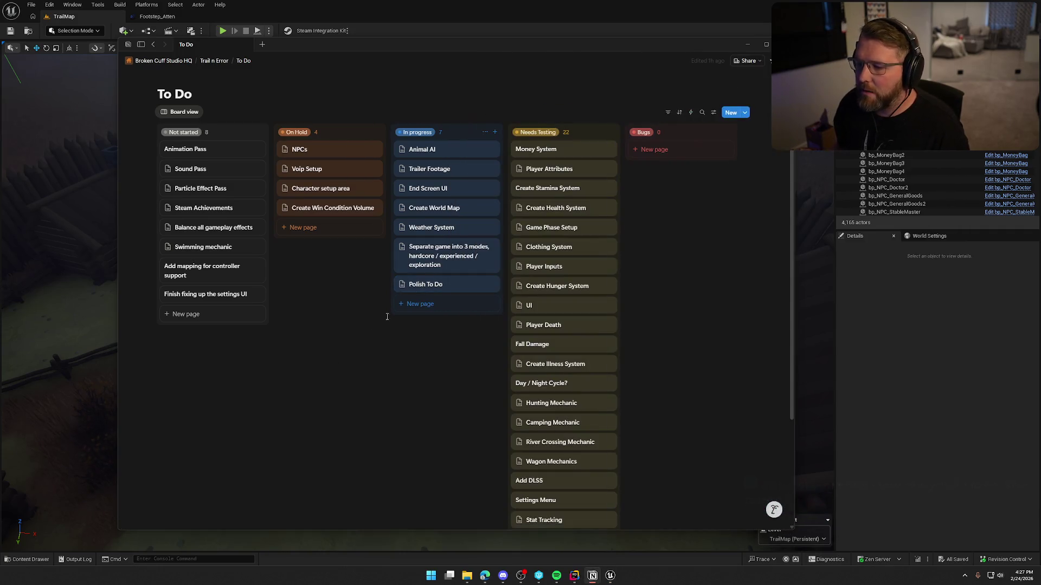
{"action": "left_click", "coordinate": [428, 256]}
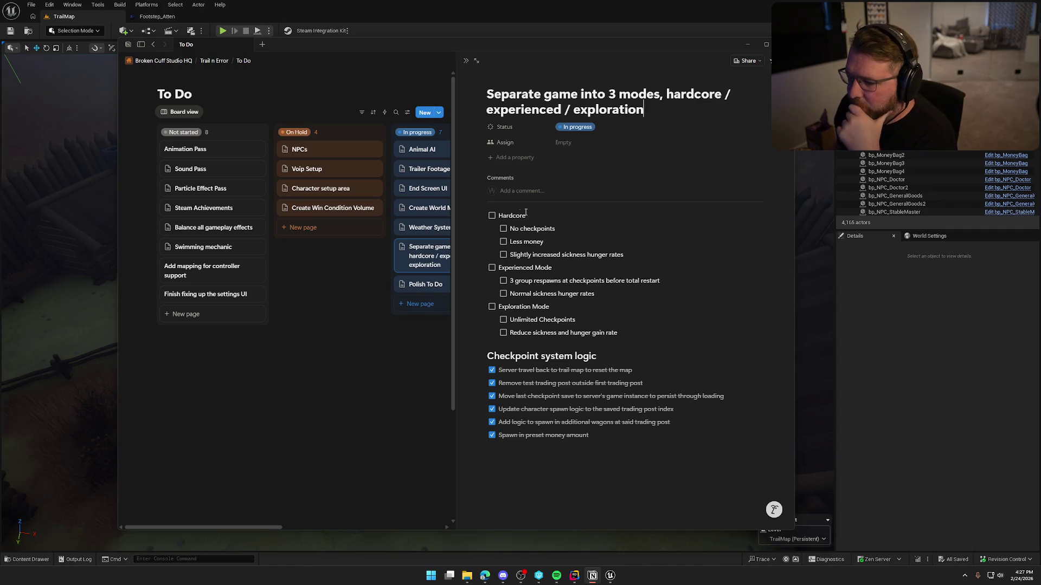
{"action": "left_click", "coordinate": [503, 228]}
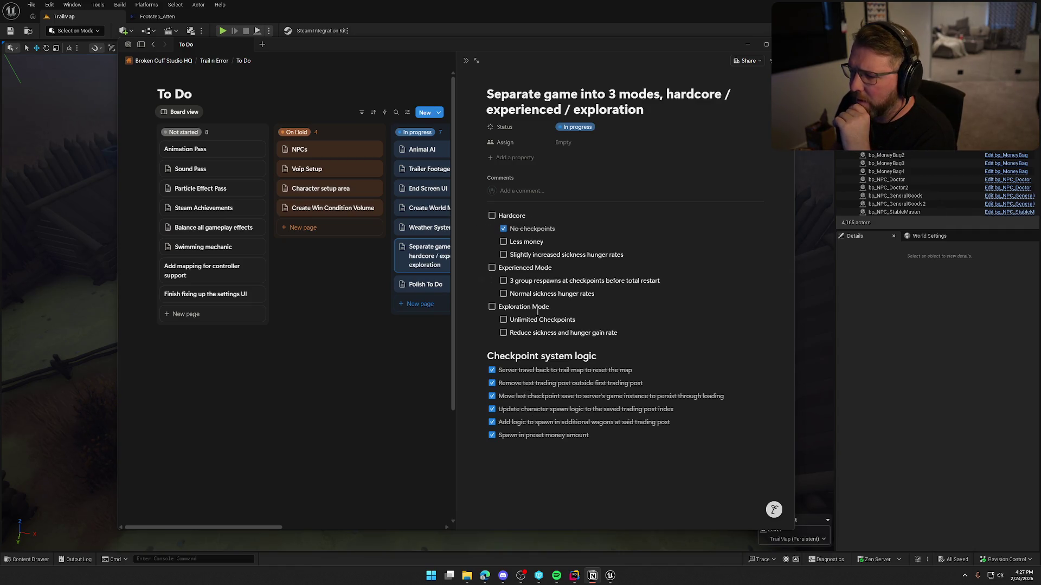
{"action": "left_click", "coordinate": [503, 280]}
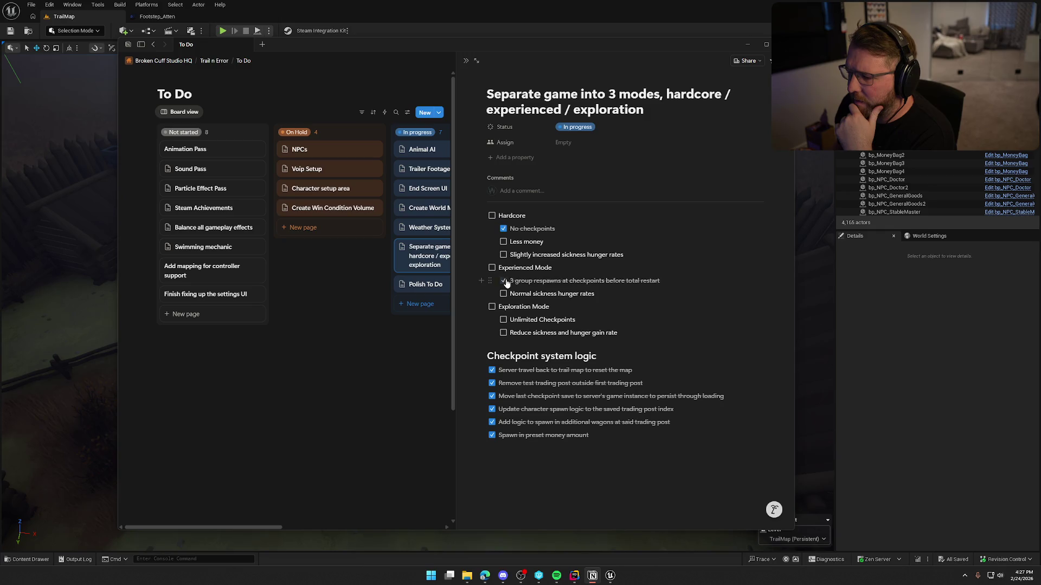
{"action": "left_click", "coordinate": [503, 320]}
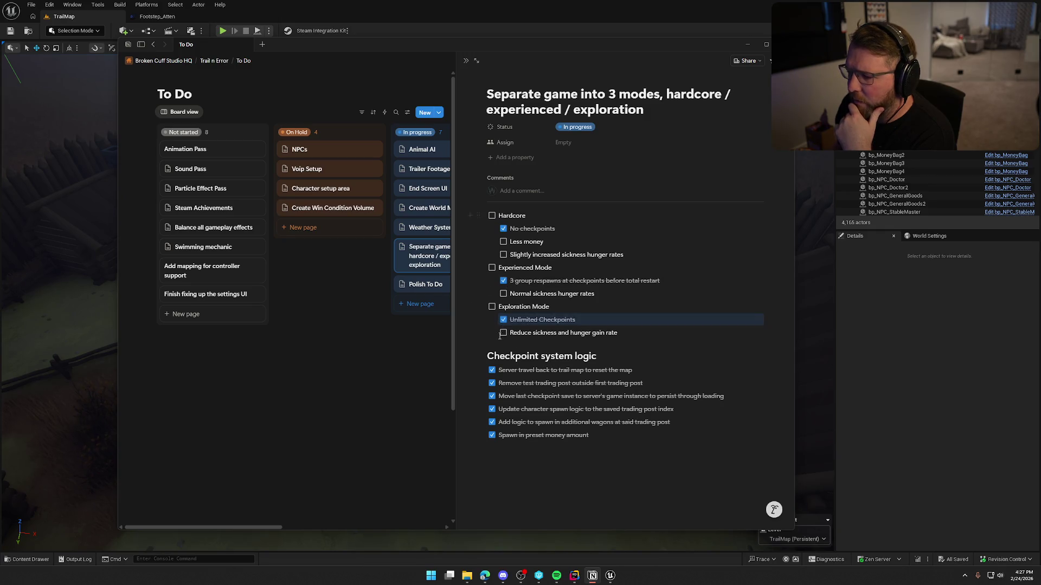
{"action": "left_click", "coordinate": [610, 332]}
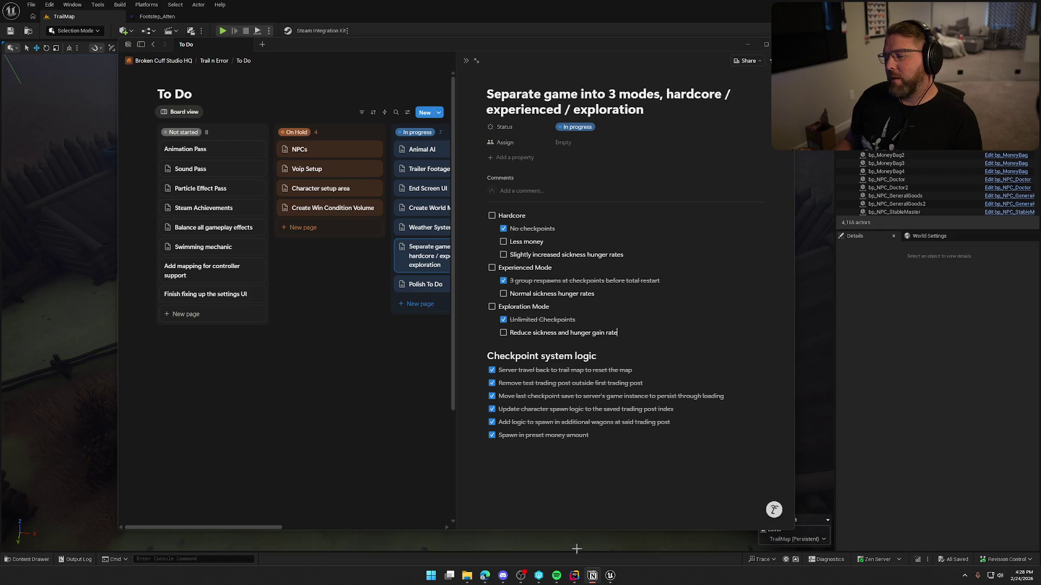
{"action": "left_click", "coordinate": [610, 576]}
Close the Footstep_Atten tab and open bp_Player from the Player blueprints folder
{"action": "key", "text": "ctrl+space"}
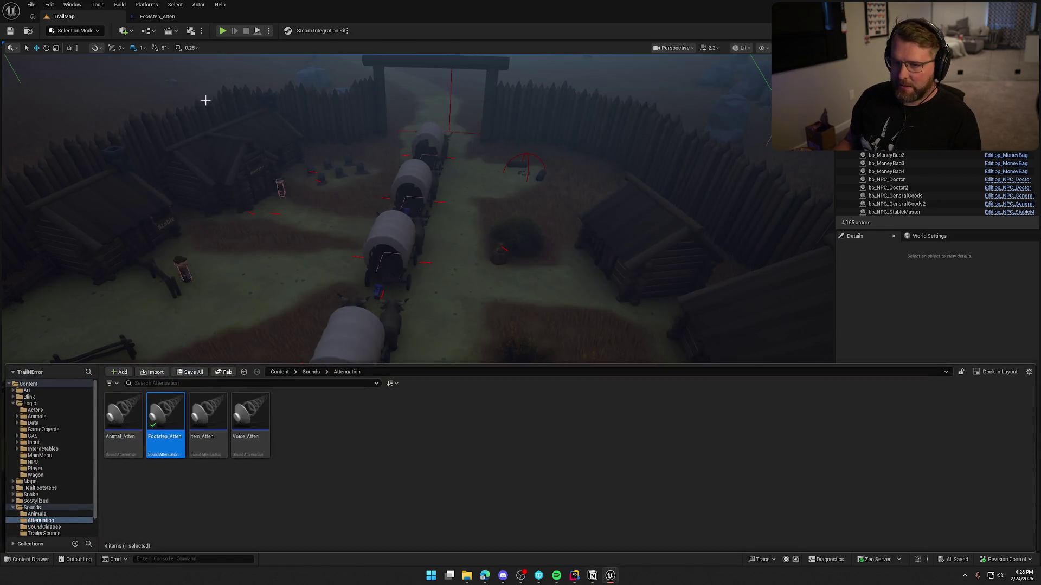
{"action": "left_click", "coordinate": [182, 17]}
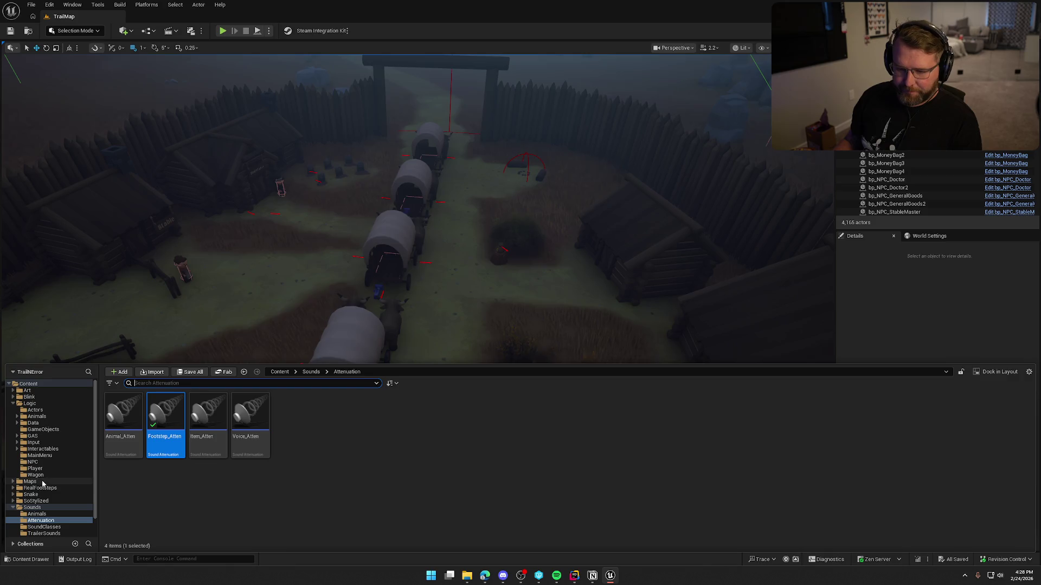
{"action": "left_click", "coordinate": [35, 468]}
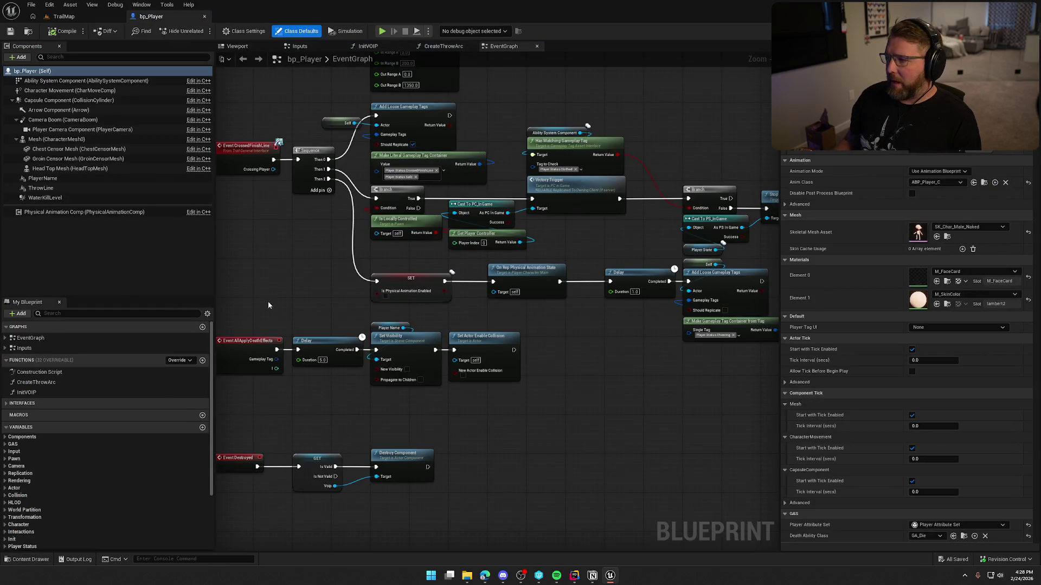
{"action": "left_click_drag", "start_coordinate": [265, 303], "coordinate": [319, 346]}
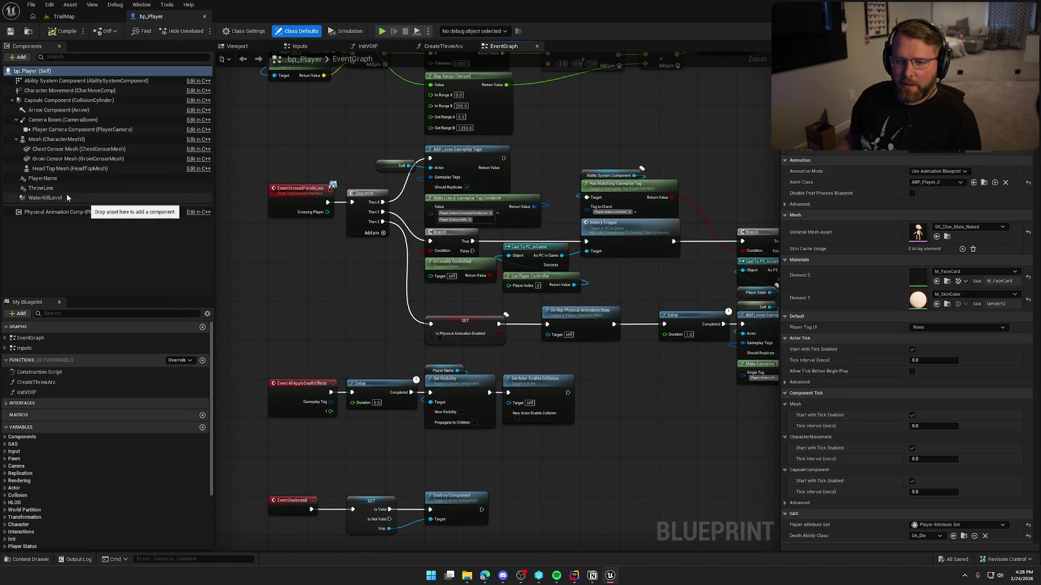
Select the Ability System Component and open GE_Hunger, its Default Effects index 0
{"action": "left_click", "coordinate": [52, 82]}
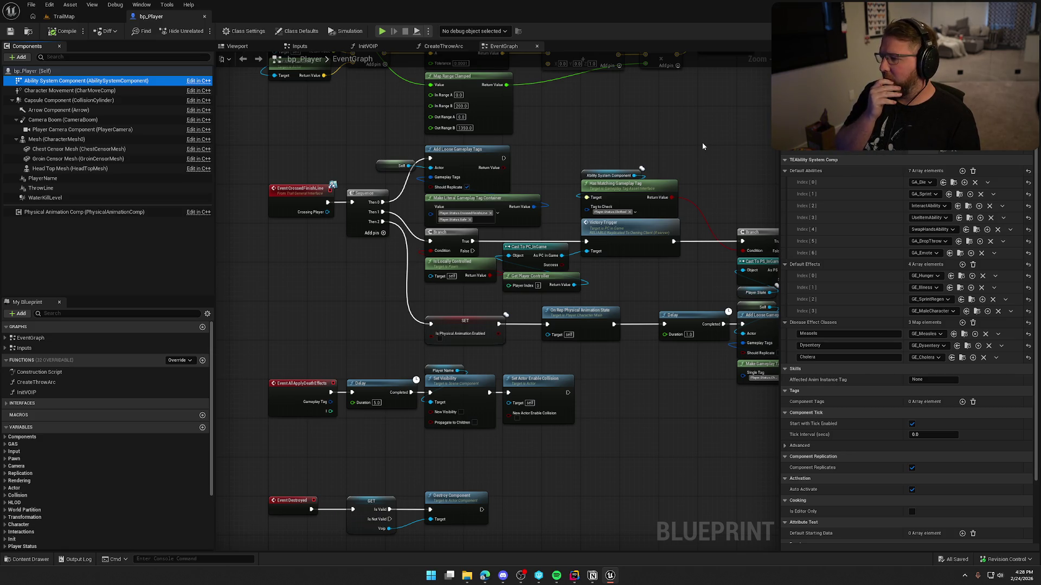
{"action": "mouse_move", "coordinate": [684, 152]}
{"action": "left_mouse_down"}
{"action": "mouse_move", "coordinate": [593, 147]}
{"action": "mouse_move", "coordinate": [640, 204]}
{"action": "left_mouse_up"}
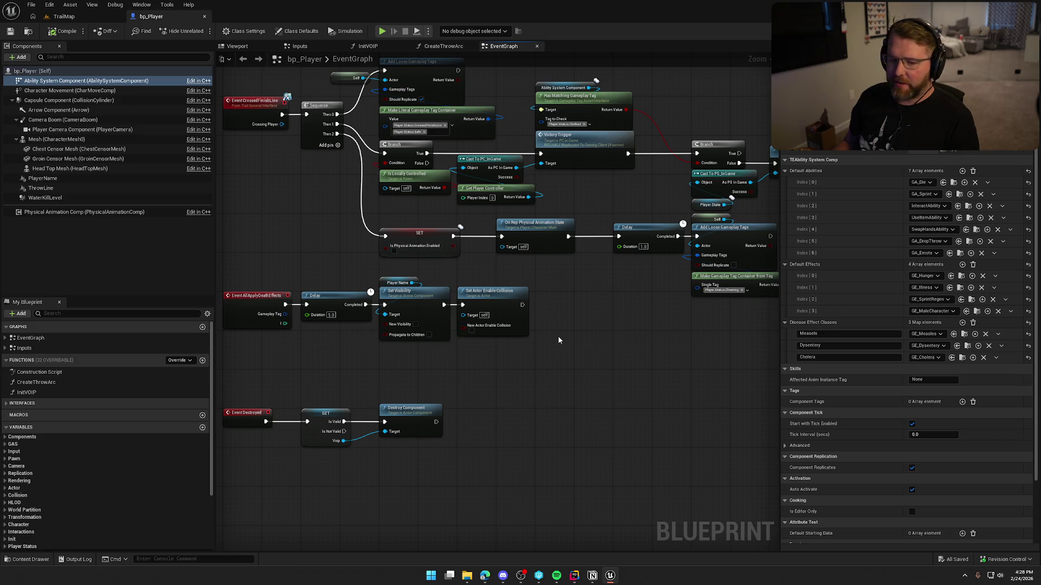
{"action": "left_click_drag", "start_coordinate": [580, 334], "coordinate": [557, 351]}
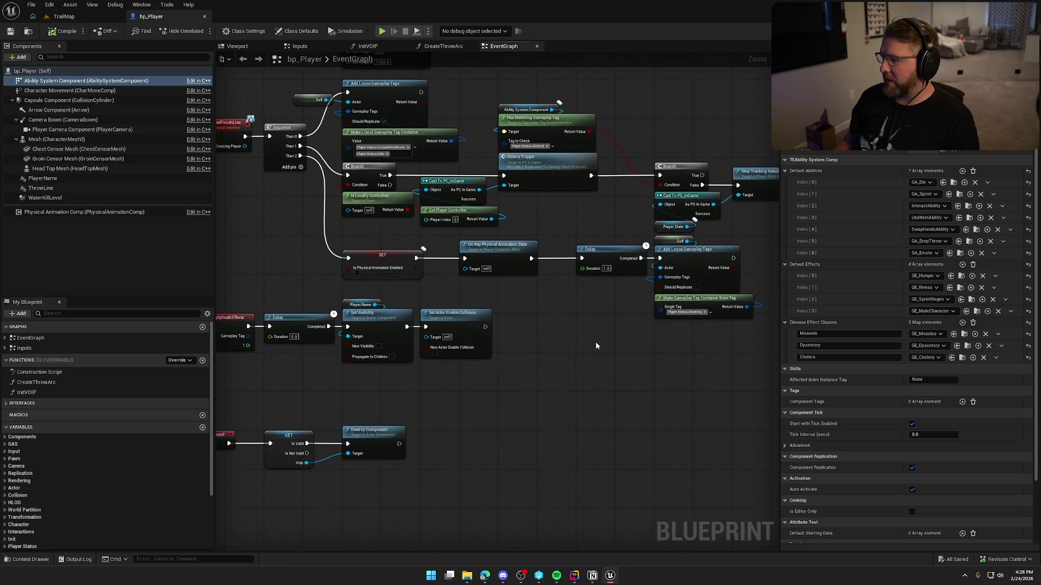
{"action": "left_click", "coordinate": [961, 276]}
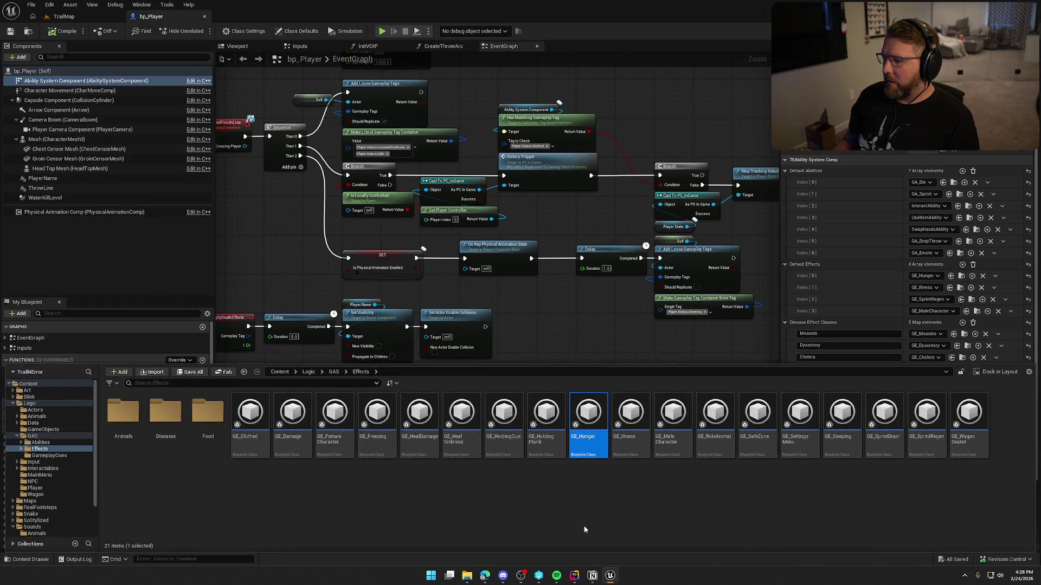
{"action": "double_click", "coordinate": [591, 420]}
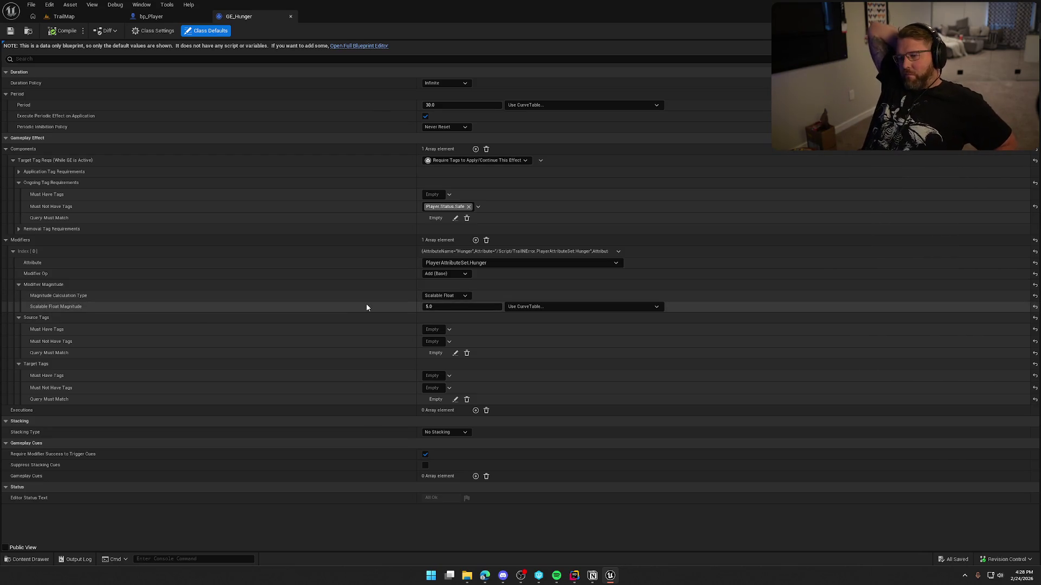
Switch the Hunger modifier's magnitude to Custom Calculation Class and start a new Calculation Class blueprint
{"action": "left_click", "coordinate": [553, 307]}
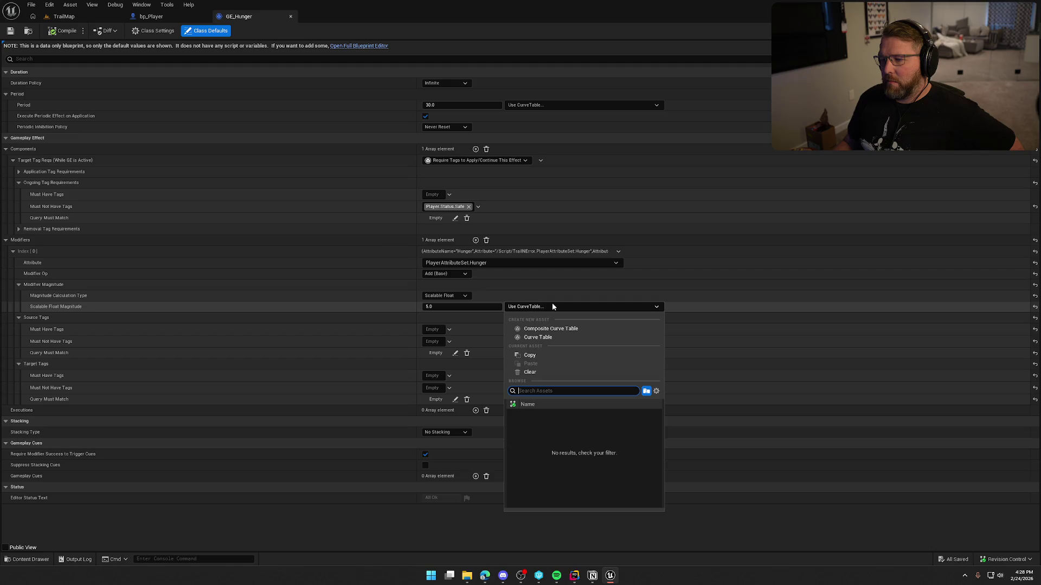
{"action": "left_click", "coordinate": [445, 296]}
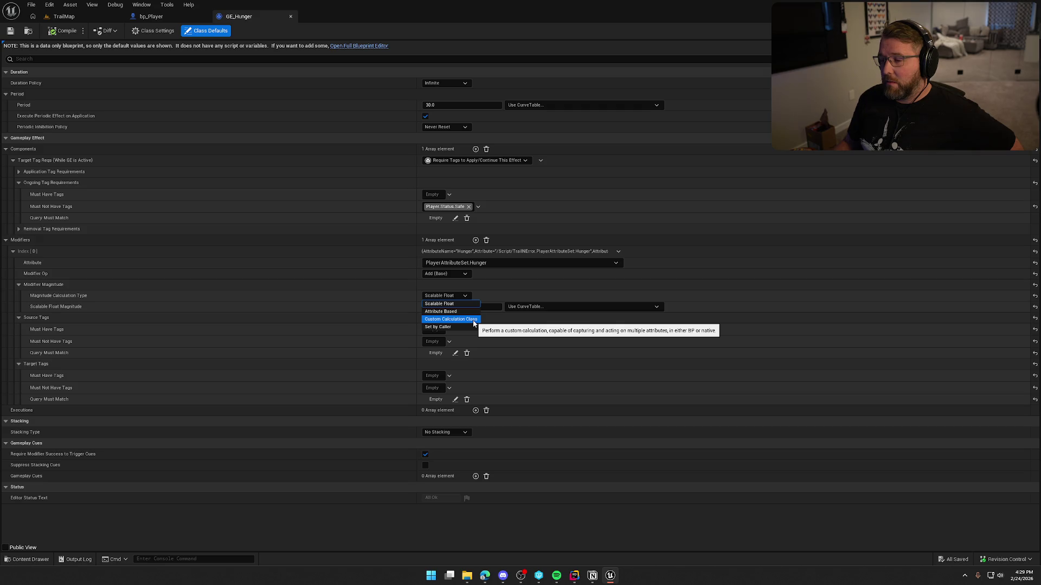
{"action": "left_click", "coordinate": [474, 322]}
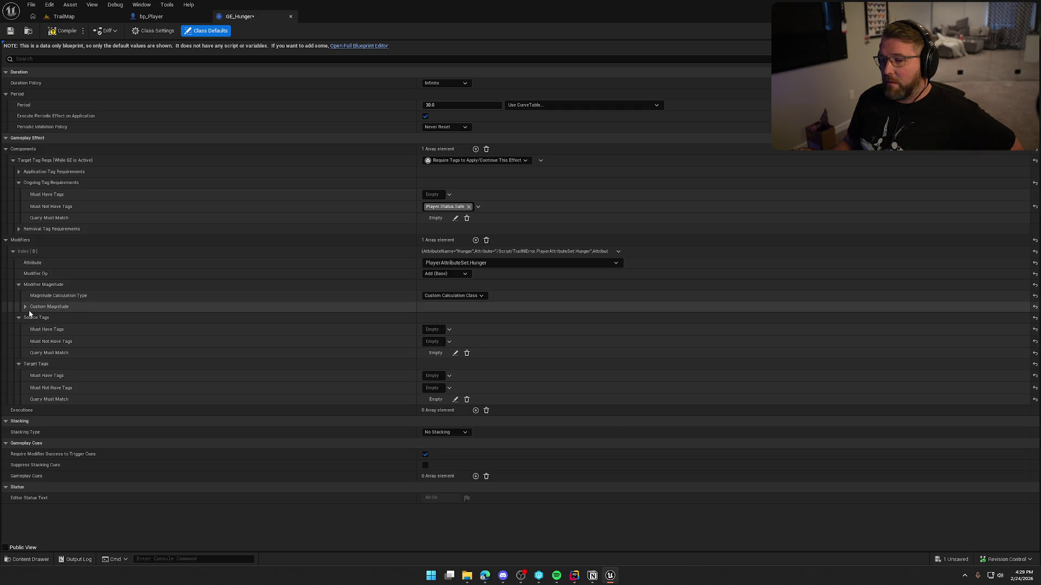
{"action": "left_click", "coordinate": [26, 307]}
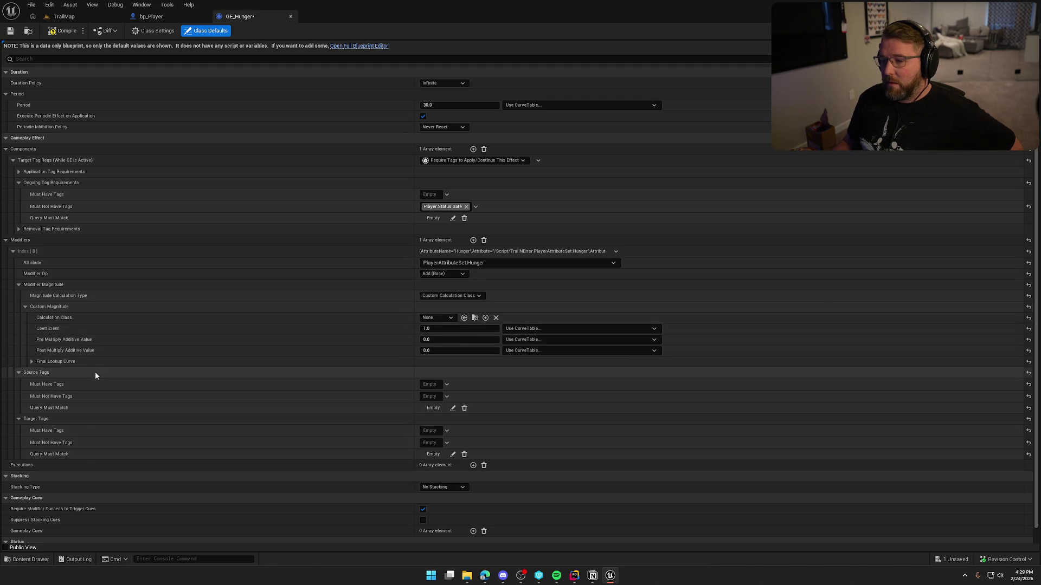
{"action": "left_click", "coordinate": [437, 320]}
{"action": "left_click", "coordinate": [438, 319]}
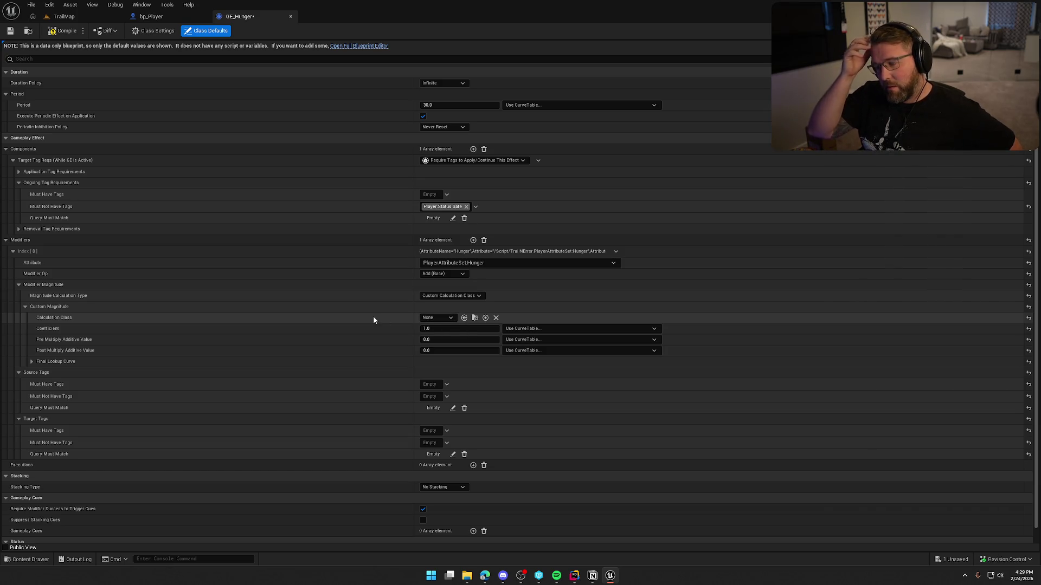
{"action": "left_click", "coordinate": [485, 318]}
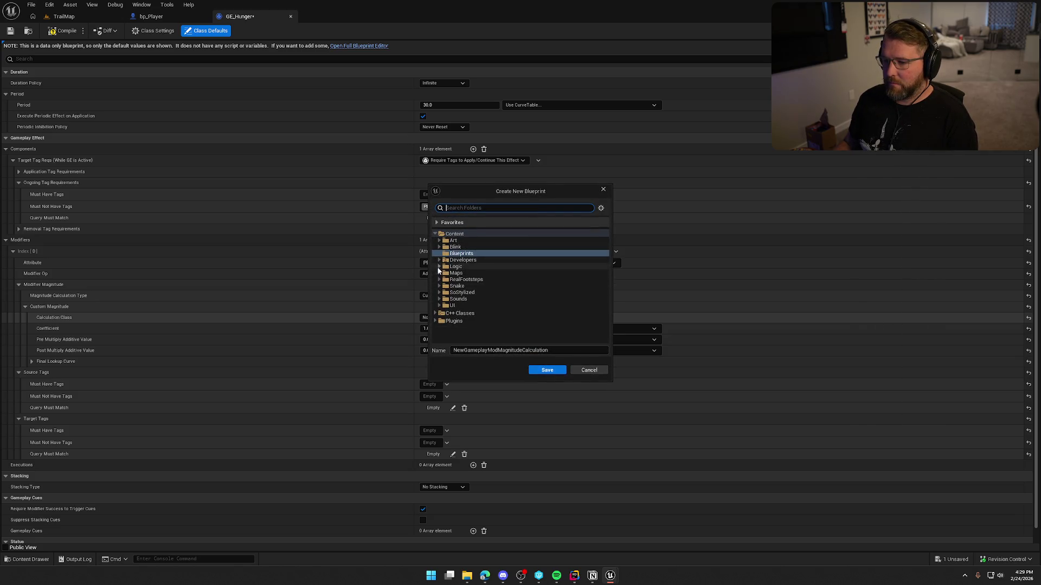
Save the new calculation blueprint as HungerCalculation in the GAS Effects folder
{"action": "left_click", "coordinate": [439, 266]}
{"action": "left_click", "coordinate": [443, 300]}
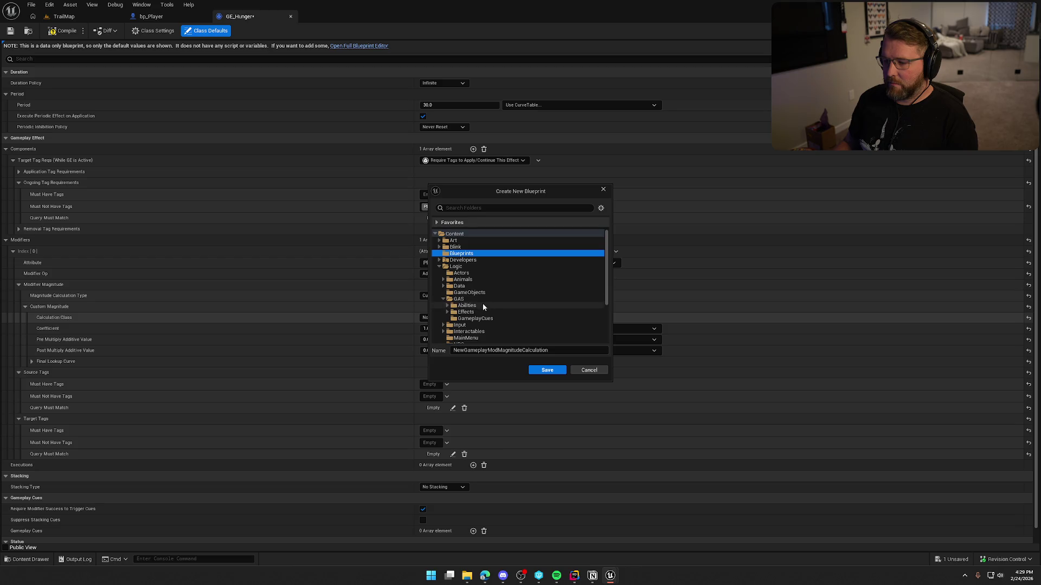
{"action": "left_click", "coordinate": [464, 300]}
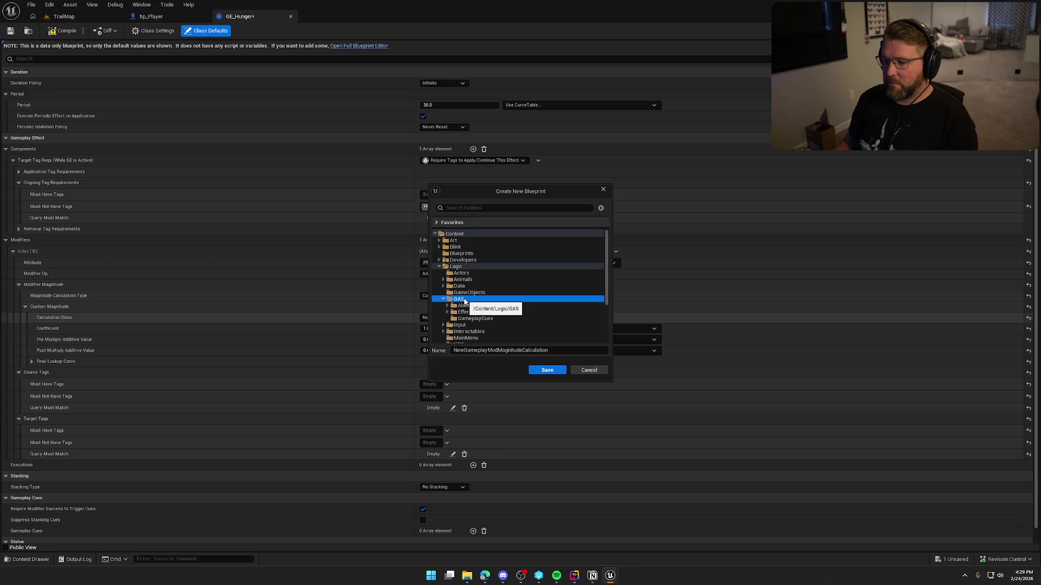
{"action": "left_click", "coordinate": [461, 312]}
{"action": "left_click", "coordinate": [448, 313]}
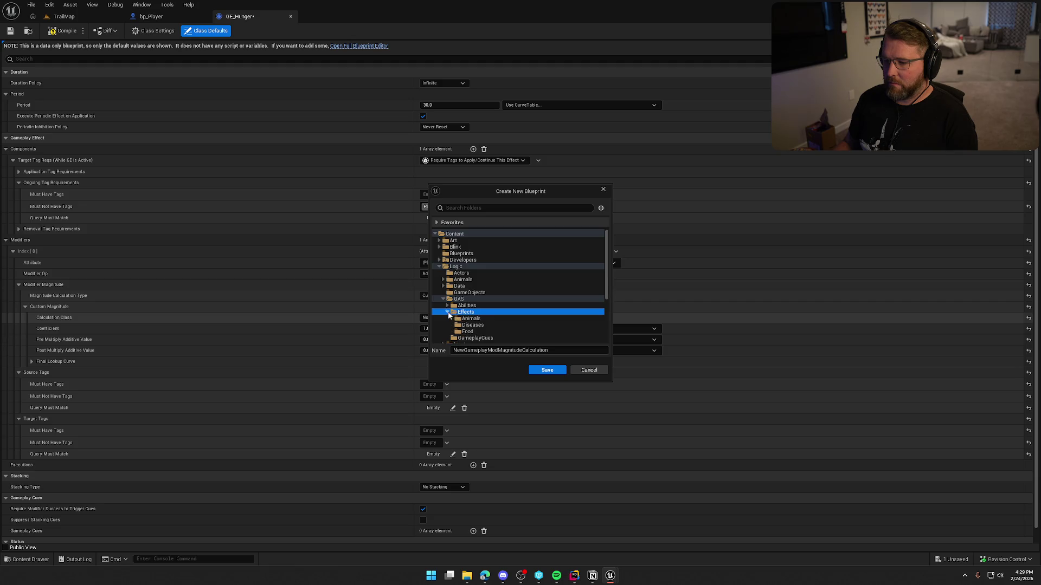
{"action": "left_click", "coordinate": [454, 351]}
{"action": "type", "text": "HungerC"}
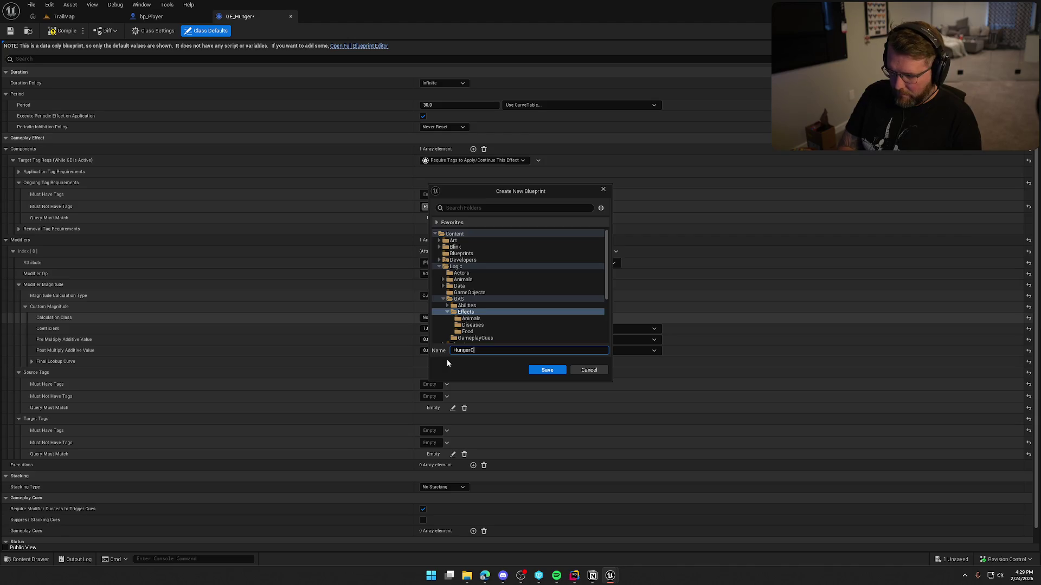
{"action": "type", "text": "alcual"}
{"action": "type", "text": "lation"}
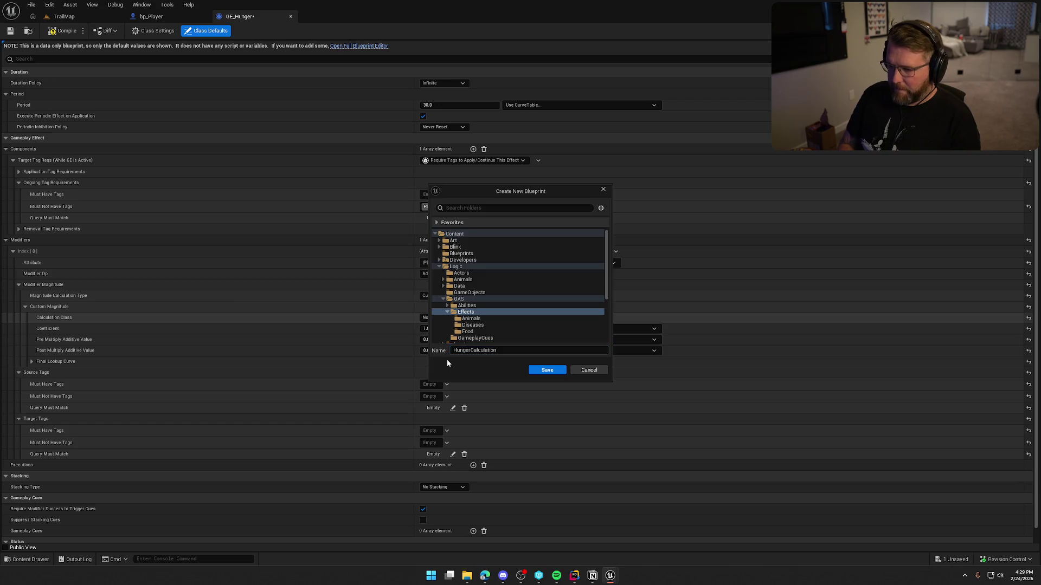
{"action": "left_click", "coordinate": [541, 370]}
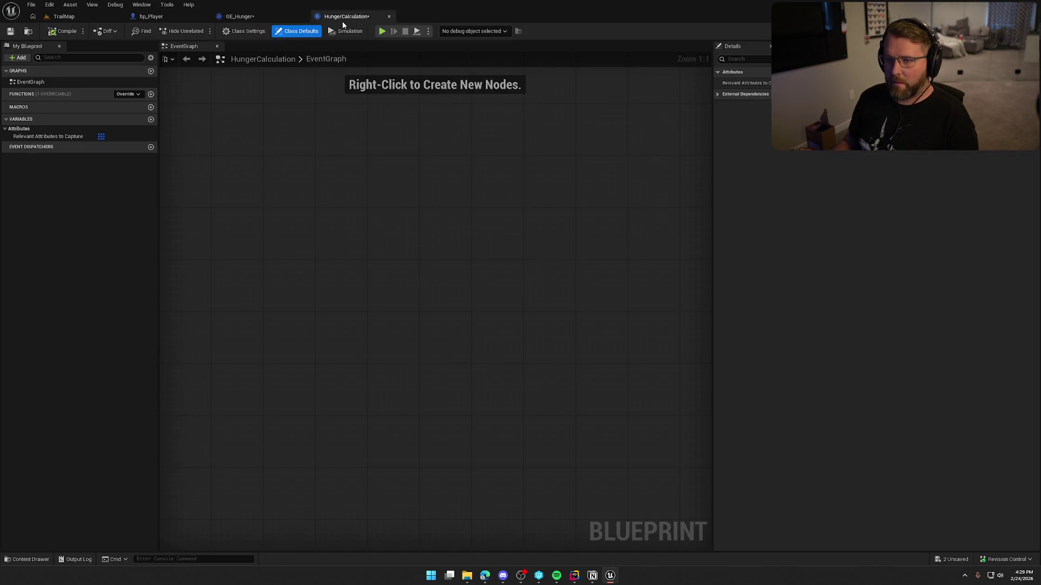
Back in GE_Hunger, expand Final Lookup Curve, then save and check out GE_Hunger
{"action": "left_click", "coordinate": [252, 15]}
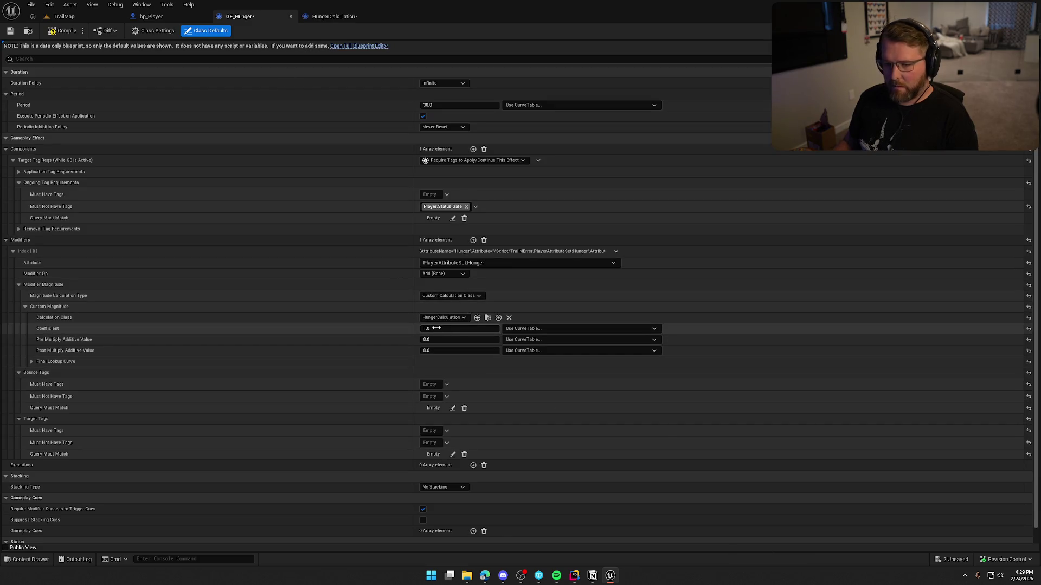
{"action": "left_click", "coordinate": [31, 362]}
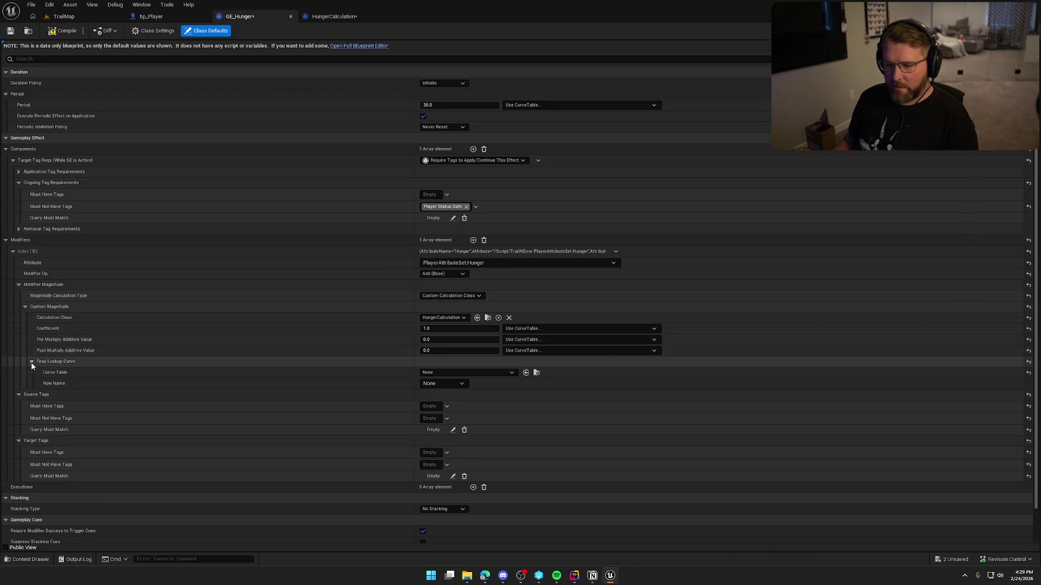
{"action": "key", "text": "ctrl+s"}
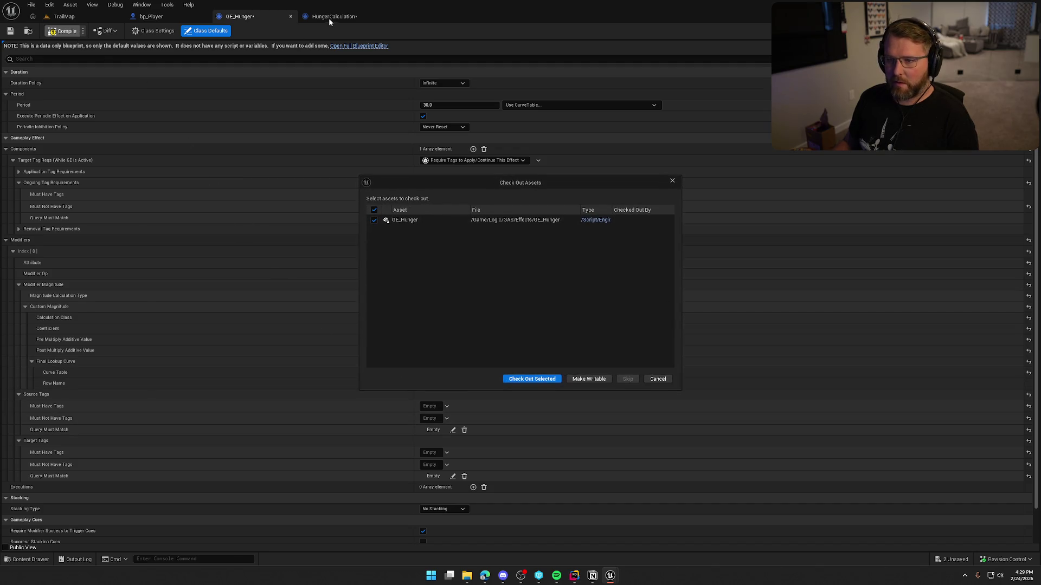
{"action": "left_click", "coordinate": [532, 379]}
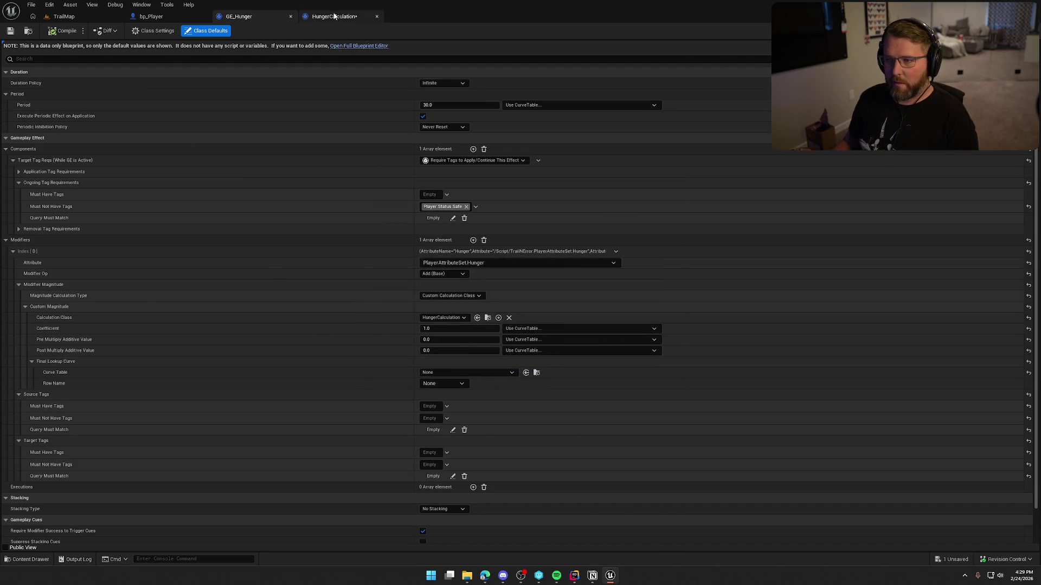
Override Calculate Base Magnitude in HungerCalculation and move its Return Node to the right
{"action": "left_click", "coordinate": [334, 15]}
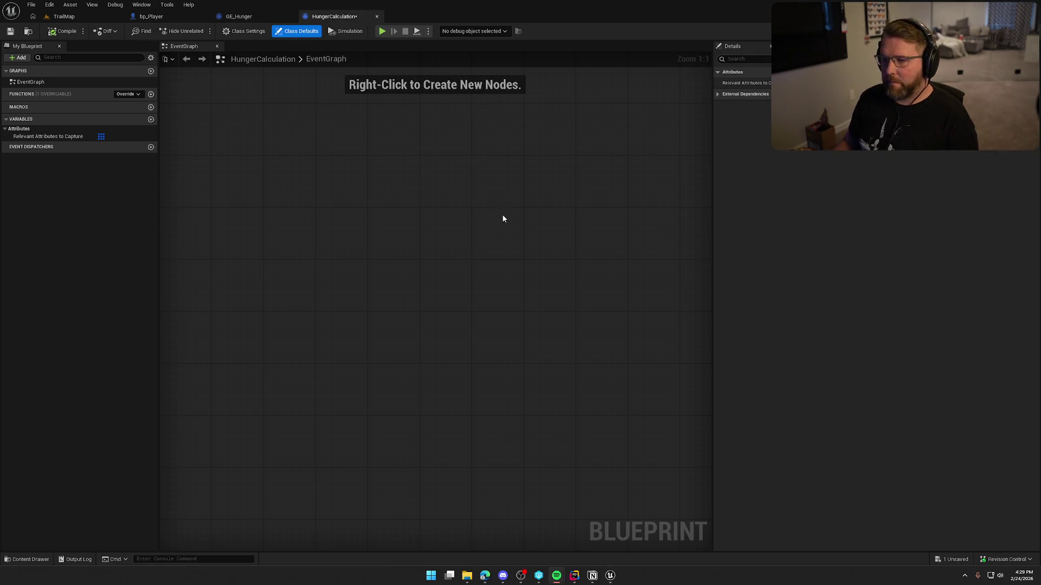
{"action": "left_click", "coordinate": [128, 94]}
{"action": "left_click", "coordinate": [141, 104]}
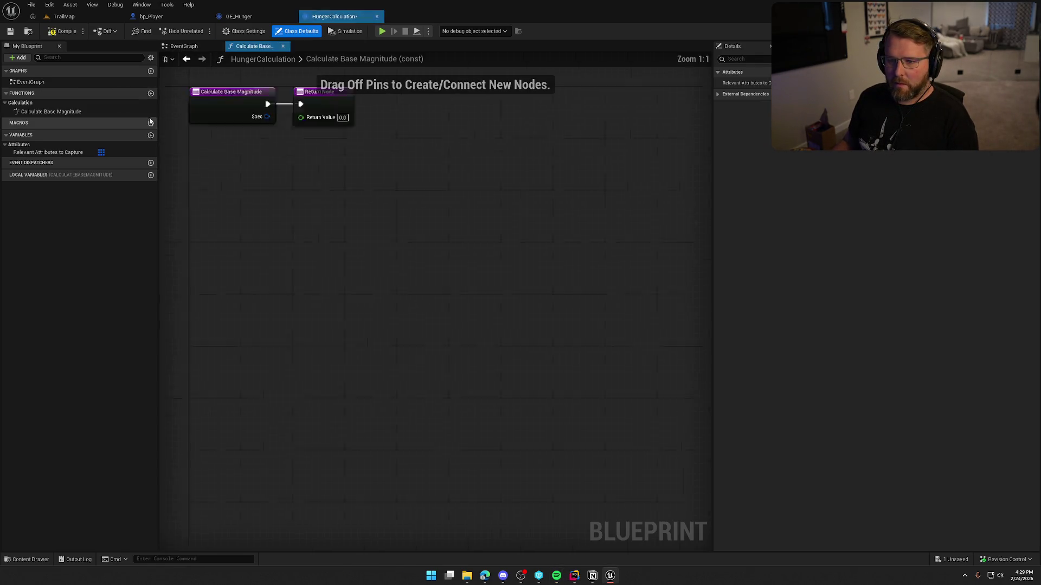
{"action": "mouse_move", "coordinate": [425, 197]}
{"action": "left_mouse_down"}
{"action": "mouse_move", "coordinate": [620, 194]}
{"action": "mouse_move", "coordinate": [631, 203]}
{"action": "left_mouse_up"}
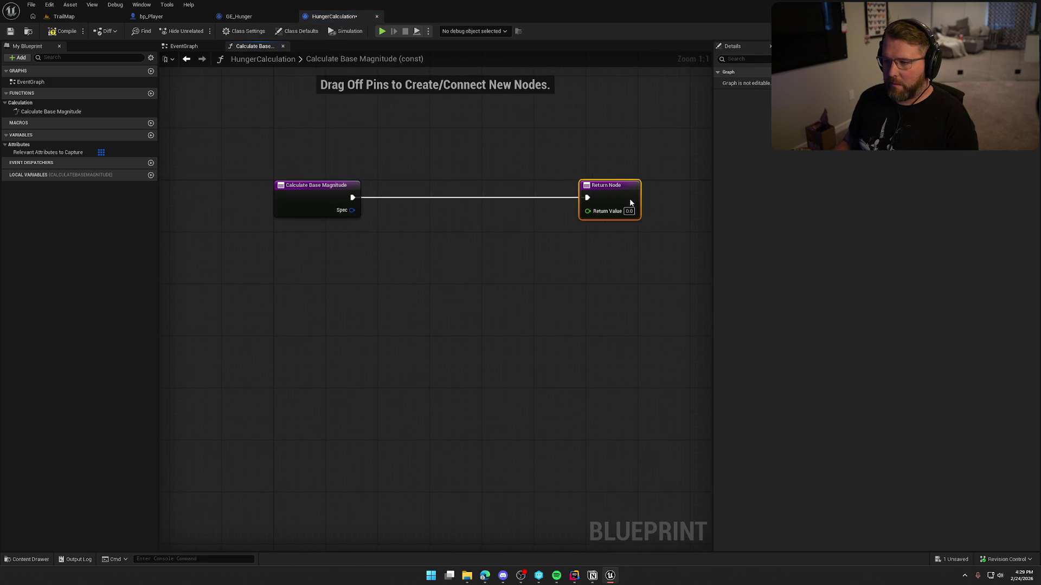
{"action": "left_click", "coordinate": [439, 275]}
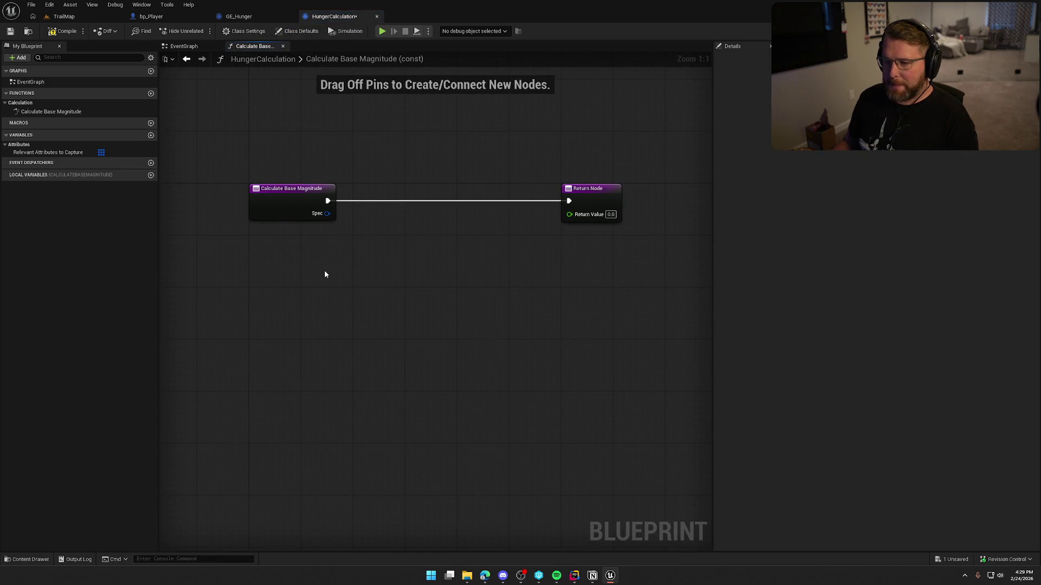
Add a Get Game State node to the Calculate Base Magnitude graph
{"action": "right_click", "coordinate": [294, 265]}
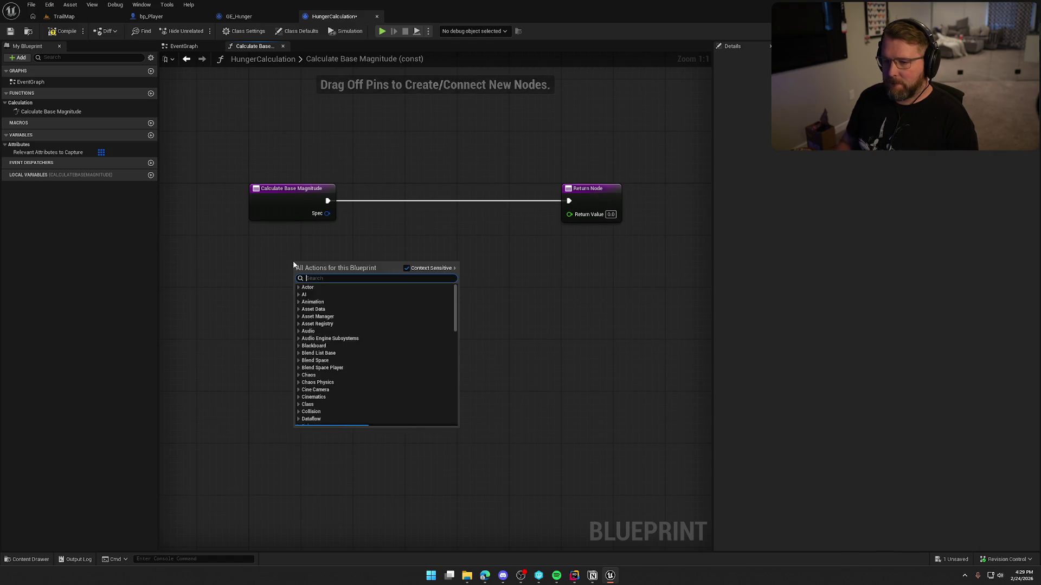
{"action": "type", "text": "get game st"}
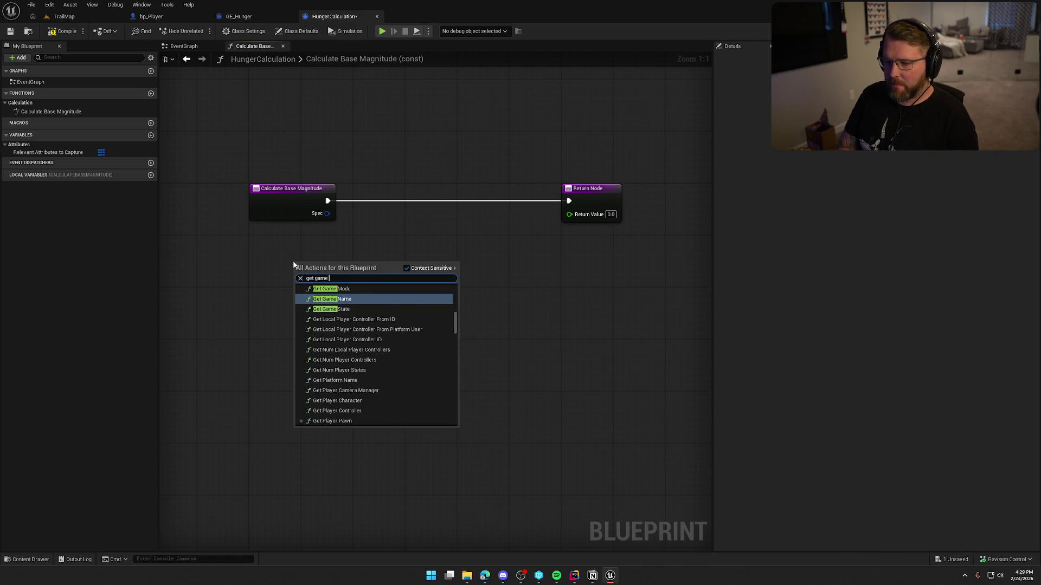
{"action": "key", "text": "Return"}
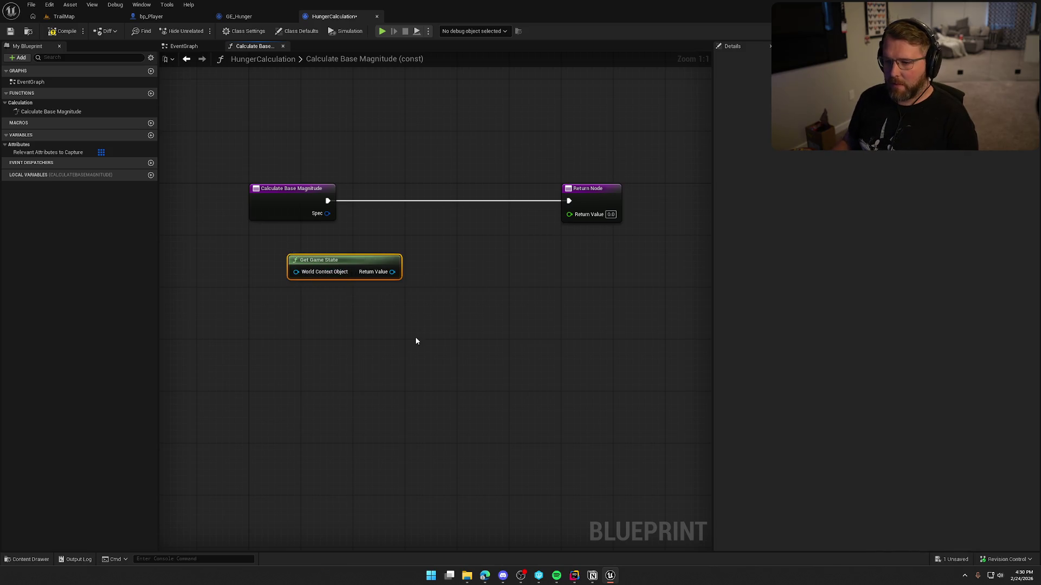
{"action": "left_click_drag", "start_coordinate": [297, 272], "coordinate": [297, 297]}
{"action": "left_click", "coordinate": [322, 230]}
{"action": "left_click_drag", "start_coordinate": [335, 257], "coordinate": [478, 315]}
Try searching for nodes from the Spec pin, cancel, and reposition Get Game State
{"action": "right_click", "coordinate": [327, 214]}
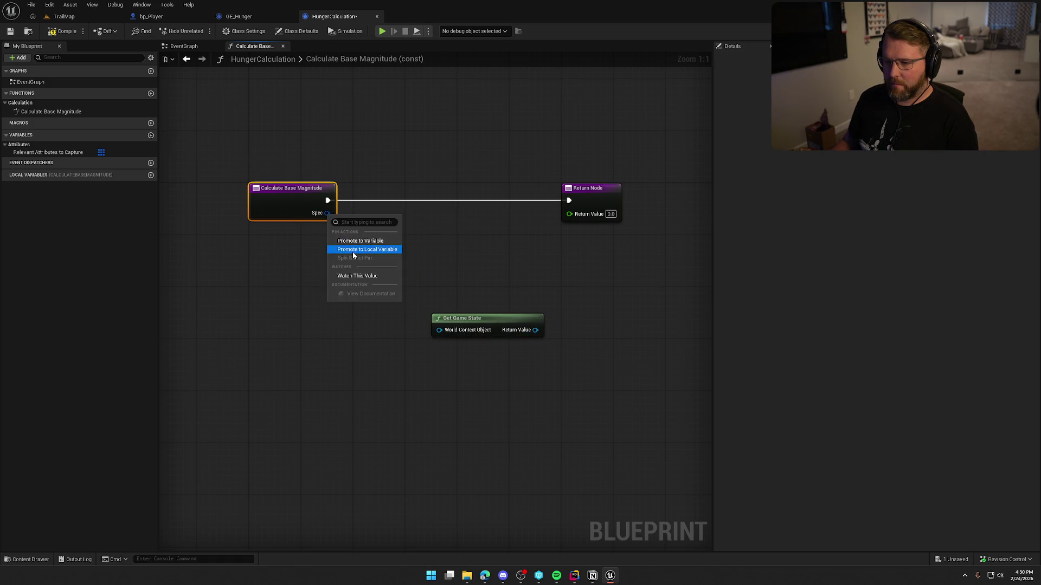
{"action": "left_click", "coordinate": [295, 263]}
{"action": "left_click_drag", "start_coordinate": [326, 213], "coordinate": [359, 260]}
{"action": "type", "text": "br"}
{"action": "key", "text": "BackSpace"}
{"action": "key", "text": "BackSpace"}
{"action": "type", "text": "spec"}
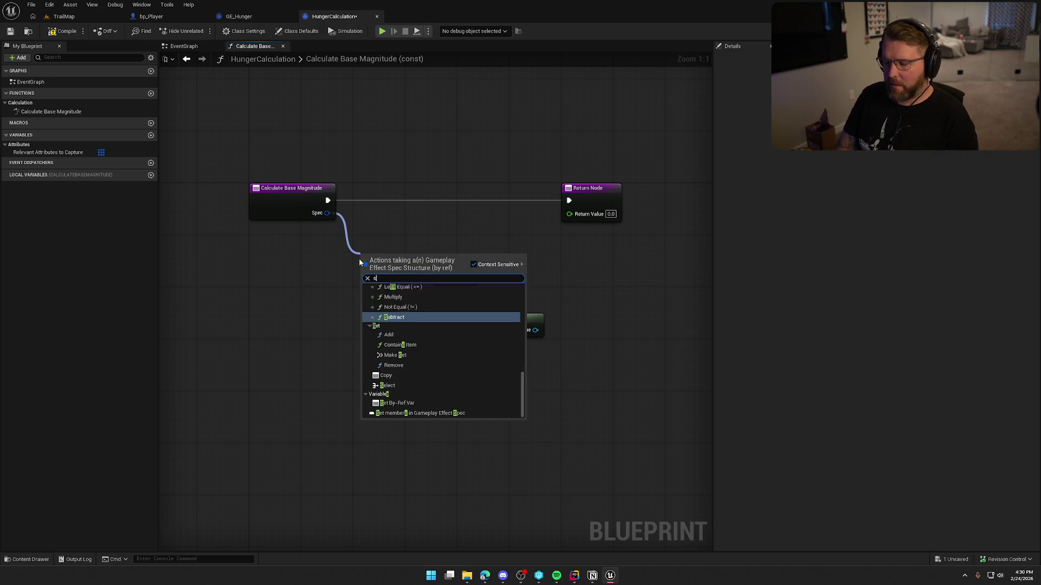
{"action": "key", "text": "BackSpace"}
{"action": "key", "text": "BackSpace"}
{"action": "key", "text": "BackSpace"}
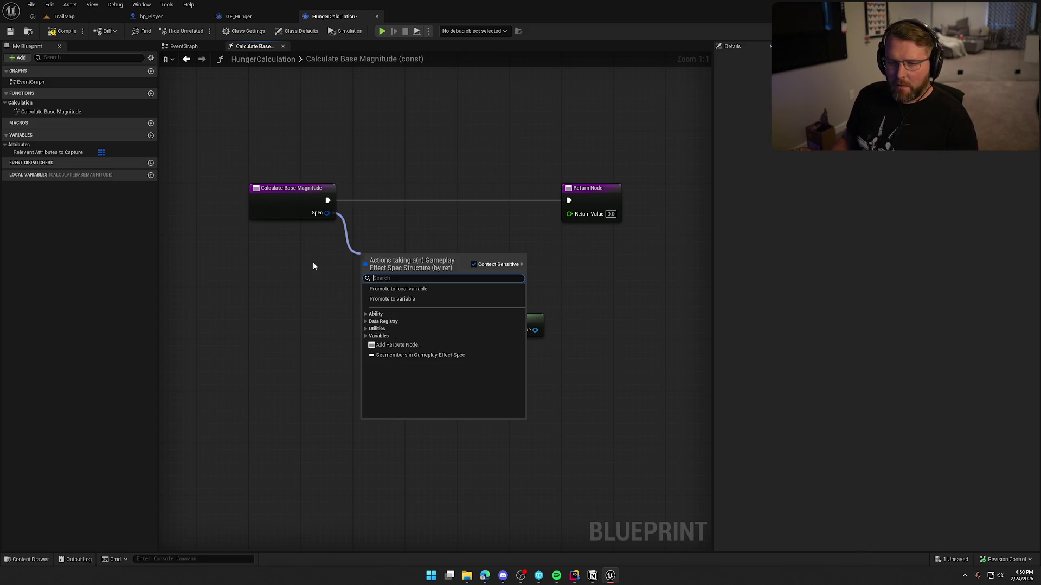
{"action": "left_click", "coordinate": [311, 262]}
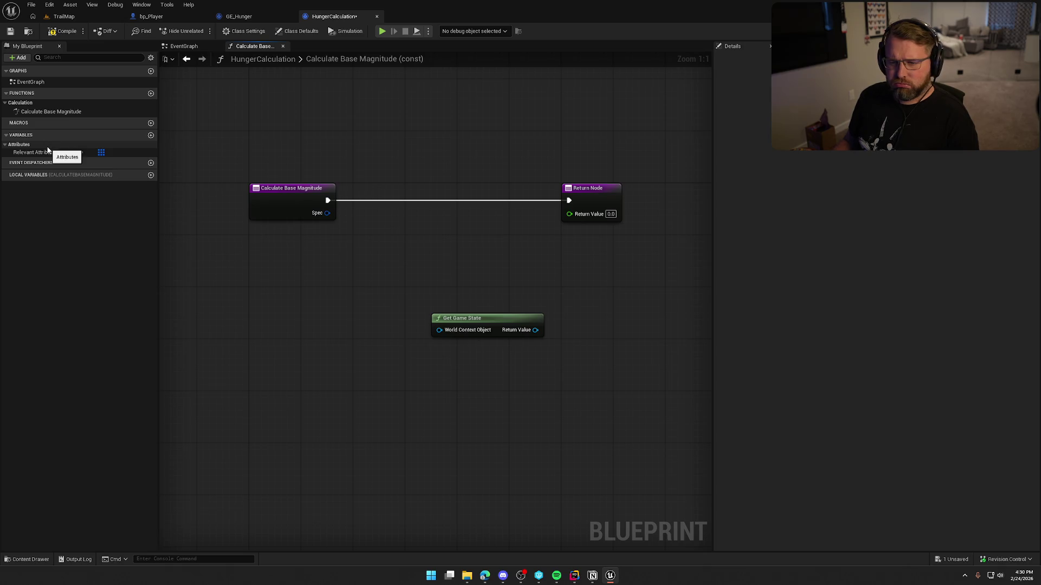
{"action": "left_click_drag", "start_coordinate": [477, 321], "coordinate": [419, 302]}
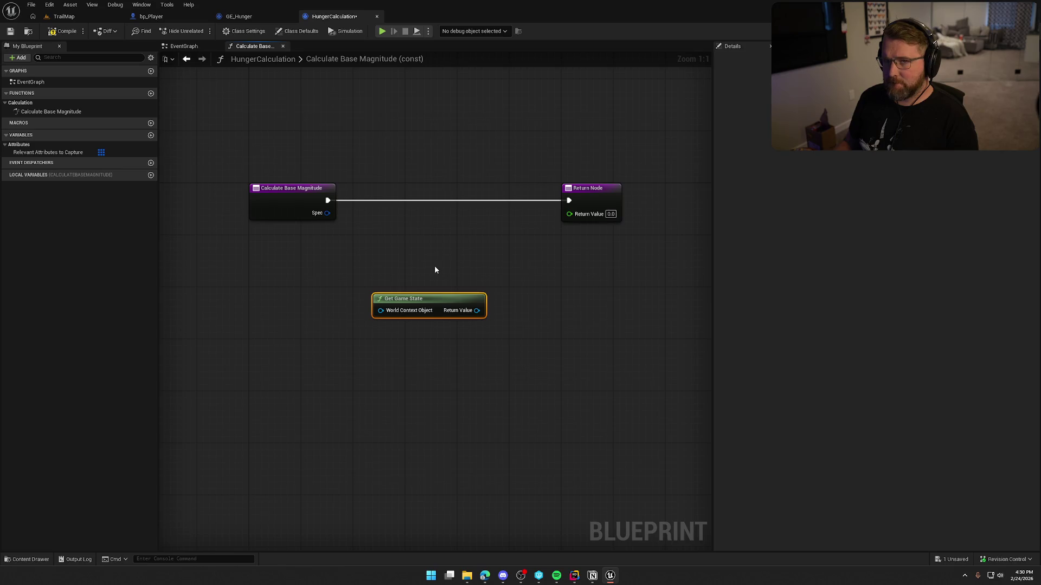
{"action": "left_click_drag", "start_coordinate": [433, 262], "coordinate": [470, 255]}
{"action": "left_click_drag", "start_coordinate": [327, 253], "coordinate": [303, 247]}
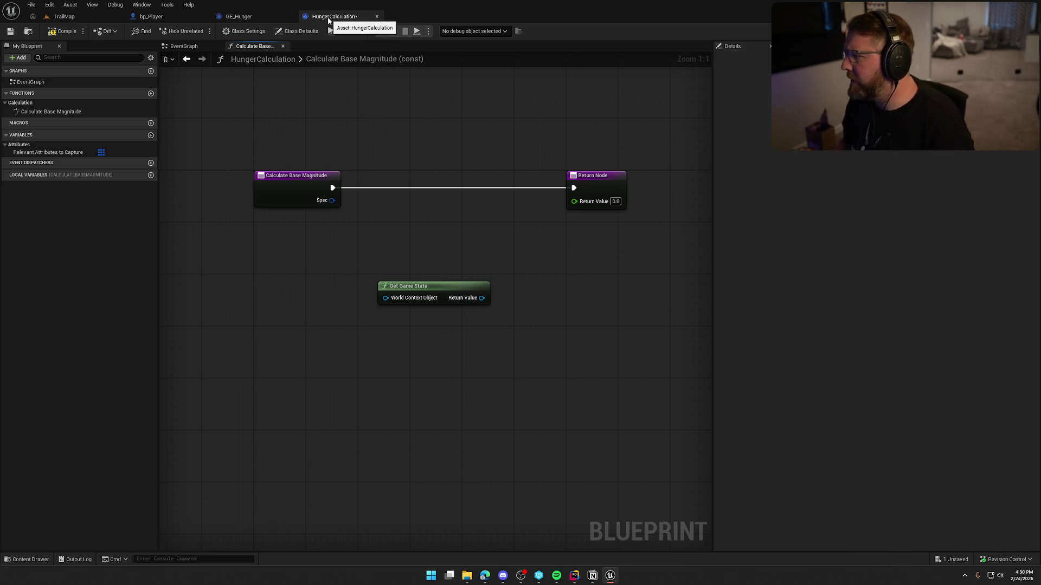
Review HungerCalculation's Class Settings and Class Defaults, expanding External Dependencies
{"action": "left_click", "coordinate": [252, 33]}
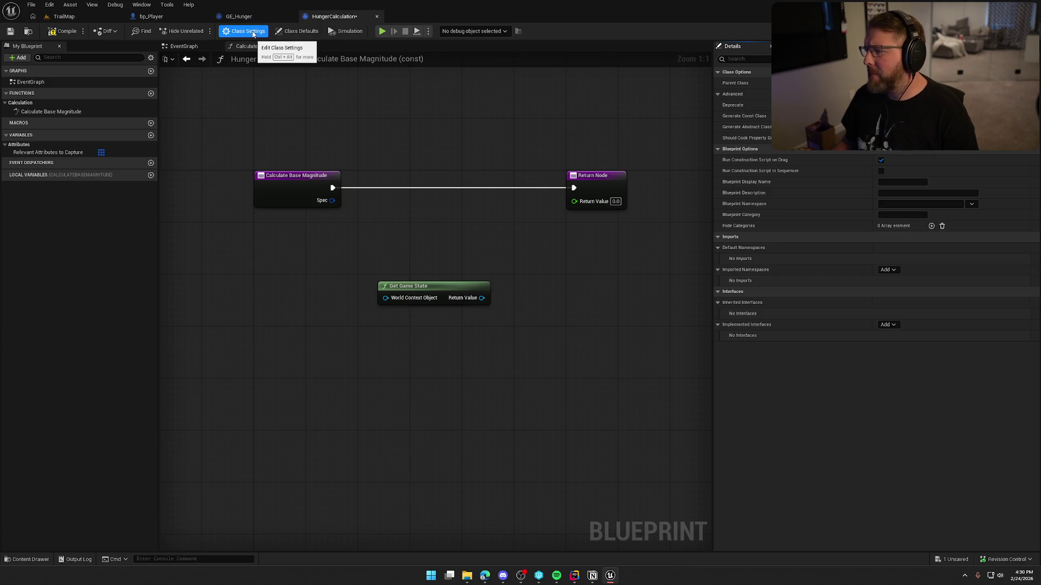
{"action": "left_click", "coordinate": [297, 31]}
{"action": "left_click", "coordinate": [718, 95]}
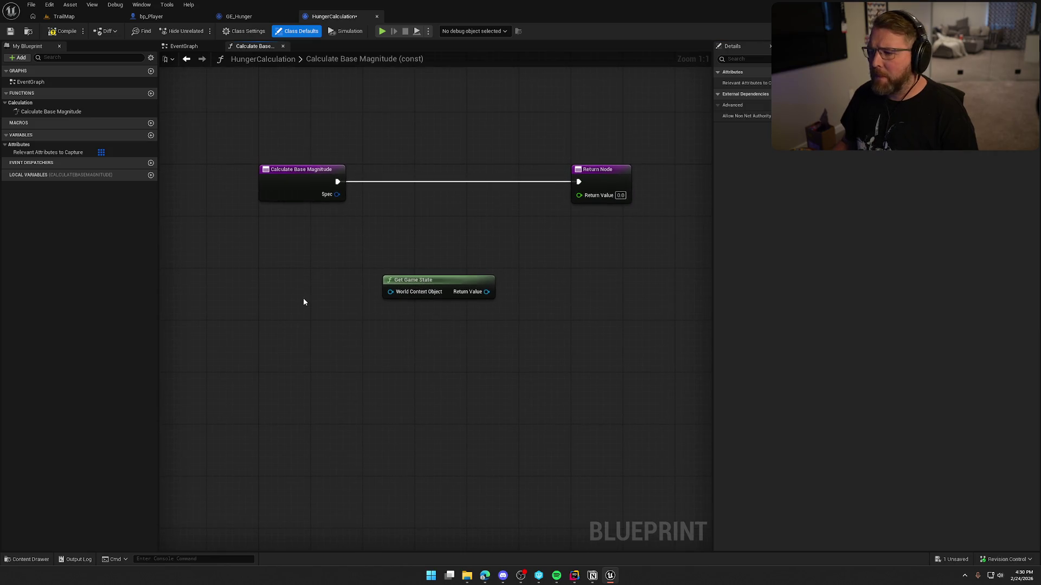
Add then delete a Local Instance System node, and cancel a 'world' search from World Context
{"action": "right_click", "coordinate": [278, 266]}
{"action": "type", "text": "get local inst"}
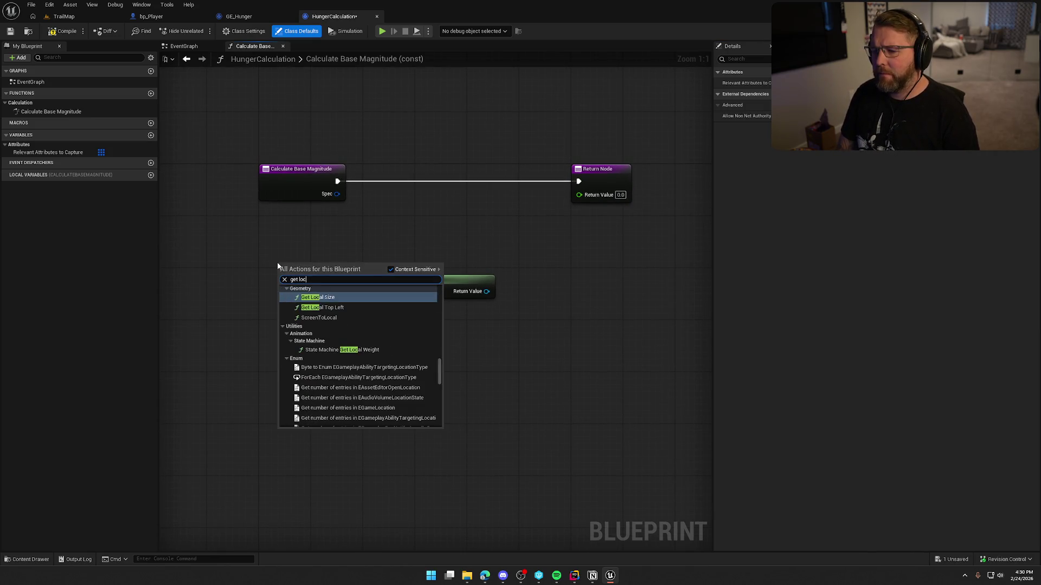
{"action": "key", "text": "Return"}
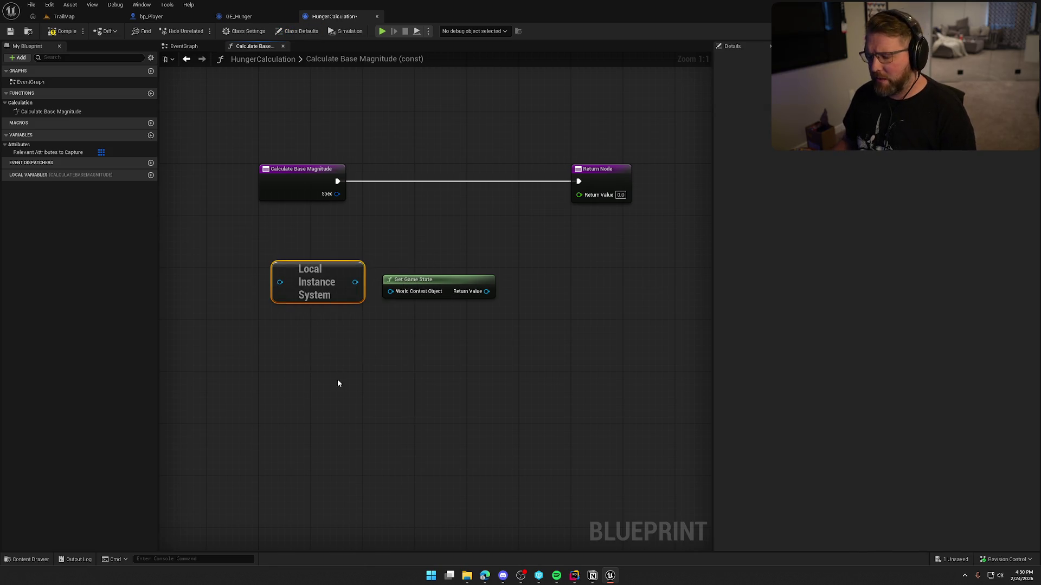
{"action": "key", "text": "Delete"}
{"action": "mouse_move", "coordinate": [409, 298]}
{"action": "left_mouse_down"}
{"action": "mouse_move", "coordinate": [370, 314]}
{"action": "mouse_move", "coordinate": [423, 270]}
{"action": "mouse_move", "coordinate": [371, 286]}
{"action": "left_mouse_up"}
{"action": "type", "text": "world"}
{"action": "key", "text": "Escape"}
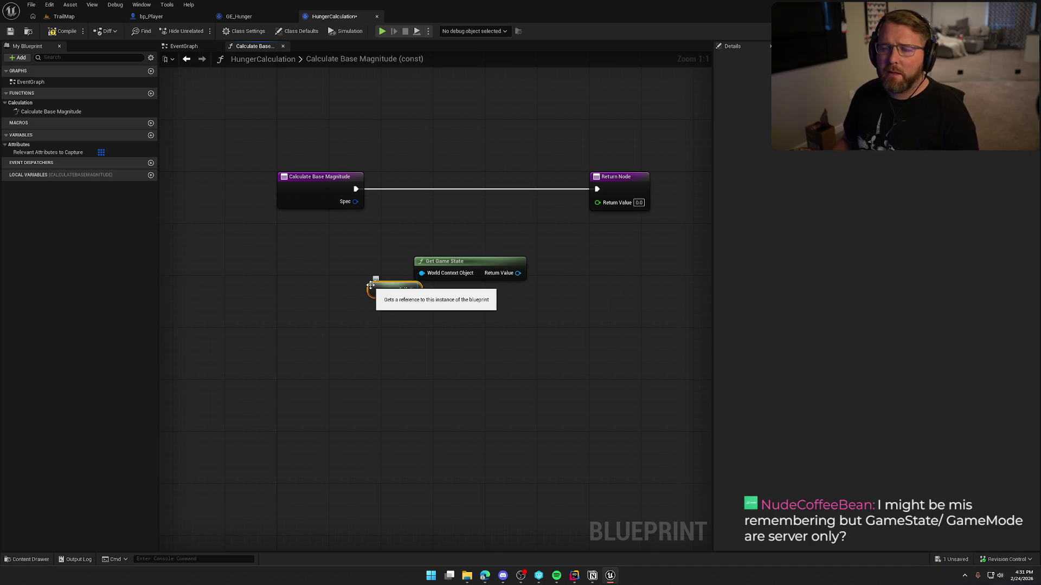
Wire a Self reference into Get Game State's World Context Object under Calculate Base Magnitude
{"action": "mouse_move", "coordinate": [388, 294]}
{"action": "left_mouse_down"}
{"action": "mouse_move", "coordinate": [367, 296]}
{"action": "mouse_move", "coordinate": [432, 300]}
{"action": "mouse_move", "coordinate": [297, 232]}
{"action": "left_mouse_up"}
{"action": "left_click", "coordinate": [434, 266], "text": "ctrl"}
{"action": "left_click", "coordinate": [383, 332]}
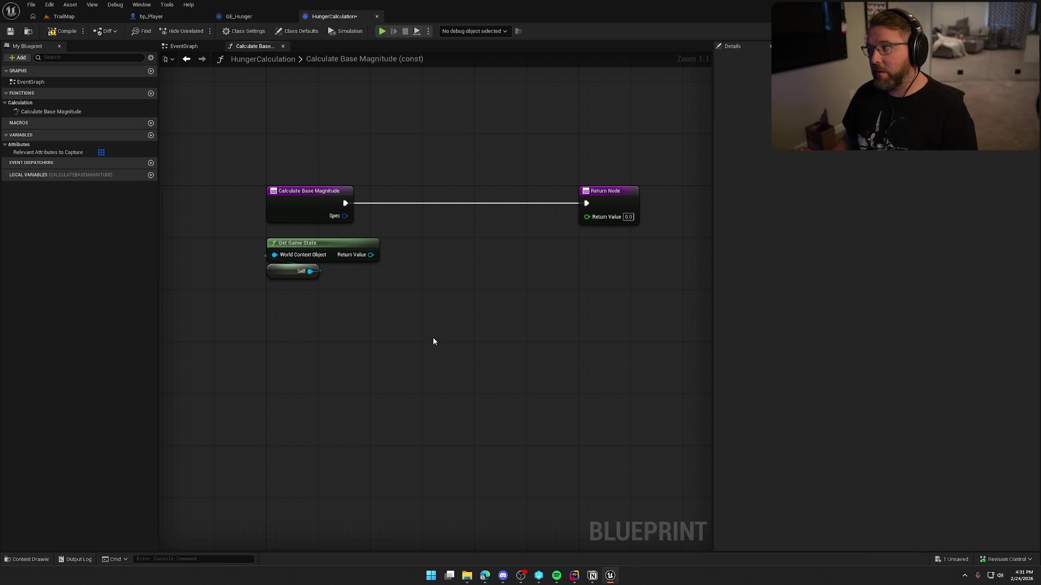
{"action": "left_click", "coordinate": [238, 16]}
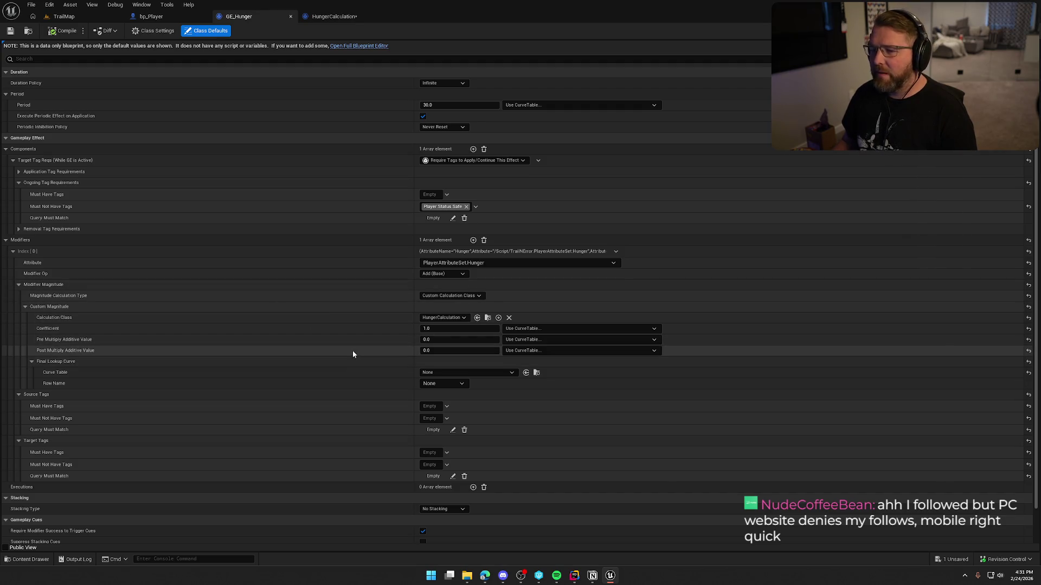
{"action": "left_click", "coordinate": [351, 15]}
Add a Cast To GS_InGame node from Get Game State's Return Value
{"action": "mouse_move", "coordinate": [419, 294]}
{"action": "left_mouse_down"}
{"action": "mouse_move", "coordinate": [236, 142]}
{"action": "mouse_move", "coordinate": [610, 317]}
{"action": "left_mouse_up"}
{"action": "left_click", "coordinate": [445, 301]}
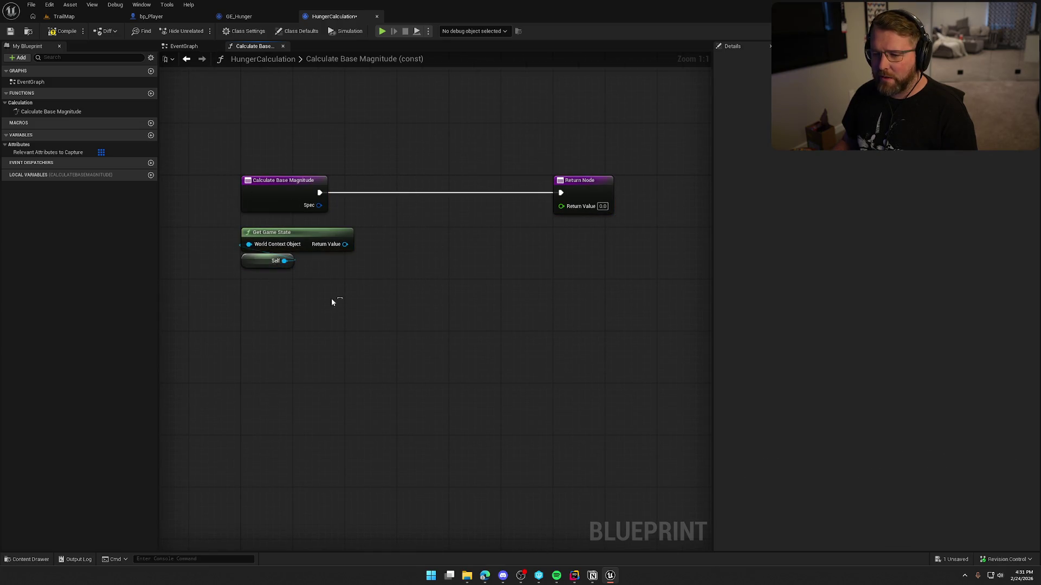
{"action": "right_click", "coordinate": [277, 299]}
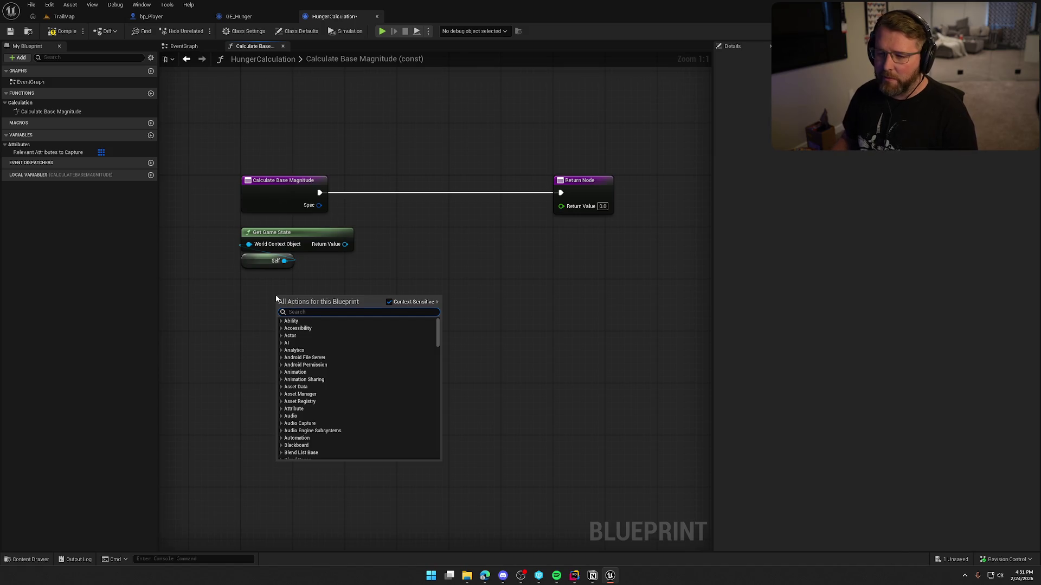
{"action": "left_click", "coordinate": [261, 271]}
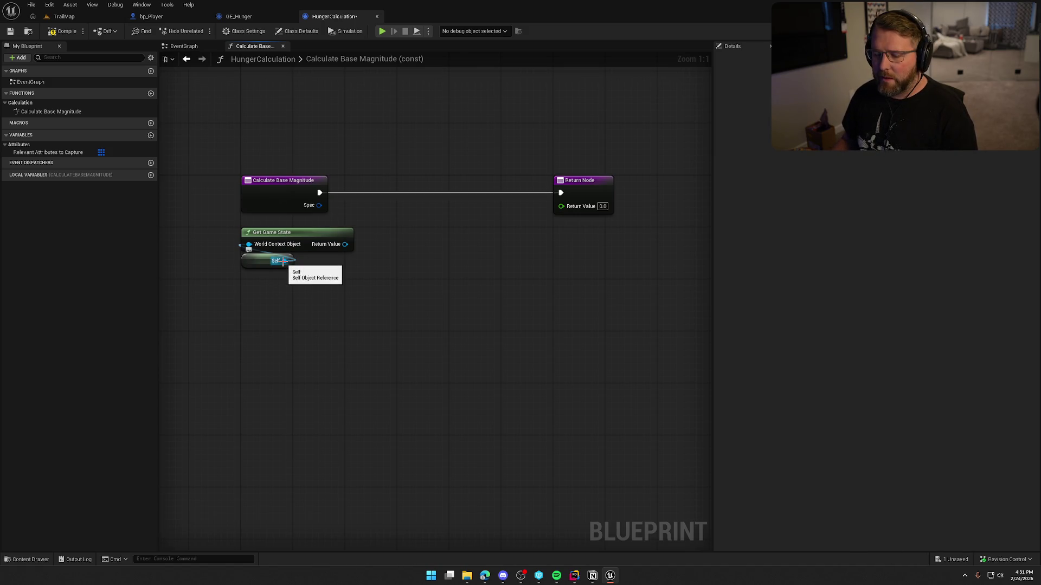
{"action": "mouse_move", "coordinate": [317, 317]}
{"action": "left_mouse_down"}
{"action": "mouse_move", "coordinate": [336, 323]}
{"action": "mouse_move", "coordinate": [325, 374]}
{"action": "mouse_move", "coordinate": [302, 353]}
{"action": "left_mouse_up"}
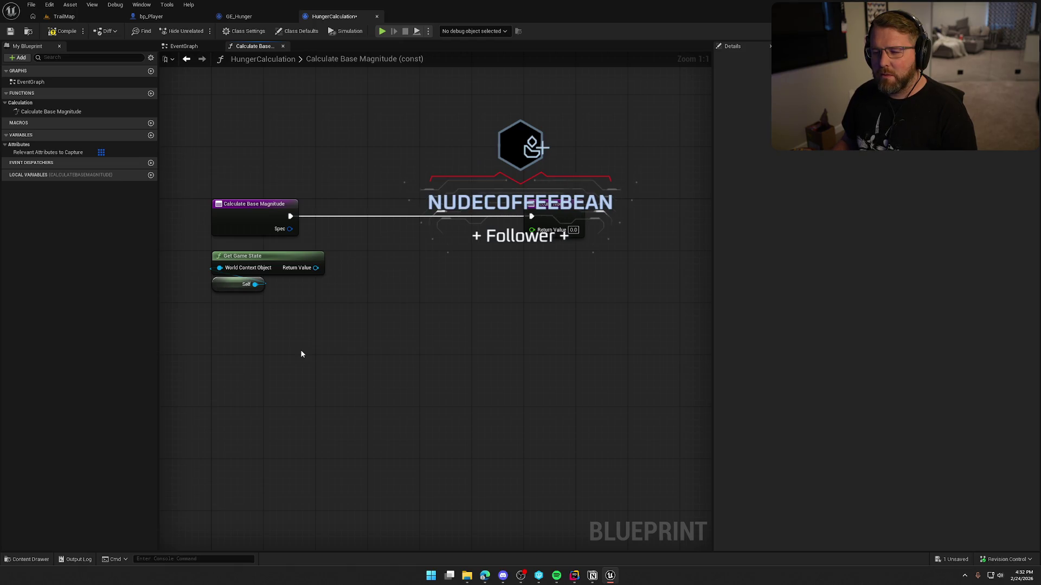
{"action": "left_click_drag", "start_coordinate": [301, 349], "coordinate": [355, 319]}
{"action": "left_click_drag", "start_coordinate": [342, 268], "coordinate": [410, 284]}
{"action": "type", "text": "cast to gs"}
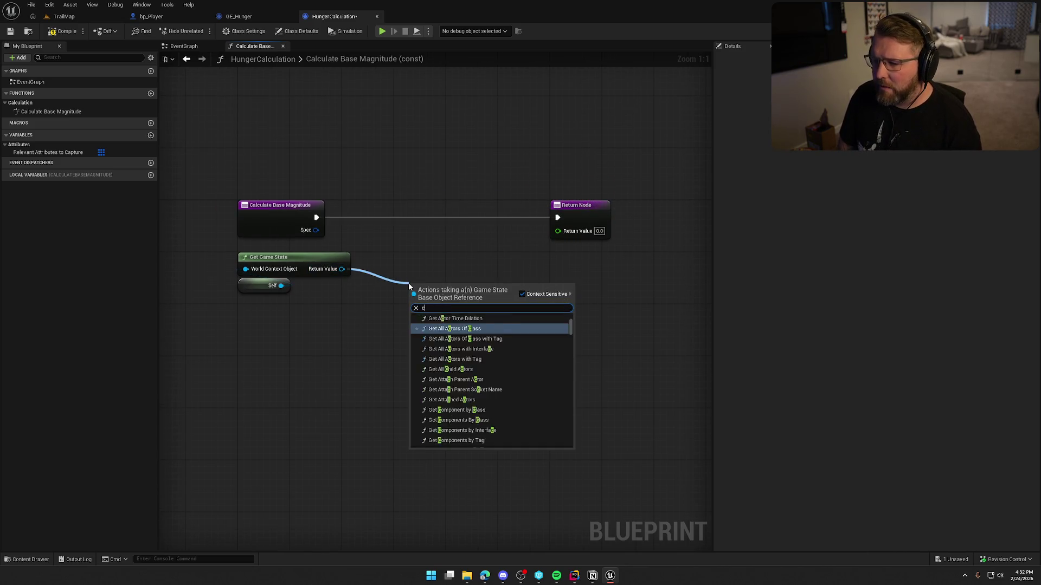
{"action": "key", "text": "Return"}
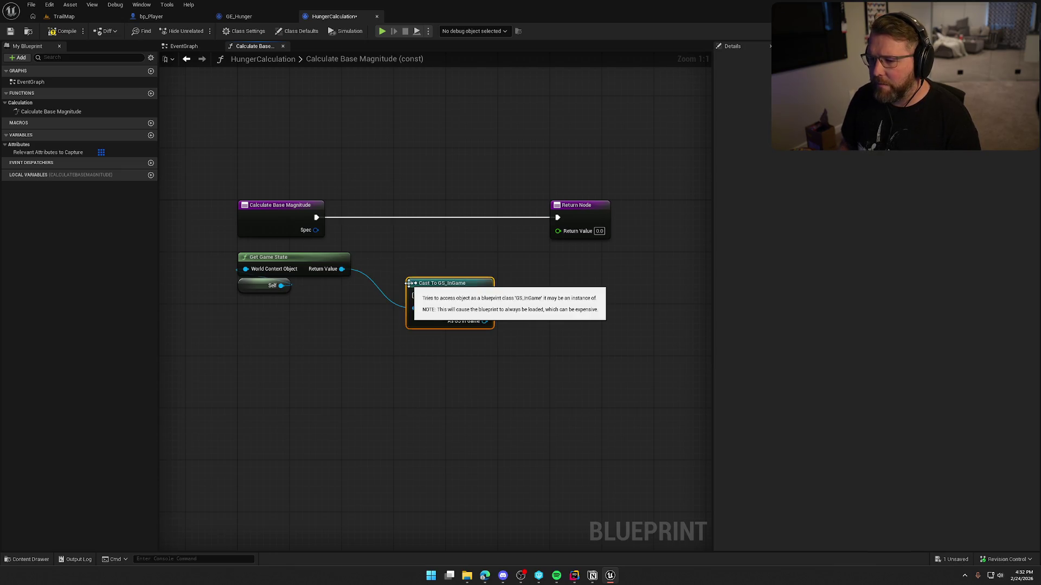
Make the cast pure and group it with Get Game State and Self under Calculate Base Magnitude
{"action": "right_click", "coordinate": [411, 287]}
{"action": "left_click", "coordinate": [445, 500]}
{"action": "mouse_move", "coordinate": [348, 397]}
{"action": "left_mouse_down"}
{"action": "mouse_move", "coordinate": [255, 261]}
{"action": "mouse_move", "coordinate": [411, 332]}
{"action": "mouse_move", "coordinate": [450, 322]}
{"action": "left_mouse_up"}
{"action": "left_click", "coordinate": [437, 284], "text": "ctrl"}
{"action": "mouse_move", "coordinate": [437, 284]}
{"action": "left_mouse_down"}
{"action": "mouse_move", "coordinate": [268, 258]}
{"action": "mouse_move", "coordinate": [350, 273]}
{"action": "left_mouse_up"}
Add a Current Difficulty getter from the GS_InGame cast result
{"action": "type", "text": "get diff"}
{"action": "key", "text": "Return"}
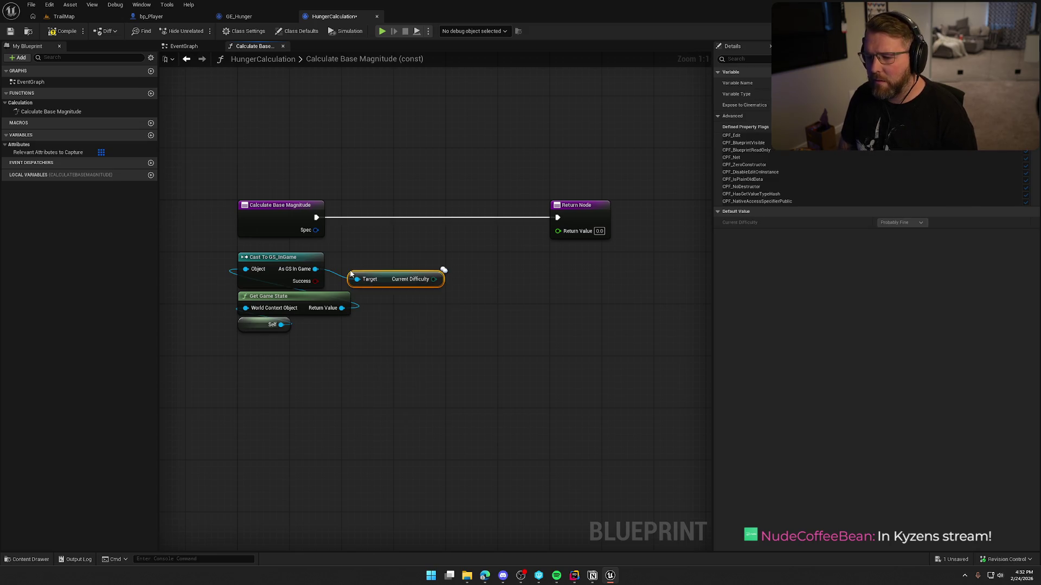
{"action": "left_click_drag", "start_coordinate": [397, 280], "coordinate": [391, 267]}
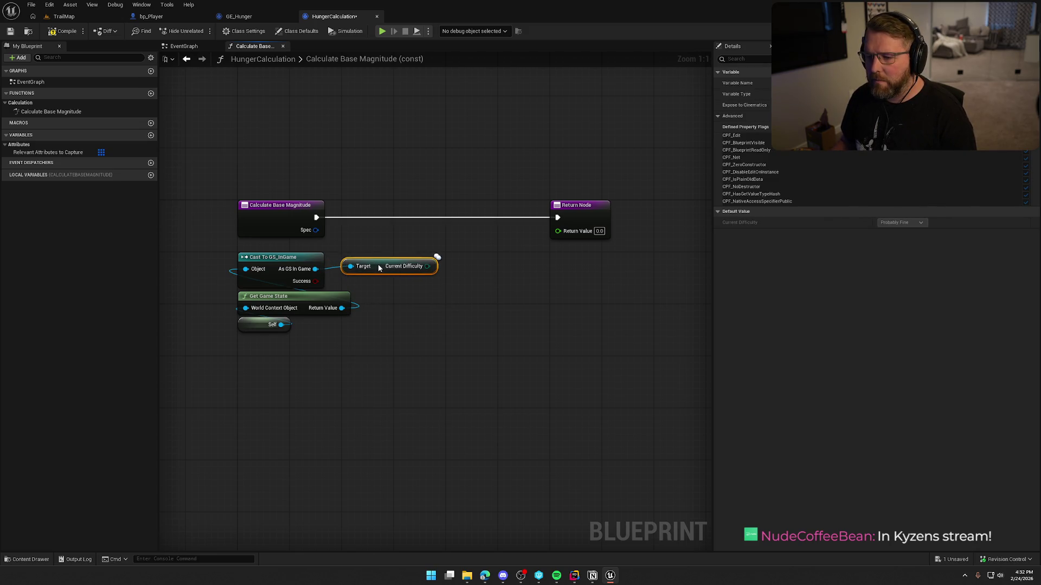
{"action": "left_click", "coordinate": [541, 264]}
Feed the Return Value from a Select node whose index is wired to Current Difficulty
{"action": "left_click_drag", "start_coordinate": [558, 231], "coordinate": [541, 265]}
{"action": "type", "text": "selec"}
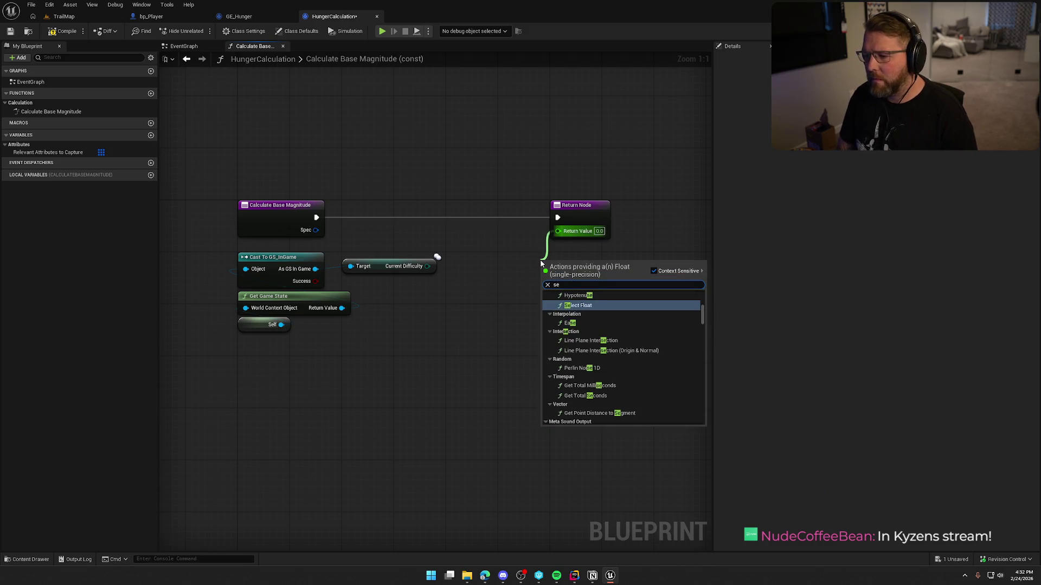
{"action": "left_click", "coordinate": [567, 355]}
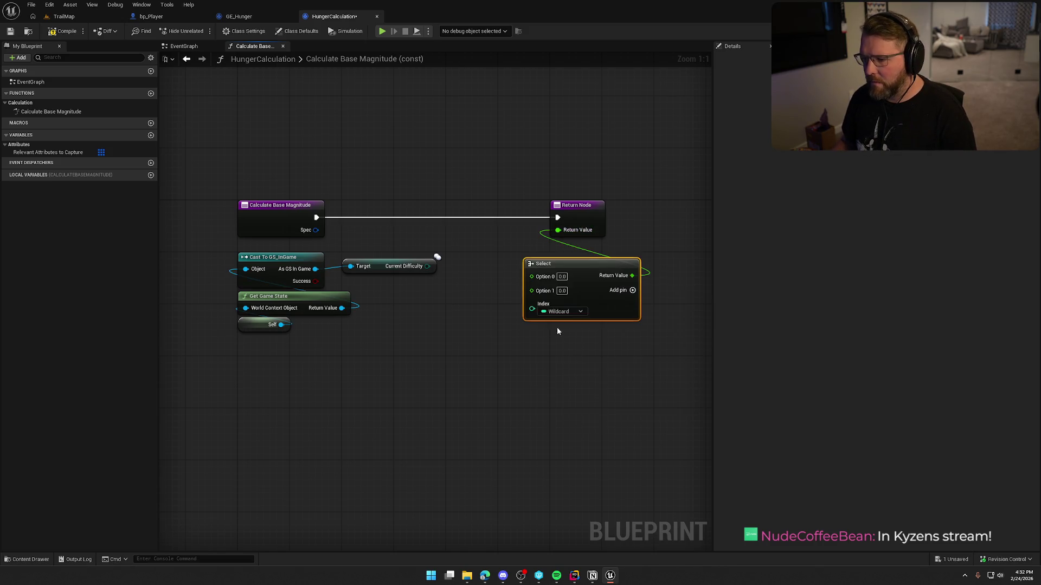
{"action": "left_click_drag", "start_coordinate": [532, 309], "coordinate": [430, 264]}
{"action": "left_click_drag", "start_coordinate": [548, 264], "coordinate": [470, 257]}
{"action": "left_click_drag", "start_coordinate": [393, 268], "coordinate": [365, 255]}
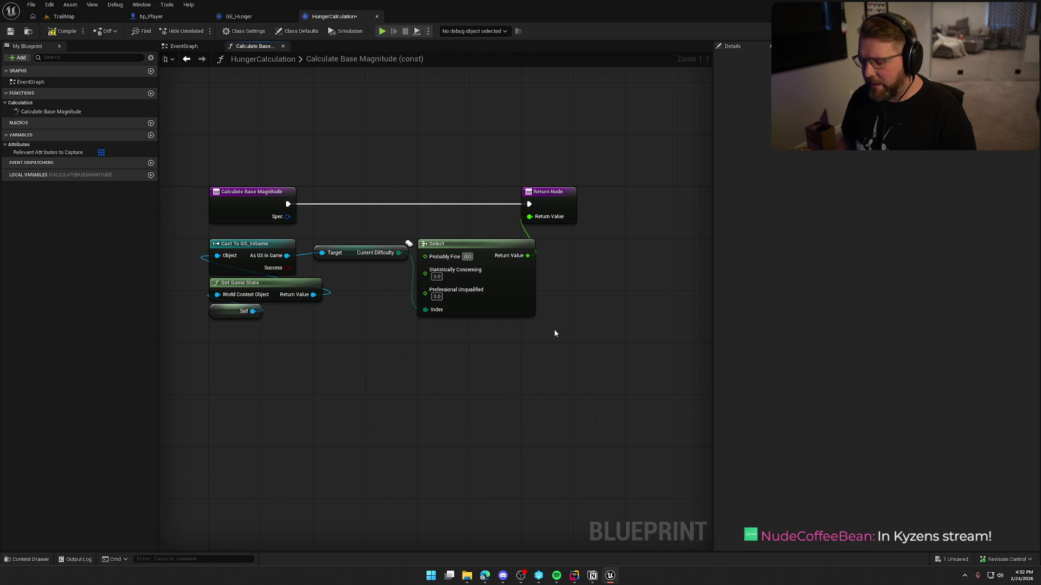
Set the Select options to 3.0, 5.0 and 7.0 for Probably Fine, Statistically Concerning, Professional Unqualified
{"action": "key", "text": "BackSpace"}
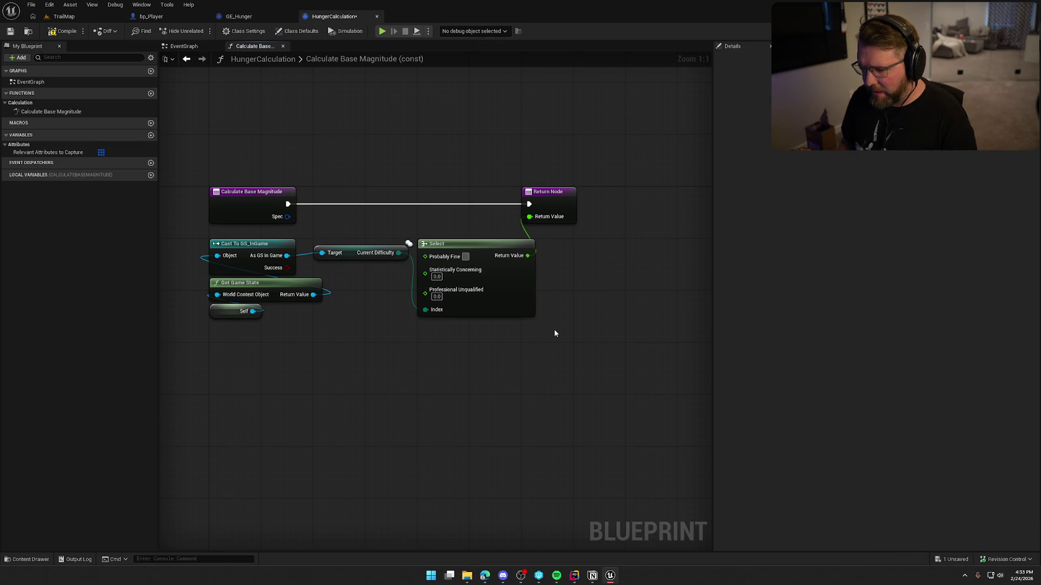
{"action": "type", "text": "1"}
{"action": "key", "text": "Tab"}
{"action": "type", "text": "5"}
{"action": "key", "text": "Tab"}
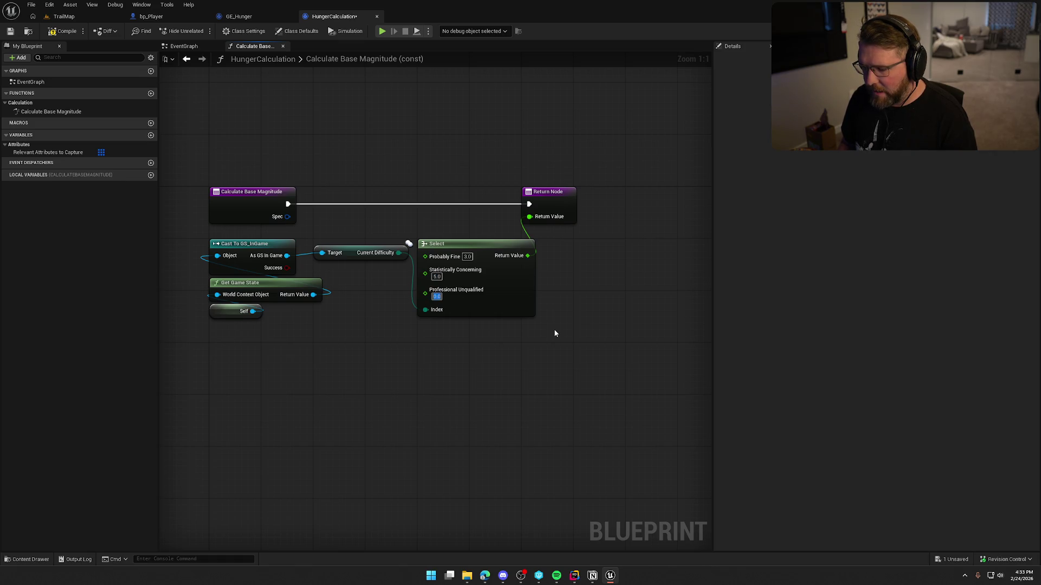
{"action": "type", "text": "7"}
{"action": "key", "text": "Return"}
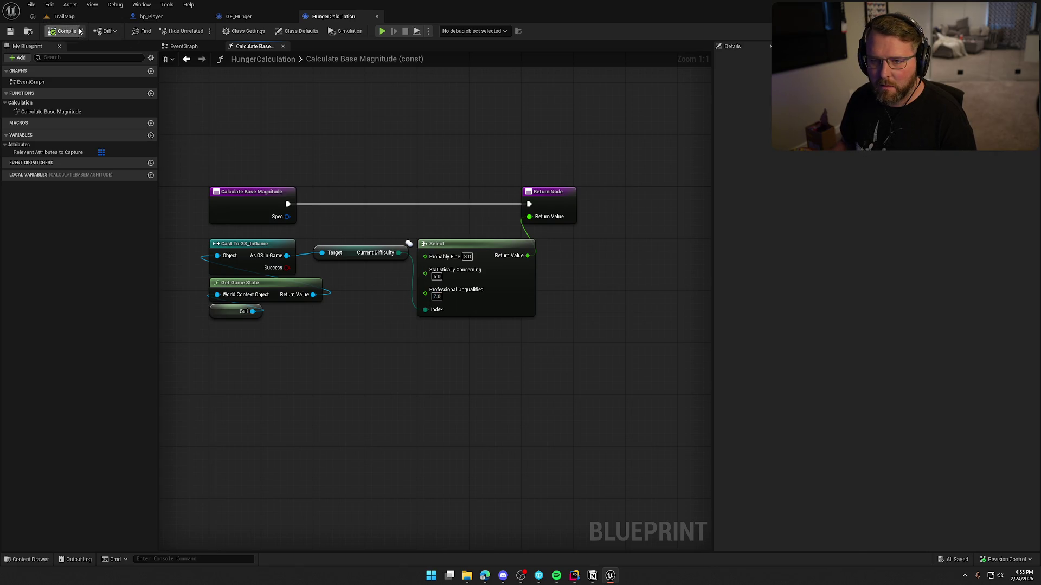
{"action": "left_click", "coordinate": [64, 16]}
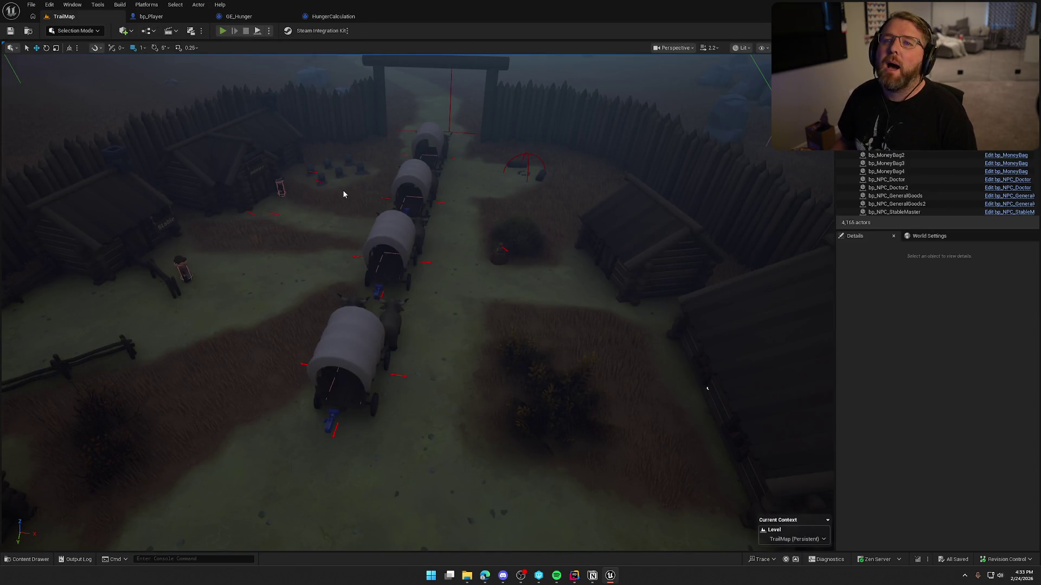
Playtest TrailMap, inspecting the player's abilities, effects and attributes in the gameplay debugger
{"action": "key", "text": "alt+p"}
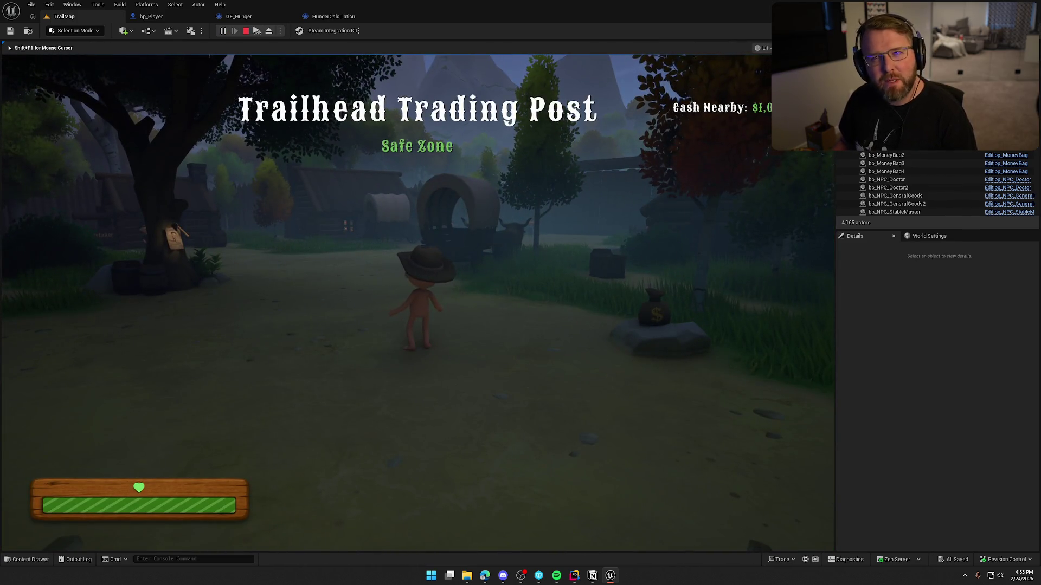
{"action": "key", "text": "shift+d"}
{"action": "key", "text": "w"}
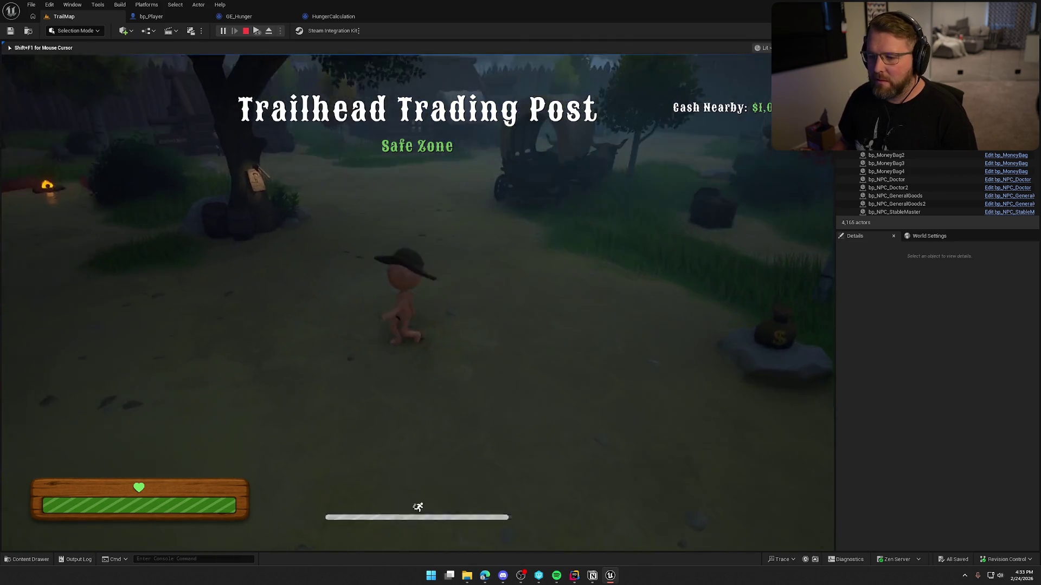
{"action": "key", "text": "apostrophe"}
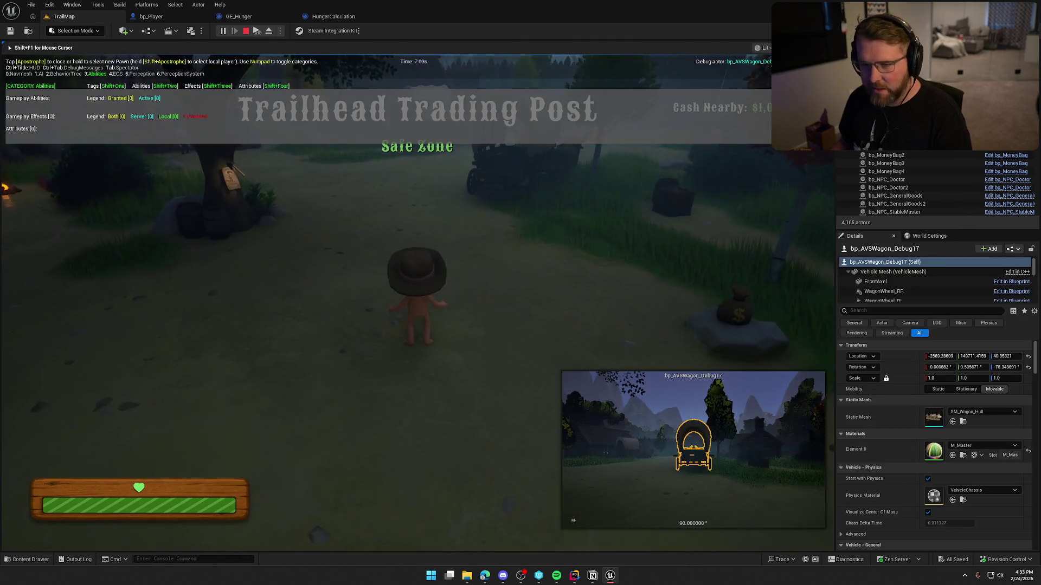
{"action": "key", "text": "apostrophe"}
{"action": "key", "text": "apostrophe"}
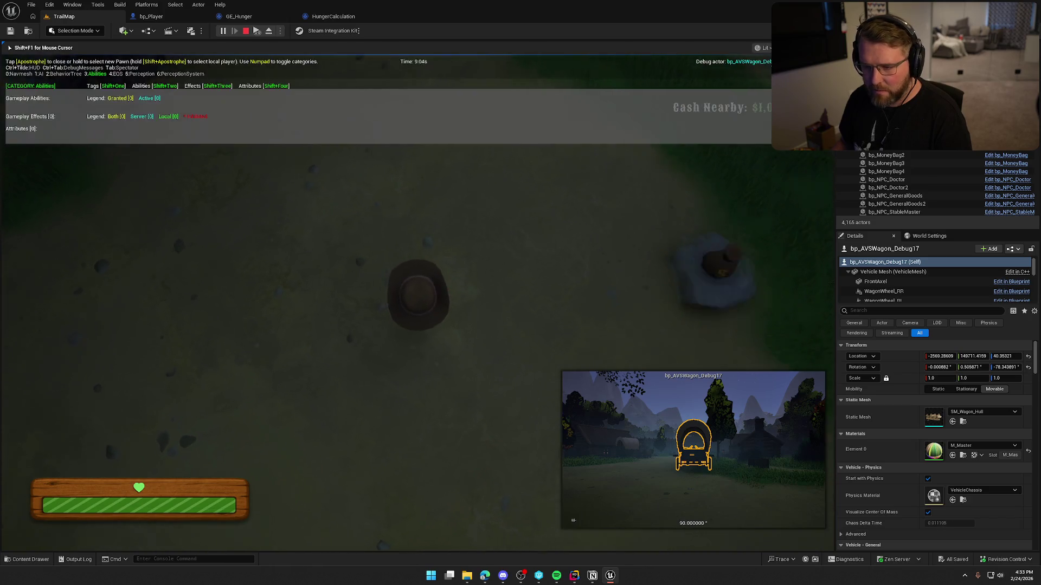
{"action": "key", "text": "w"}
{"action": "key", "text": "apostrophe"}
{"action": "key", "text": "apostrophe"}
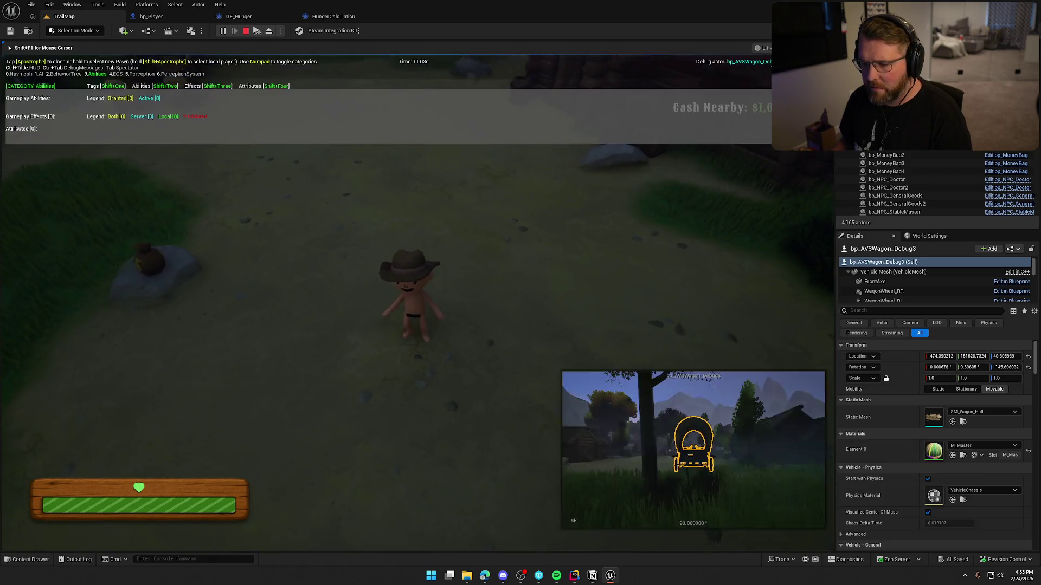
{"action": "key", "text": "apostrophe"}
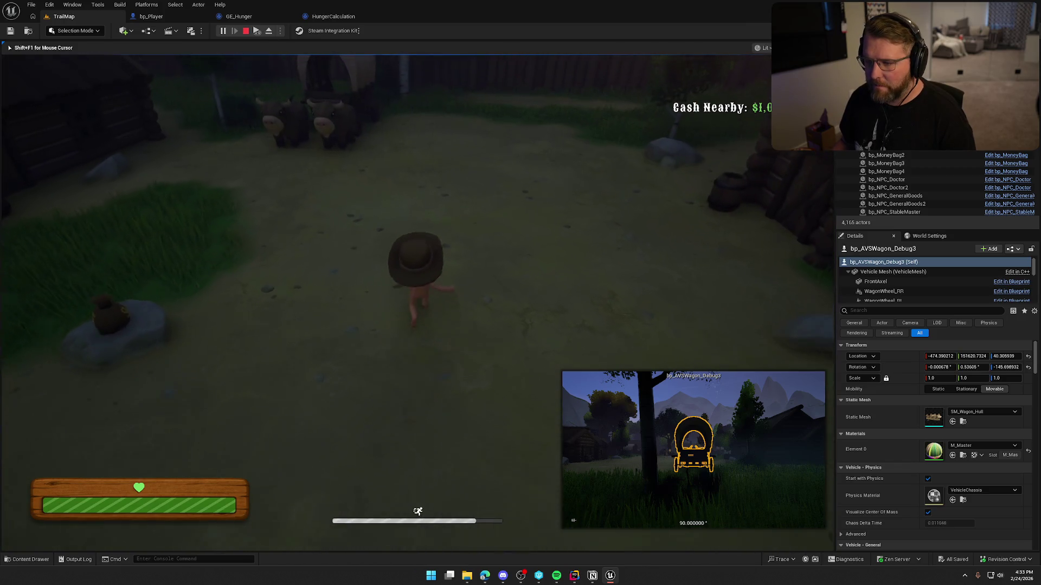
{"action": "key", "text": "apostrophe"}
{"action": "key", "text": "apostrophe"}
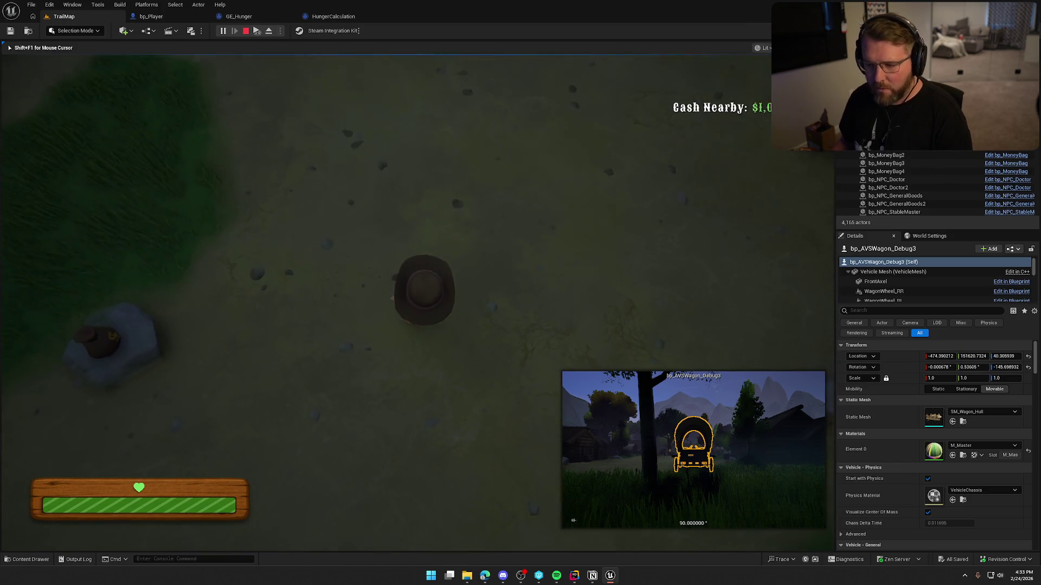
{"action": "key", "text": "apostrophe"}
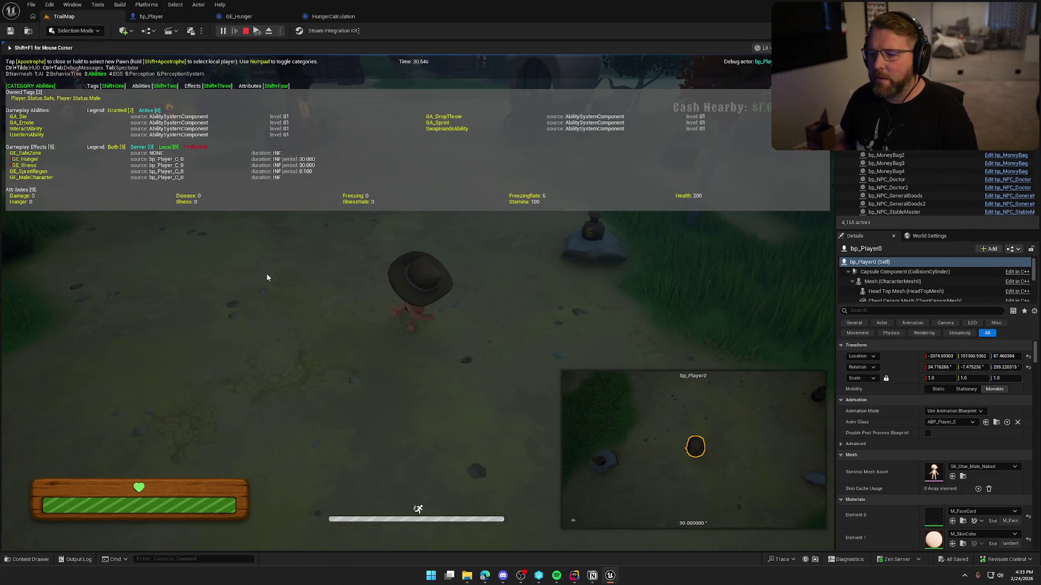
{"action": "key", "text": "Escape"}
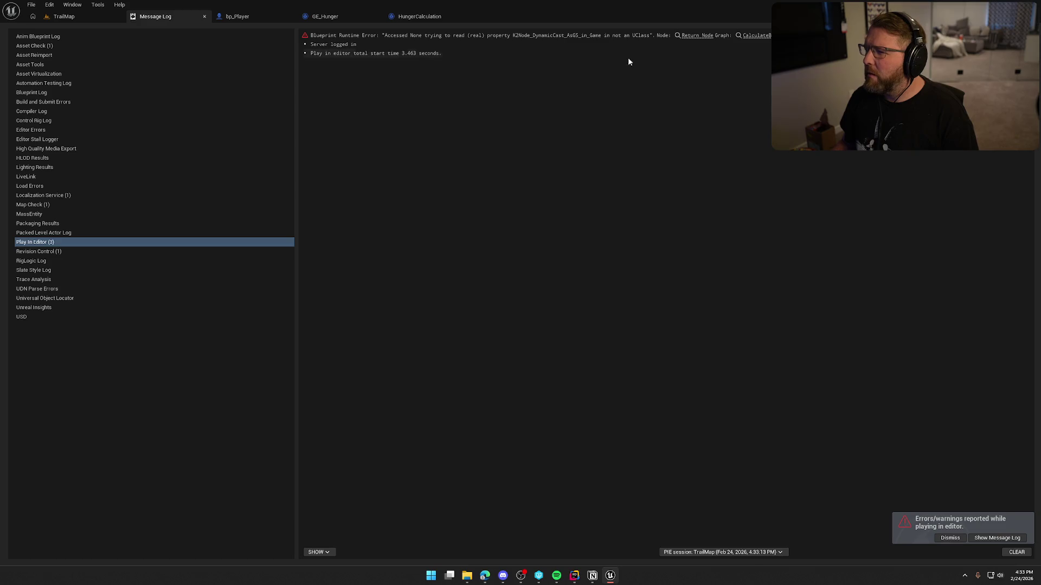
{"action": "left_click", "coordinate": [204, 16]}
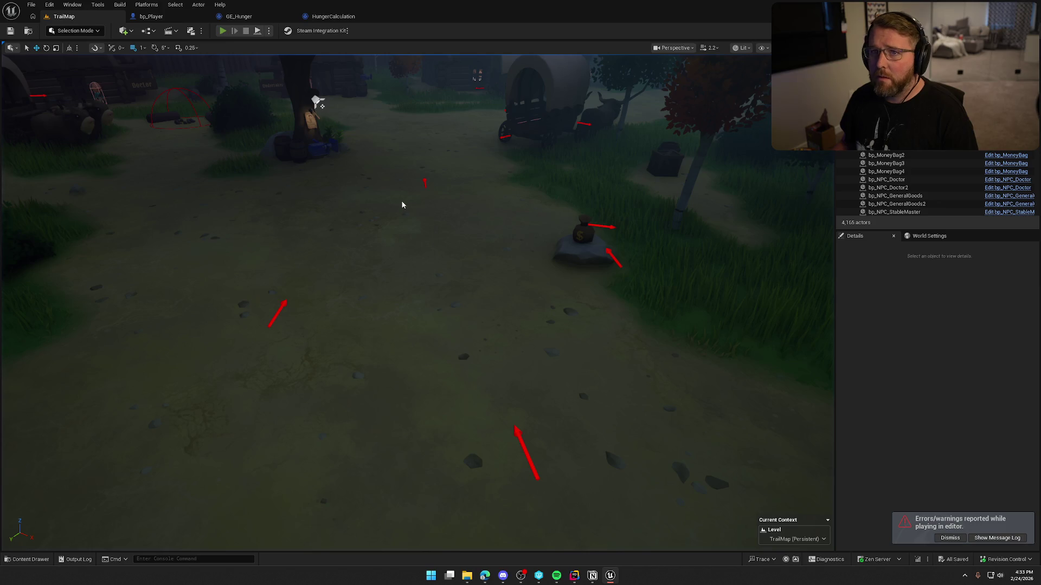
Playtest again, sprinting into town and rerunning the SetDifficulty console command, then end play
{"action": "key", "text": "alt+p"}
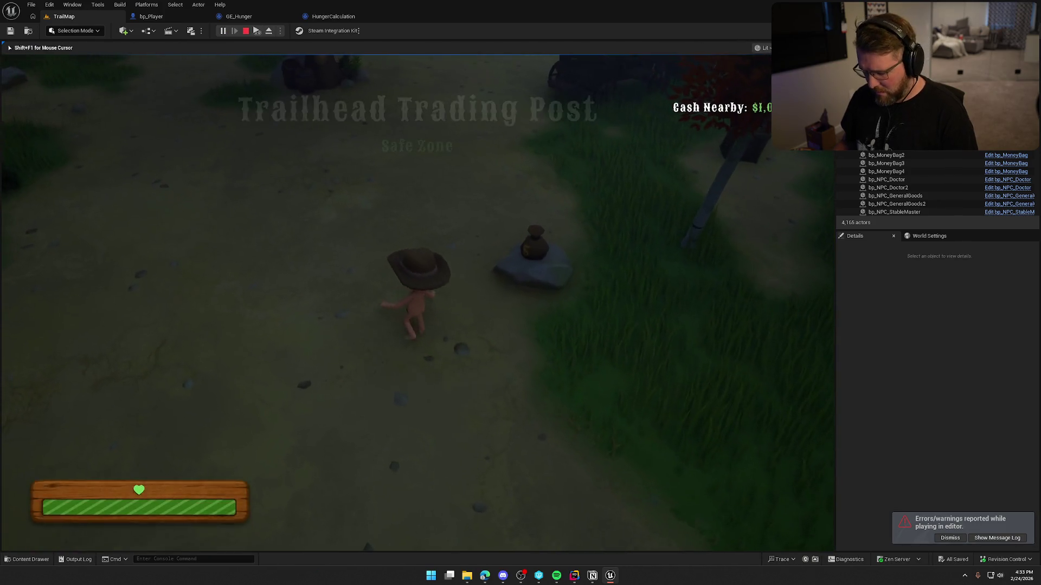
{"action": "key", "text": "apostrophe"}
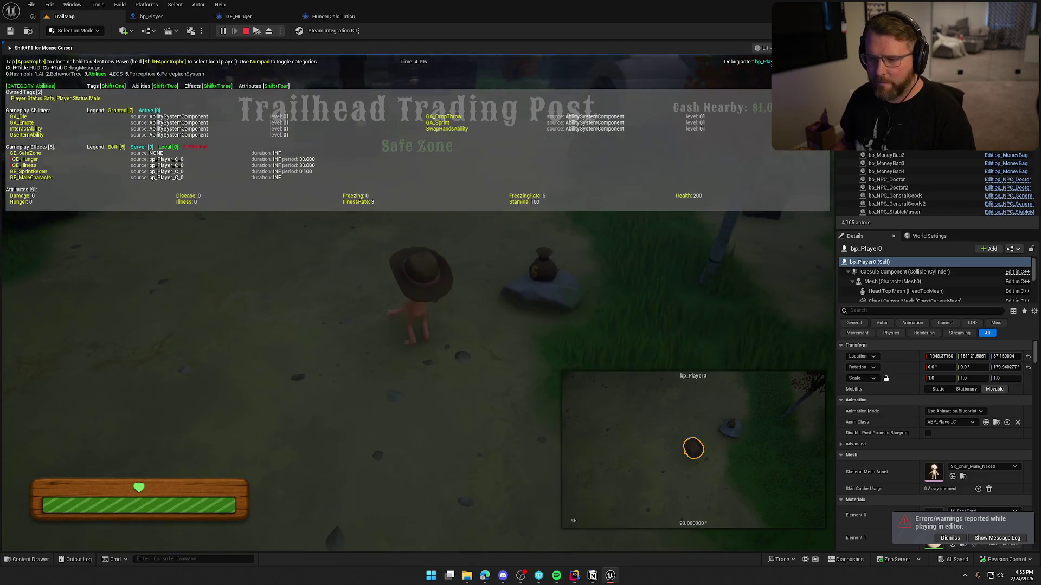
{"action": "key", "text": "shift+w"}
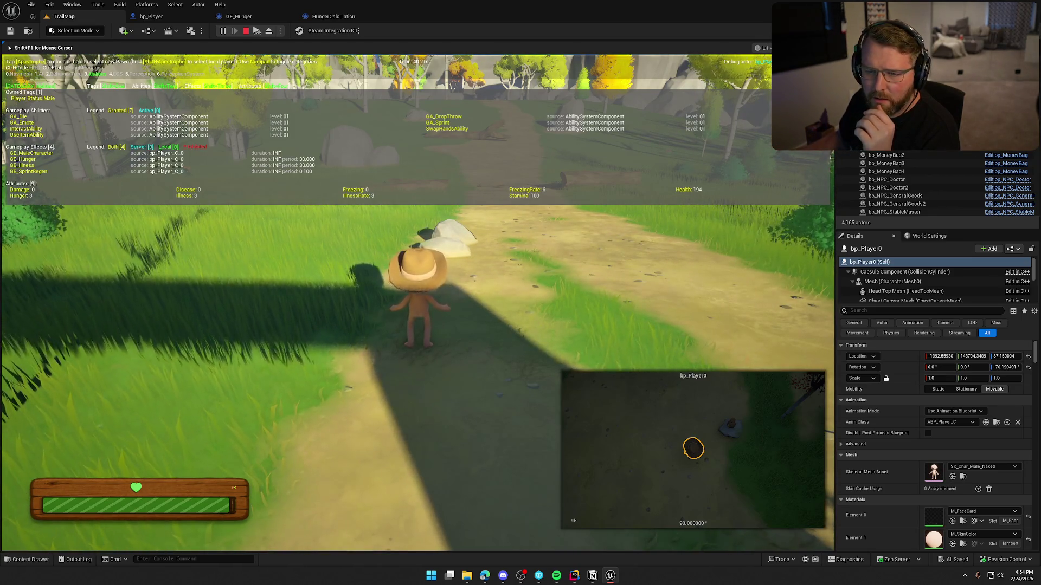
{"action": "key", "text": "grave"}
{"action": "key", "text": "Up"}
{"action": "key", "text": "Up"}
{"action": "key", "text": "Up"}
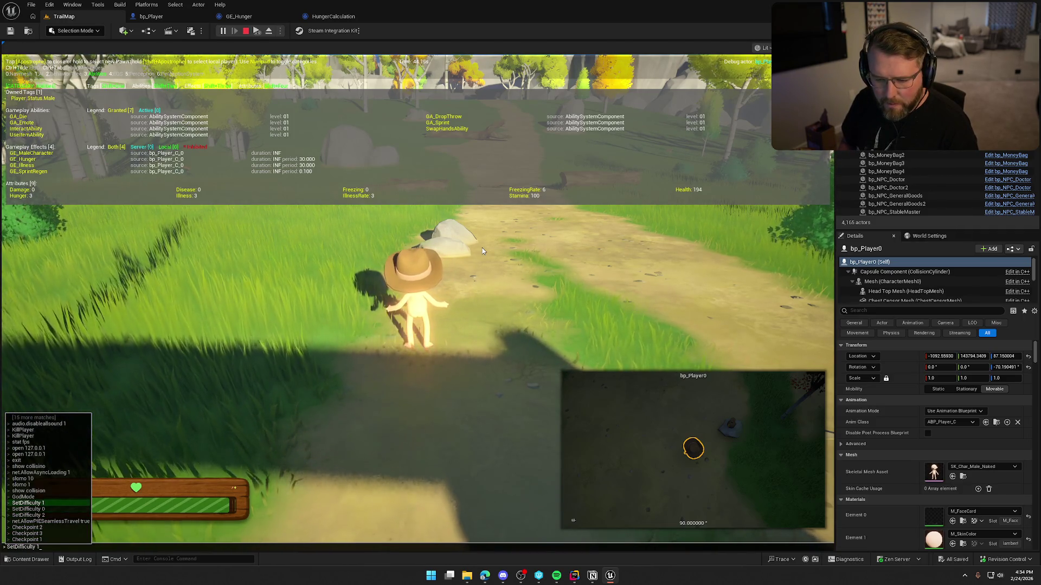
{"action": "key", "text": "Return"}
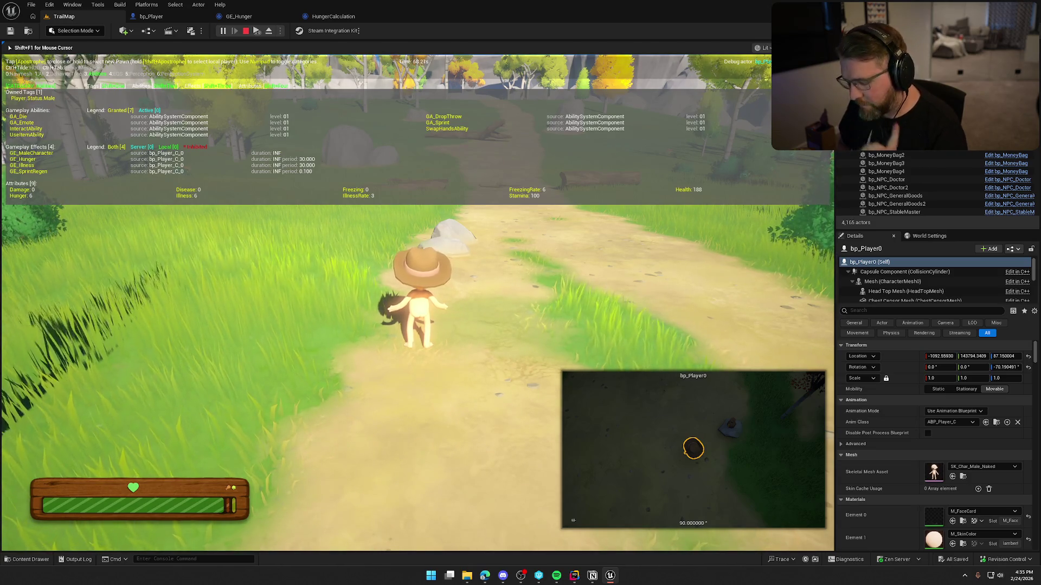
{"action": "key", "text": "Escape"}
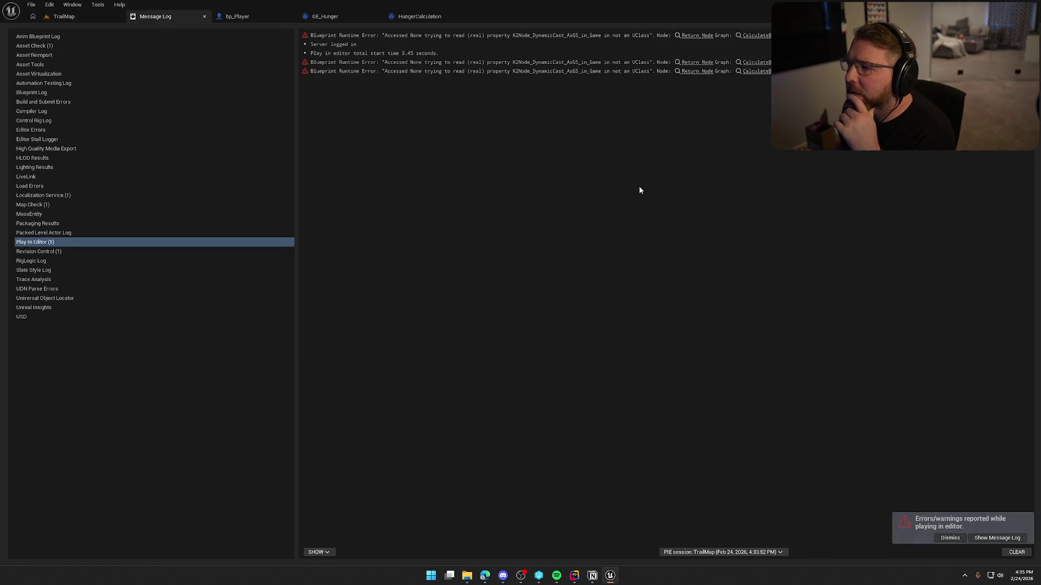
Trace the error to its node, locate HungerCalculation, and close its blueprint
{"action": "left_click", "coordinate": [696, 35]}
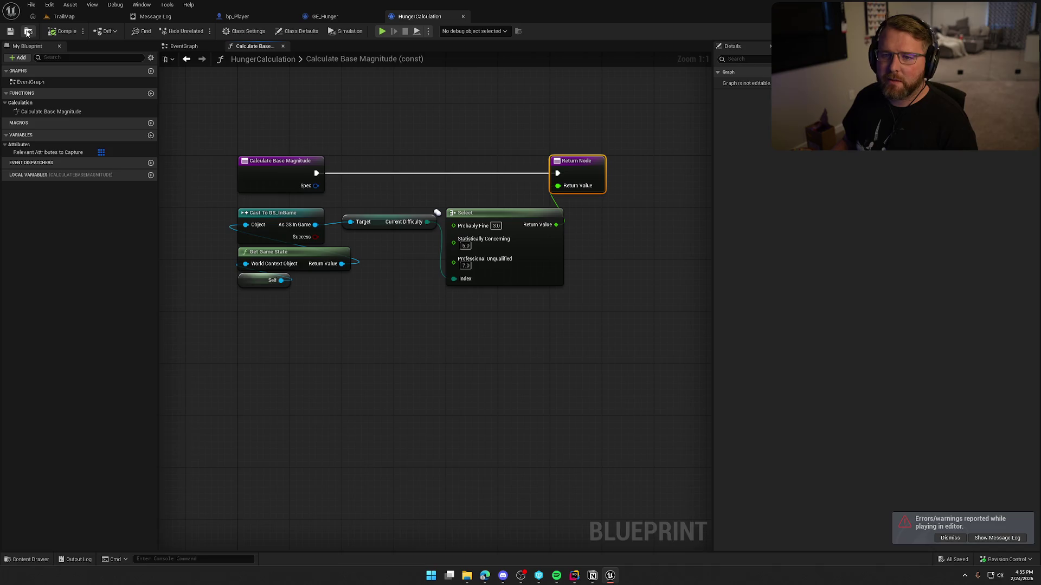
{"action": "left_click", "coordinate": [28, 32]}
{"action": "middle_click", "coordinate": [415, 19]}
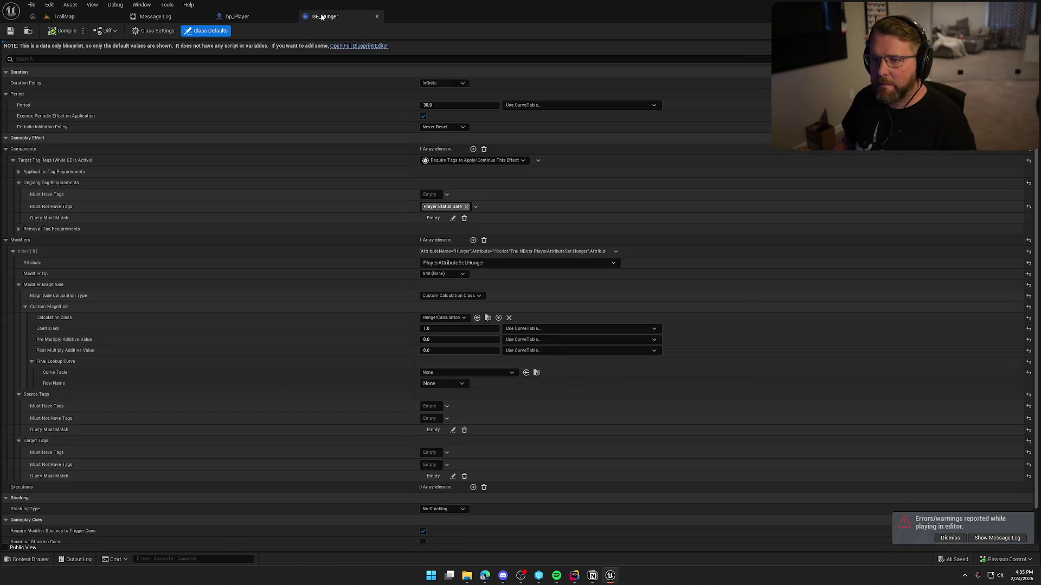
Set GE_Hunger's Hunger modifier magnitude to Scalable Float 5.0 and save
{"action": "left_click", "coordinate": [458, 296]}
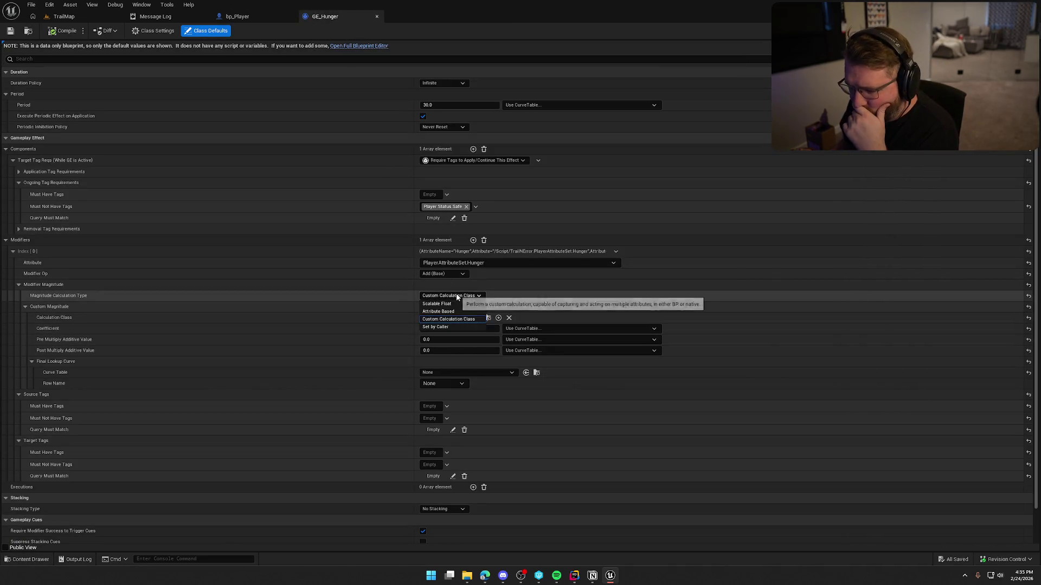
{"action": "left_click", "coordinate": [461, 305]}
{"action": "left_click", "coordinate": [448, 307]}
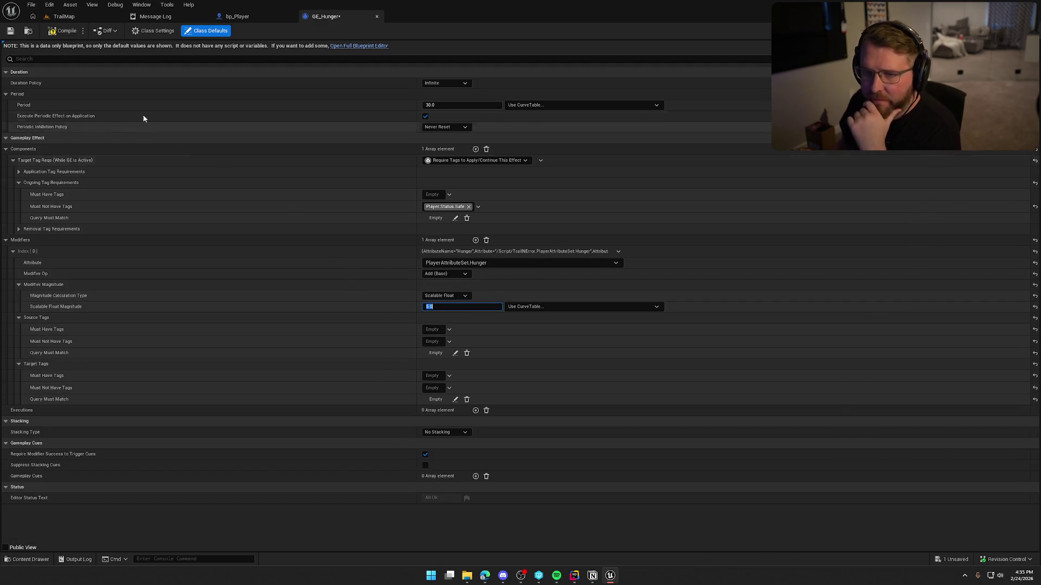
{"action": "key", "text": "ctrl+s"}
Delete the HungerCalculation asset from the Content Drawer and dismiss the message log
{"action": "key", "text": "ctrl+space"}
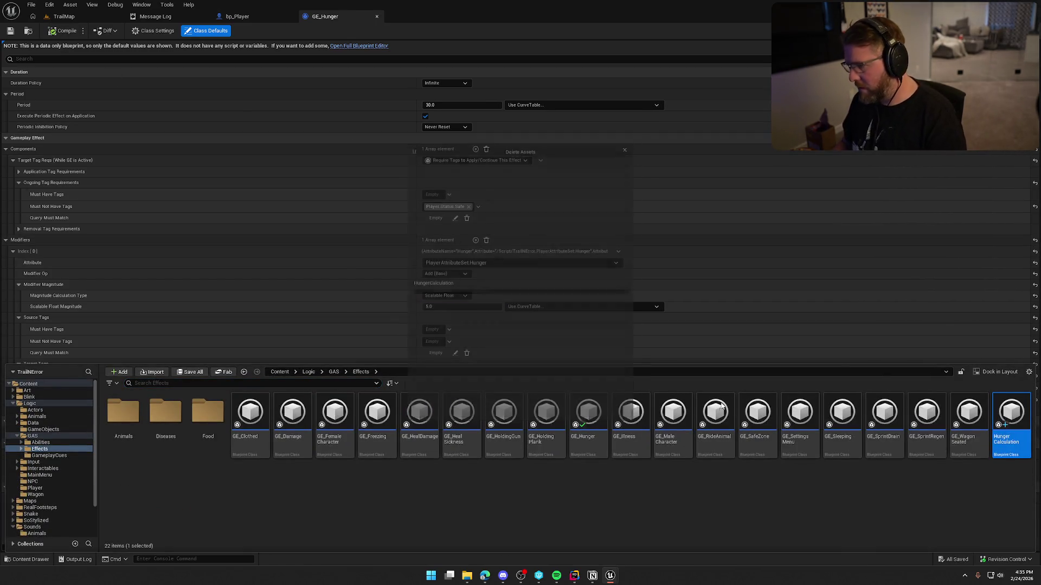
{"action": "key", "text": "Delete"}
{"action": "left_click", "coordinate": [577, 418]}
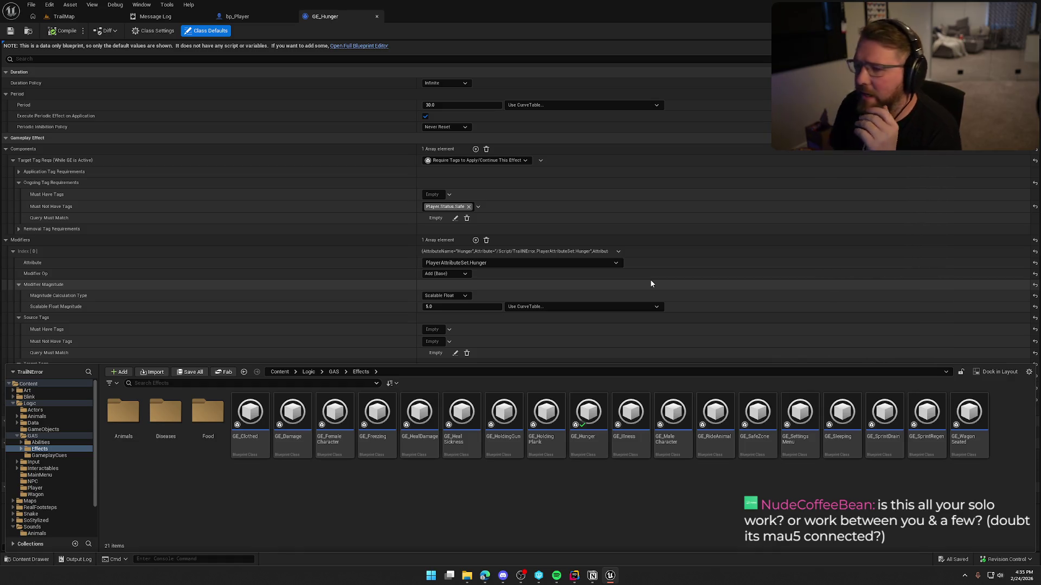
{"action": "left_click", "coordinate": [153, 22]}
{"action": "middle_click", "coordinate": [152, 21]}
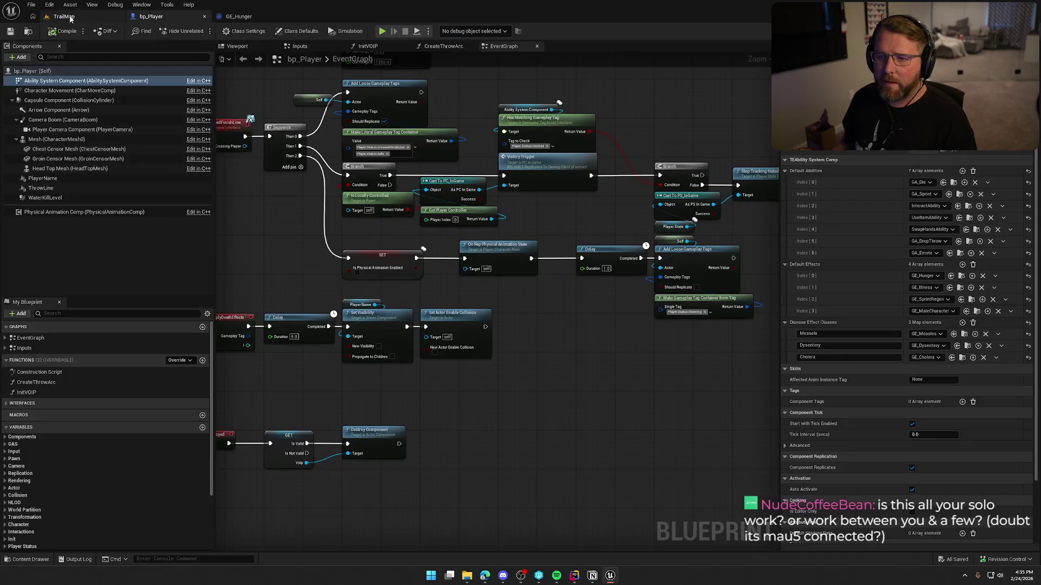
{"action": "left_click", "coordinate": [64, 16]}
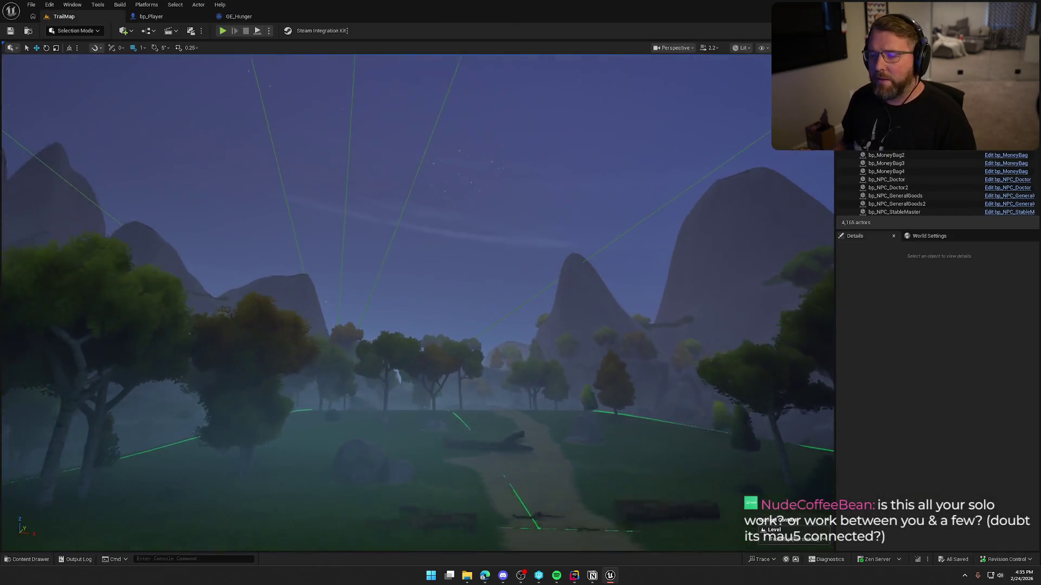
{"action": "mouse_move", "coordinate": [379, 186]}
{"action": "left_mouse_down"}
{"action": "mouse_move", "coordinate": [379, 157]}
{"action": "mouse_move", "coordinate": [386, 211]}
{"action": "mouse_move", "coordinate": [385, 187]}
{"action": "left_mouse_up"}
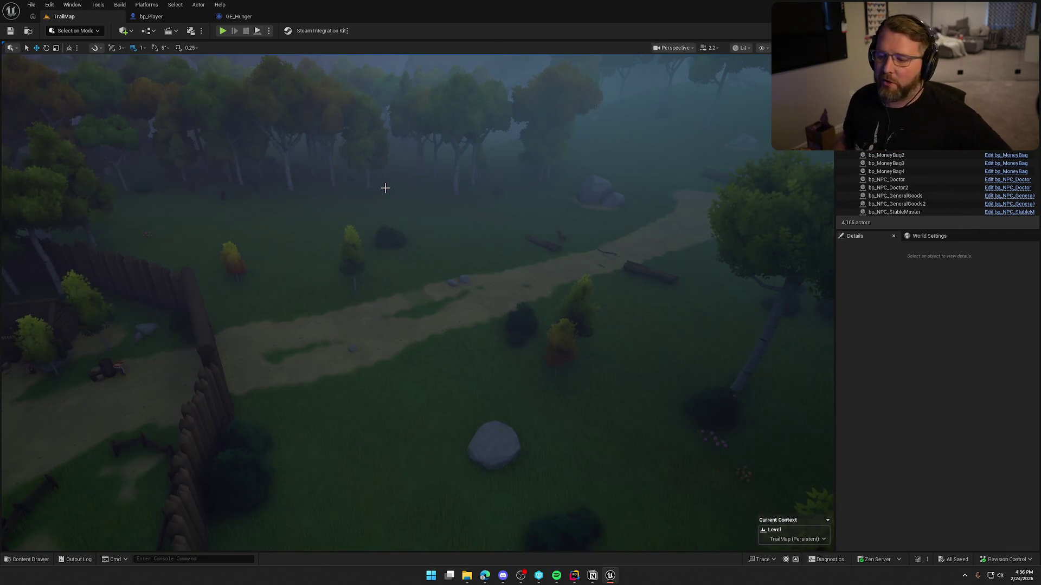
{"action": "left_click_drag", "start_coordinate": [498, 253], "coordinate": [501, 254]}
{"action": "scroll", "coordinate": [503, 250], "scroll_direction": "down", "scroll_amount": 5}
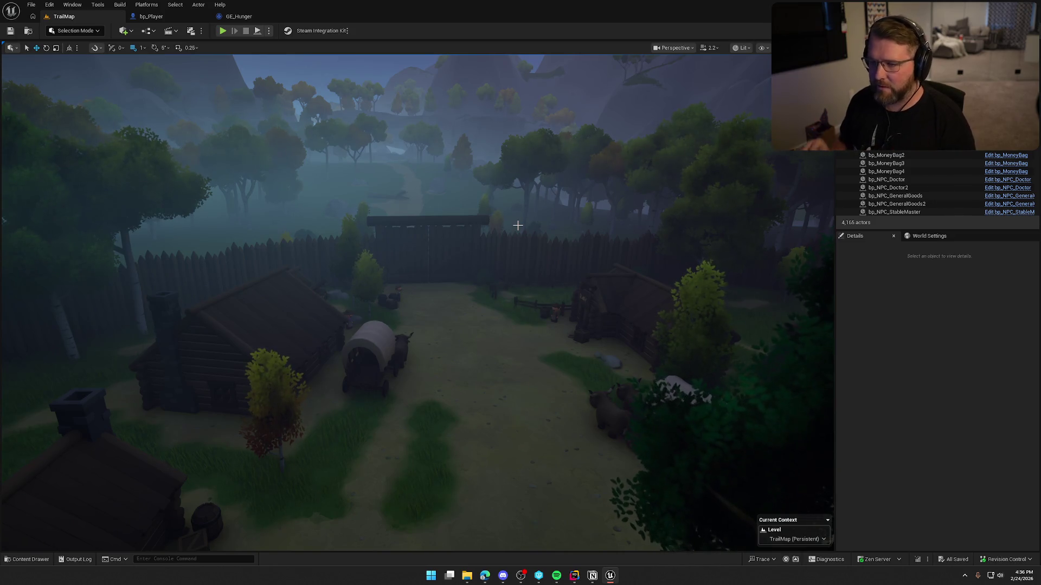
{"action": "left_click_drag", "start_coordinate": [518, 226], "coordinate": [521, 206]}
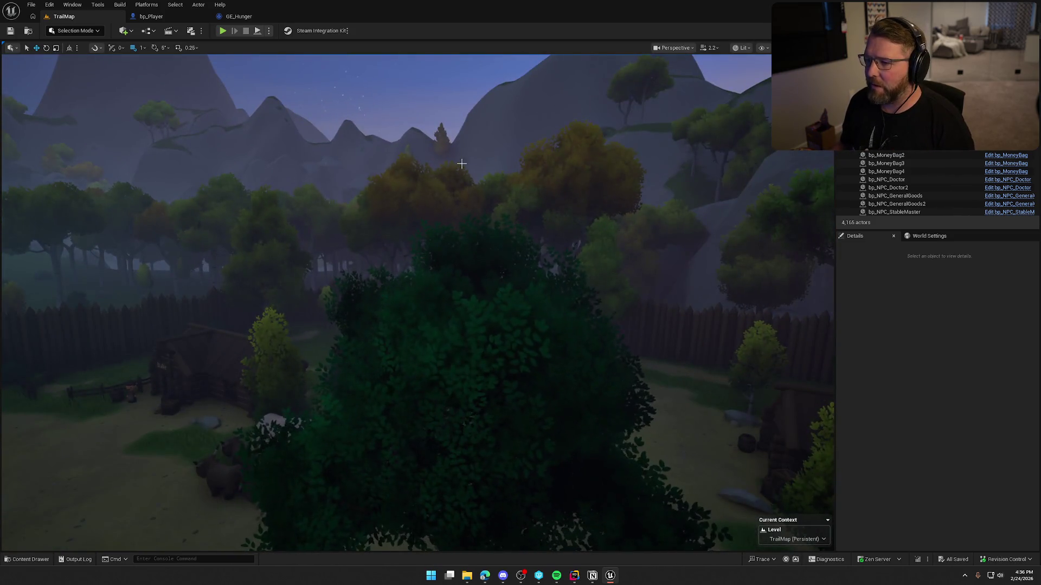
{"action": "scroll", "coordinate": [504, 163], "scroll_direction": "down", "scroll_amount": 8}
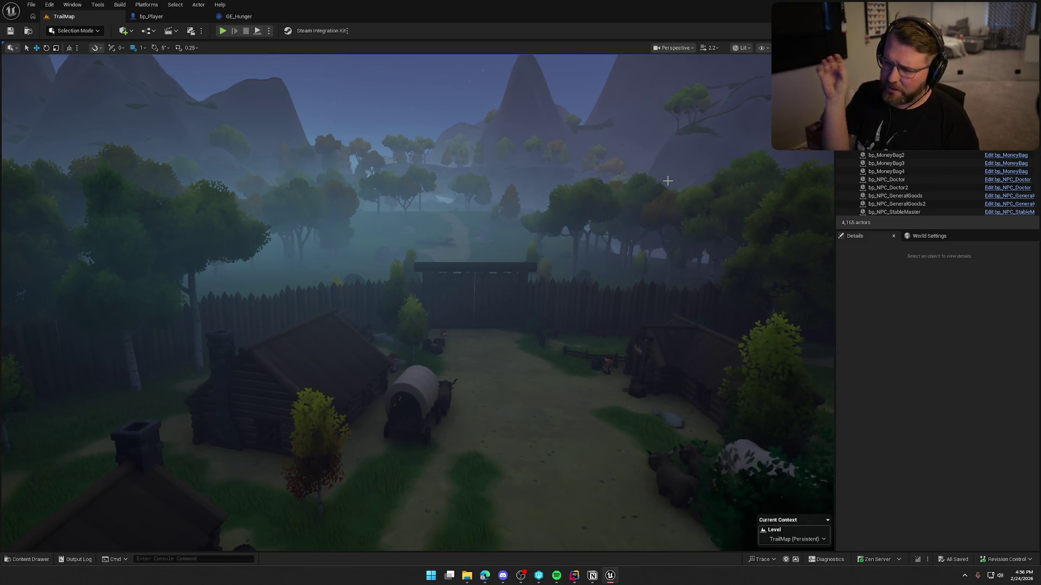
{"action": "mouse_move", "coordinate": [621, 257]}
{"action": "left_mouse_down"}
{"action": "mouse_move", "coordinate": [569, 162]}
{"action": "mouse_move", "coordinate": [613, 162]}
{"action": "mouse_move", "coordinate": [596, 163]}
{"action": "mouse_move", "coordinate": [608, 179]}
{"action": "mouse_move", "coordinate": [553, 179]}
{"action": "mouse_move", "coordinate": [580, 185]}
{"action": "mouse_move", "coordinate": [559, 181]}
{"action": "mouse_move", "coordinate": [566, 162]}
{"action": "left_mouse_up"}
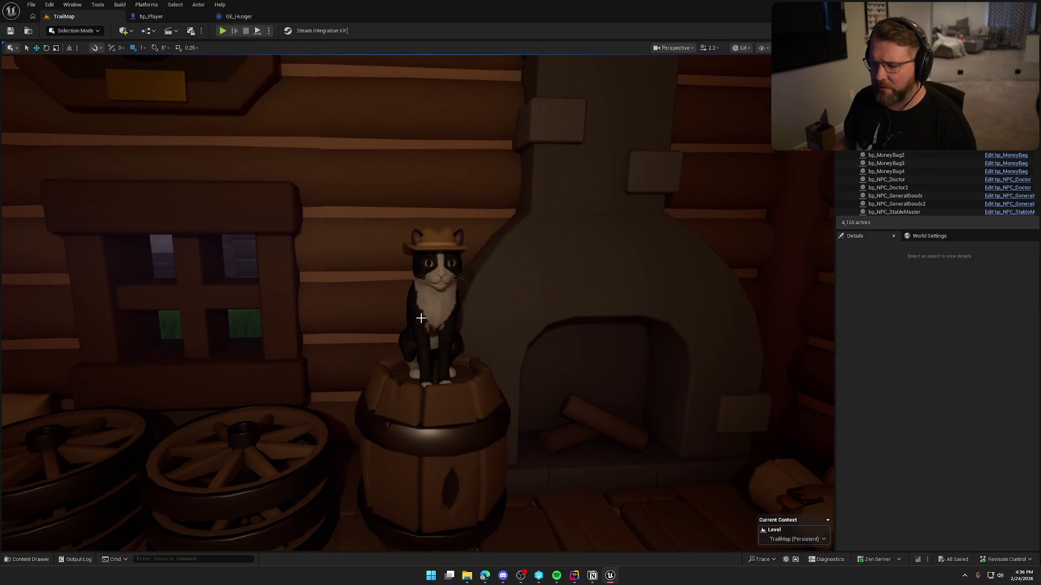
{"action": "mouse_move", "coordinate": [531, 353]}
{"action": "left_mouse_down"}
{"action": "mouse_move", "coordinate": [531, 380]}
{"action": "mouse_move", "coordinate": [494, 379]}
{"action": "mouse_move", "coordinate": [494, 368]}
{"action": "mouse_move", "coordinate": [494, 390]}
{"action": "mouse_move", "coordinate": [542, 396]}
{"action": "mouse_move", "coordinate": [531, 380]}
{"action": "mouse_move", "coordinate": [510, 379]}
{"action": "mouse_move", "coordinate": [526, 385]}
{"action": "mouse_move", "coordinate": [531, 353]}
{"action": "left_mouse_up"}
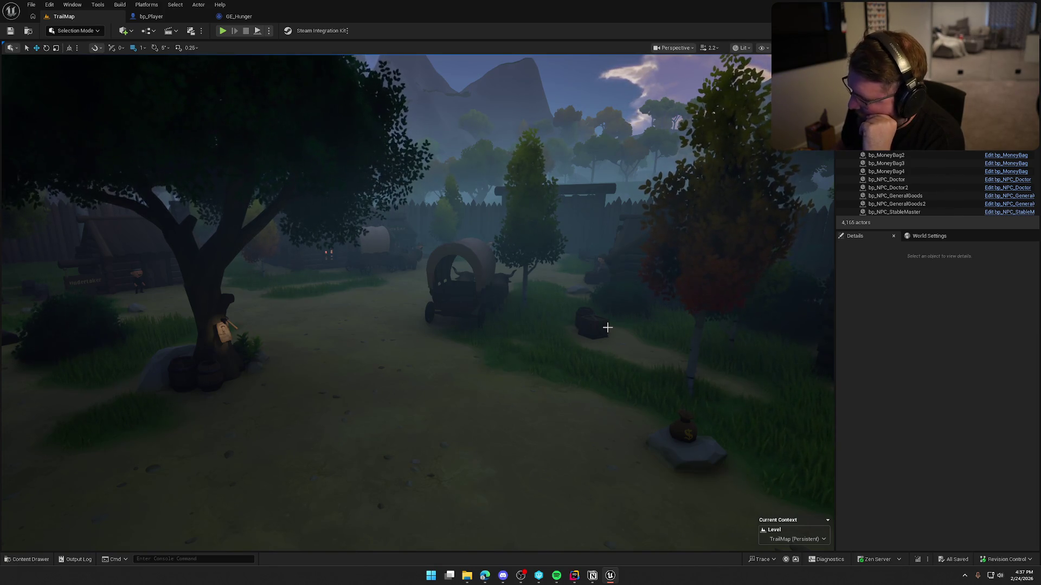
{"action": "mouse_move", "coordinate": [736, 333]}
{"action": "left_mouse_down"}
{"action": "mouse_move", "coordinate": [721, 320]}
{"action": "mouse_move", "coordinate": [718, 329]}
{"action": "left_mouse_up"}
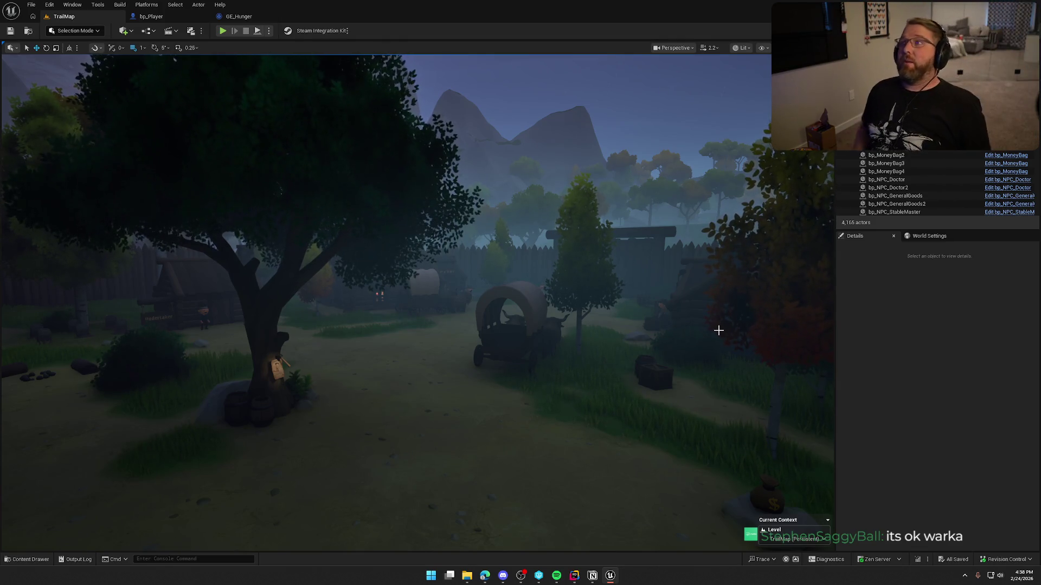
Fly the viewport camera up, back and around above the village
{"action": "key", "text": "e"}
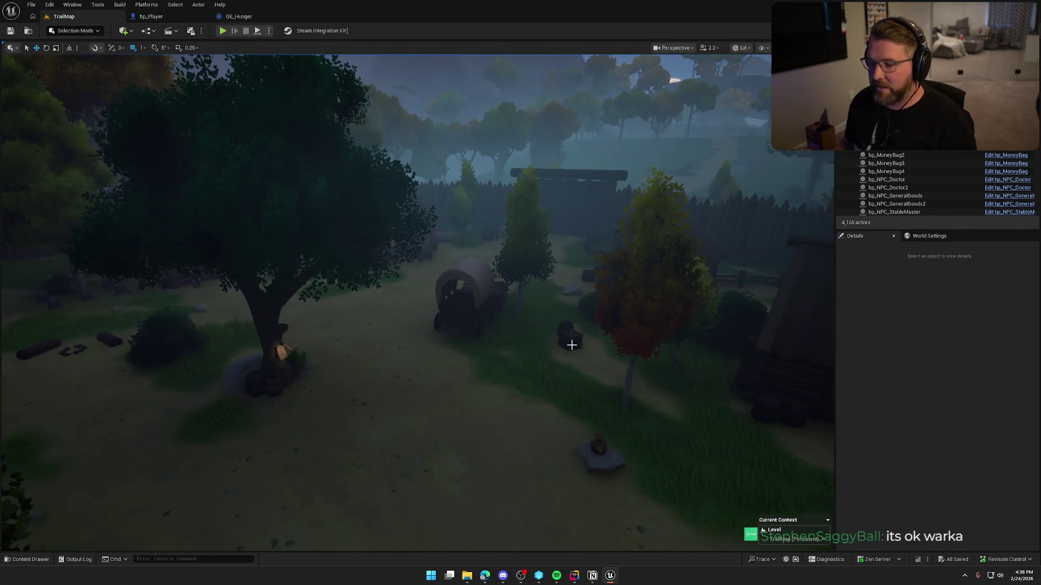
{"action": "key", "text": "Left"}
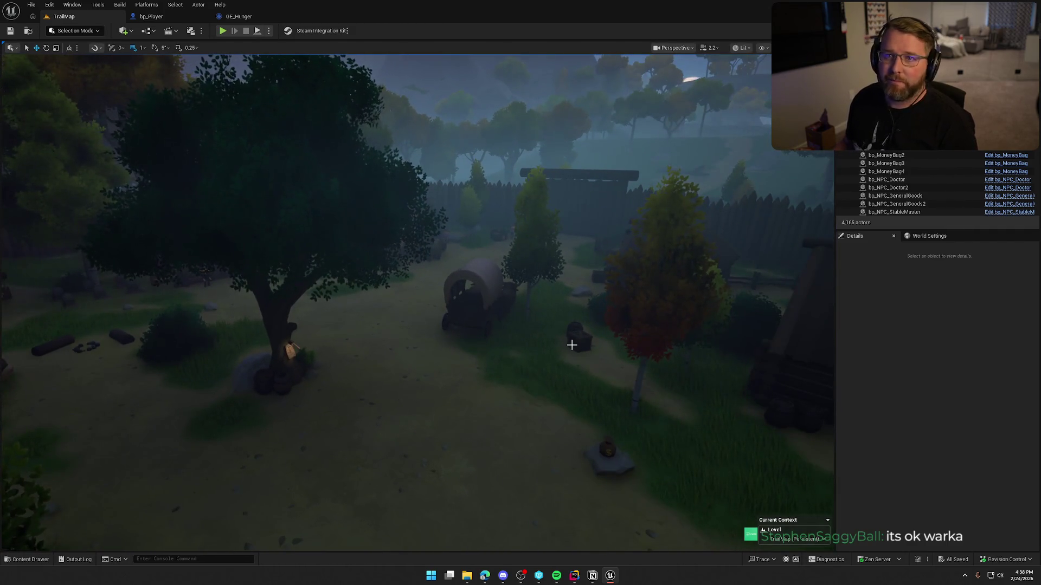
{"action": "key", "text": "s"}
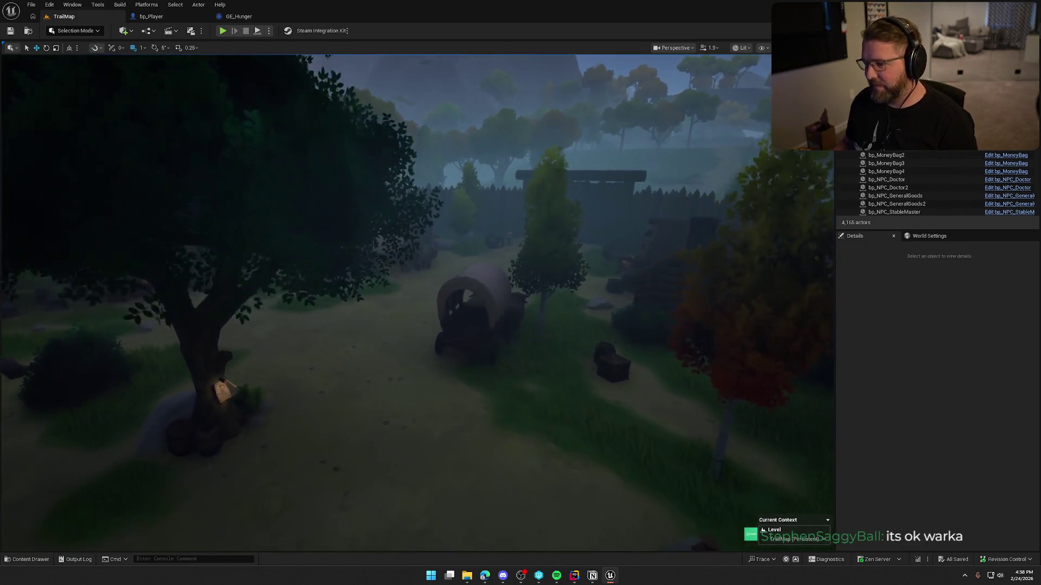
{"action": "scroll", "coordinate": [418, 302], "scroll_direction": "down", "scroll_amount": 2}
{"action": "key", "text": "s"}
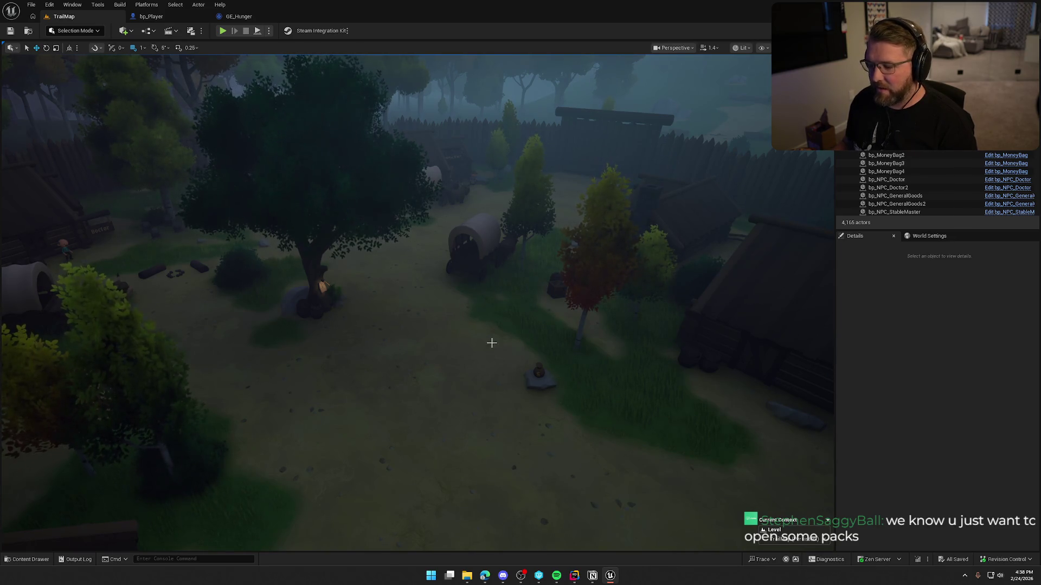
{"action": "scroll", "coordinate": [510, 366], "scroll_direction": "up", "scroll_amount": 5}
{"action": "scroll", "coordinate": [469, 334], "scroll_direction": "down", "scroll_amount": 2}
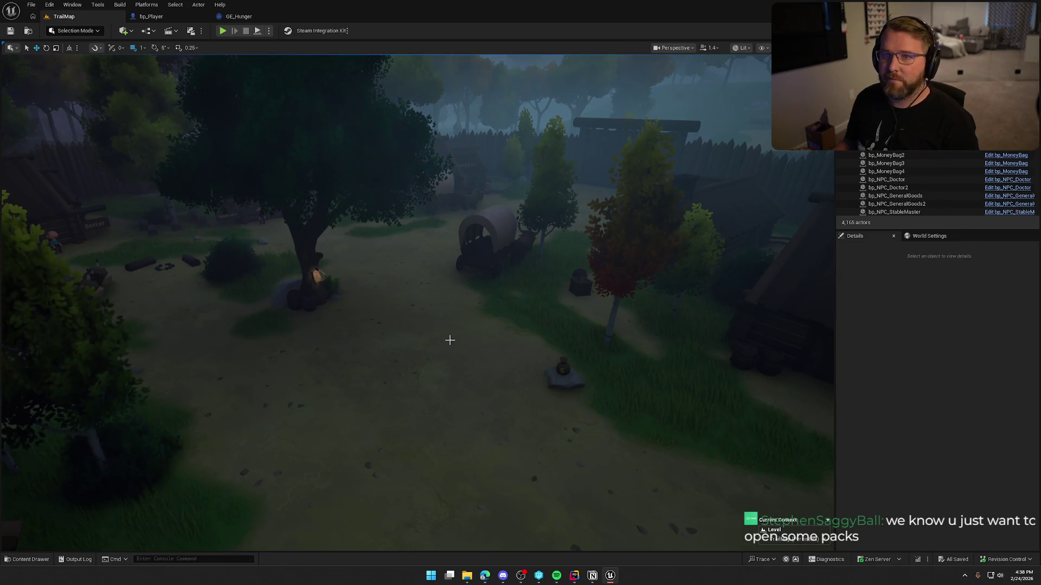
{"action": "scroll", "coordinate": [442, 346], "scroll_direction": "up", "scroll_amount": 3}
{"action": "scroll", "coordinate": [438, 347], "scroll_direction": "down", "scroll_amount": 4}
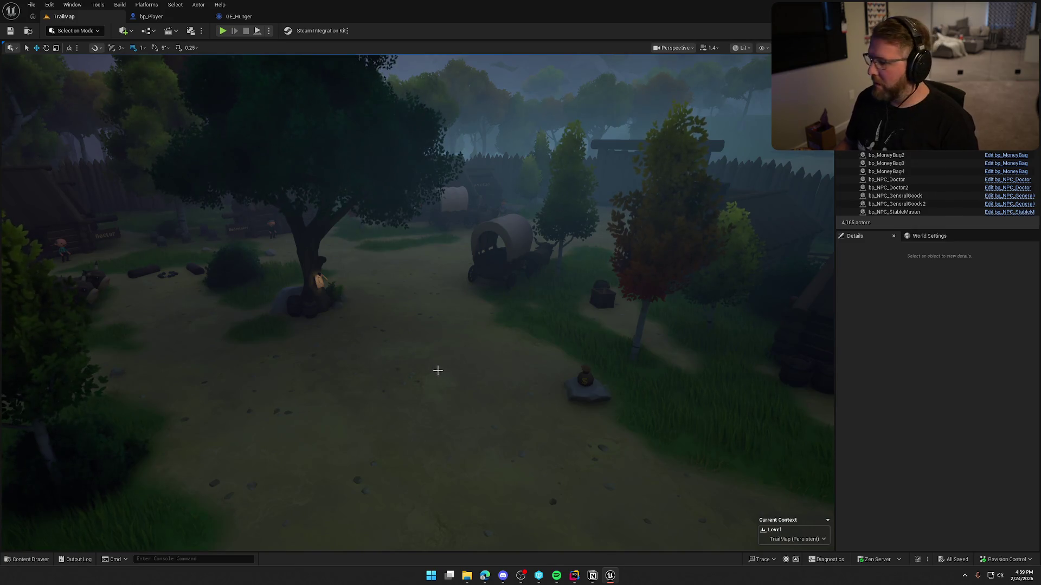
Nudge the camera closer, then view GE_Hunger's Scalable Float 5.0 magnitude
{"action": "left_click_drag", "start_coordinate": [440, 371], "coordinate": [438, 368]}
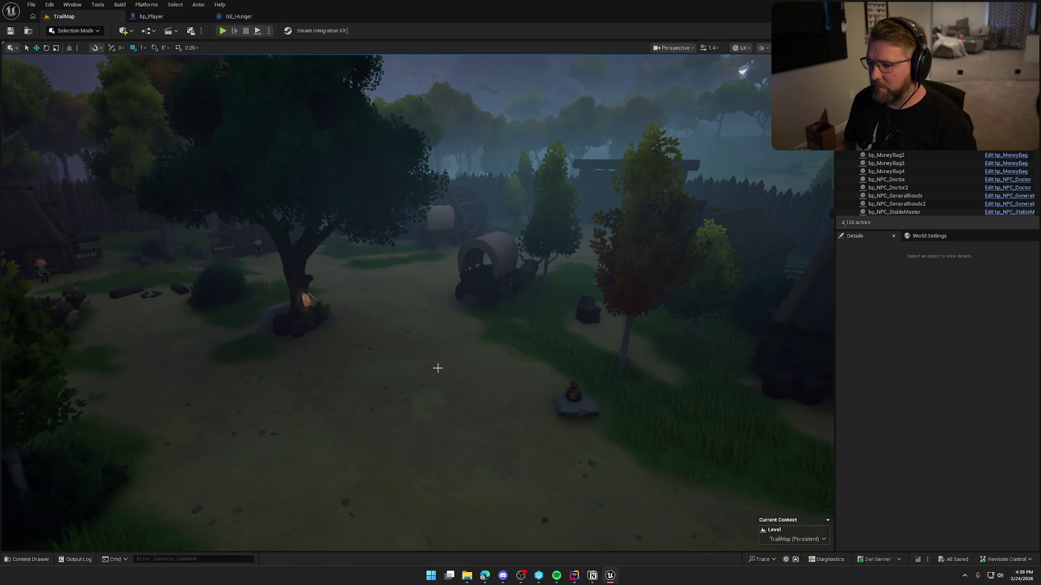
{"action": "left_click", "coordinate": [238, 16]}
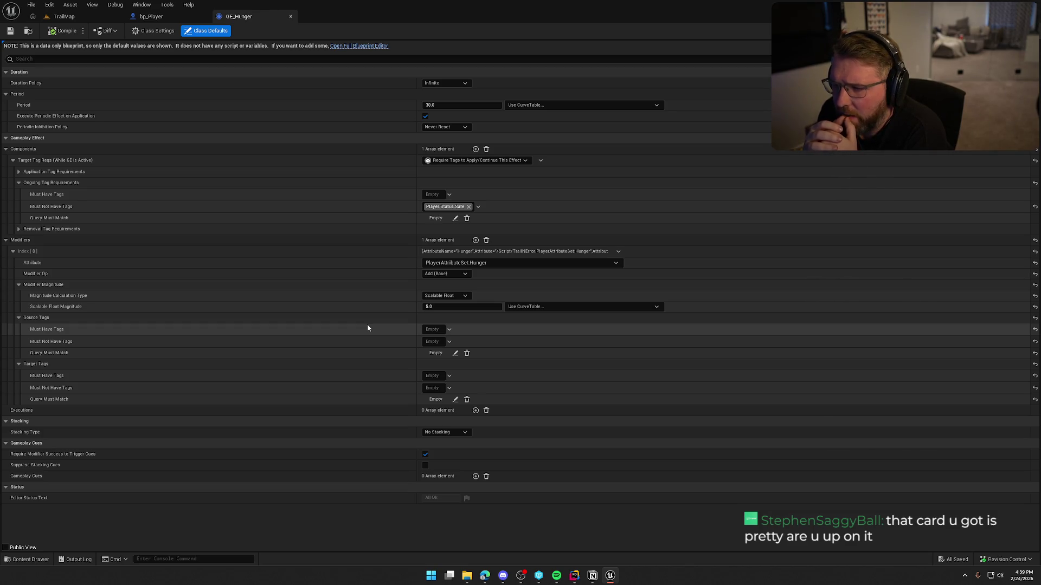
{"action": "left_click", "coordinate": [575, 576]}
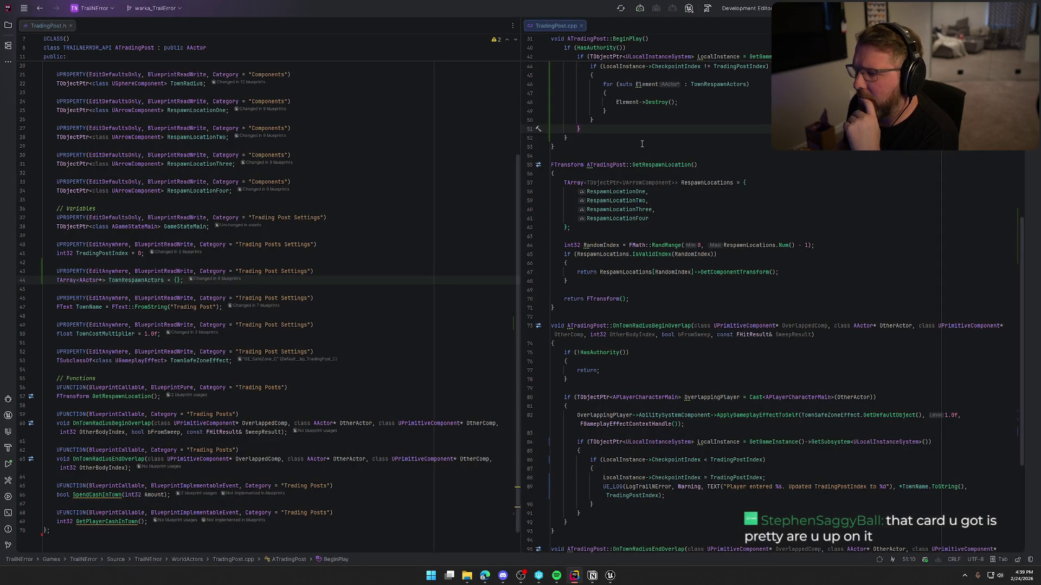
Open GameStateMain.h and GameStateMain.cpp from GameObjects in side-by-side panes
{"action": "scroll", "coordinate": [642, 143], "scroll_direction": "up", "scroll_amount": 10}
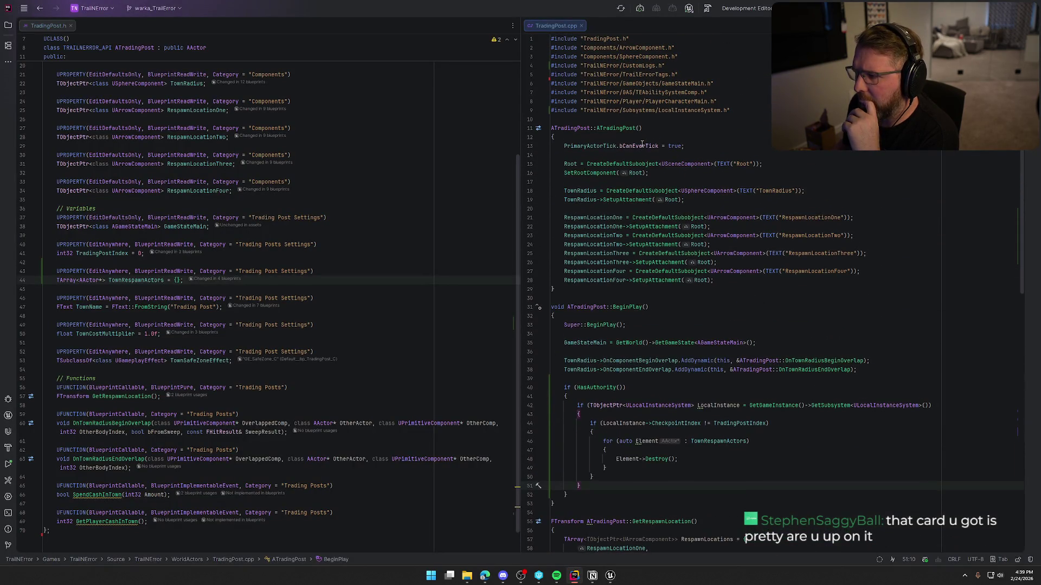
{"action": "scroll", "coordinate": [349, 200], "scroll_direction": "up", "scroll_amount": 5}
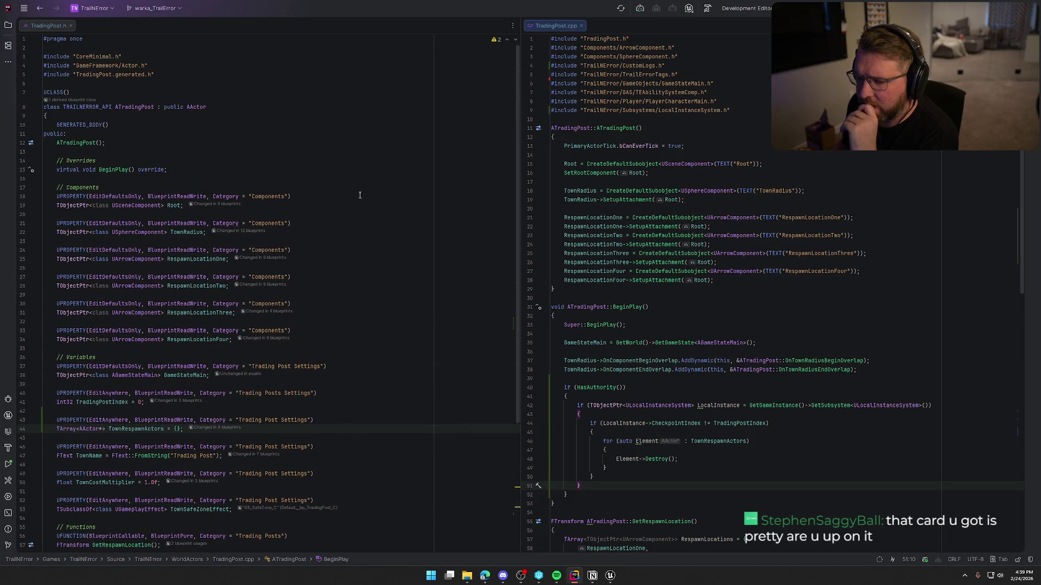
{"action": "left_click", "coordinate": [8, 25]}
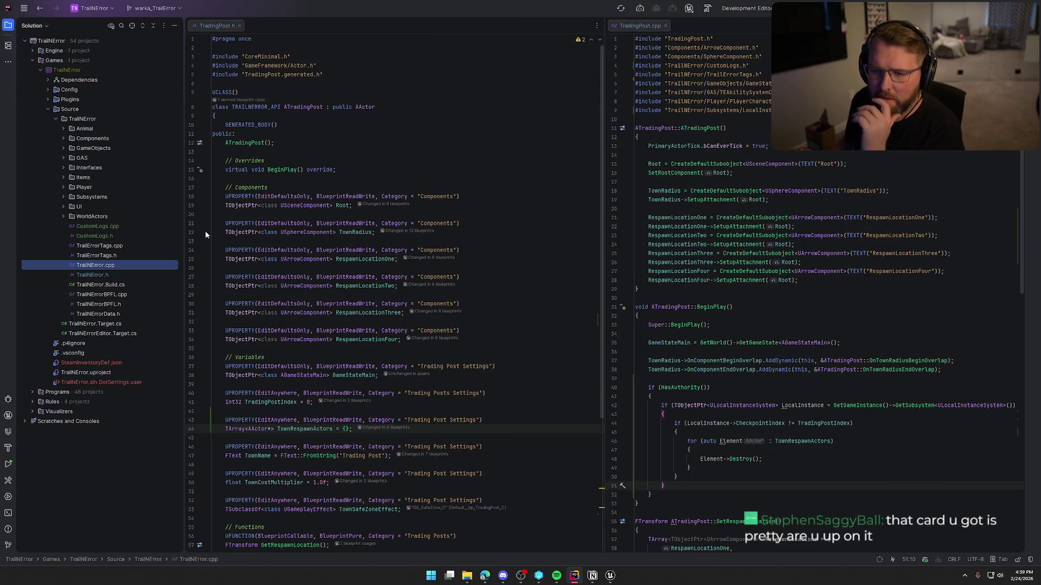
{"action": "left_click", "coordinate": [63, 149]}
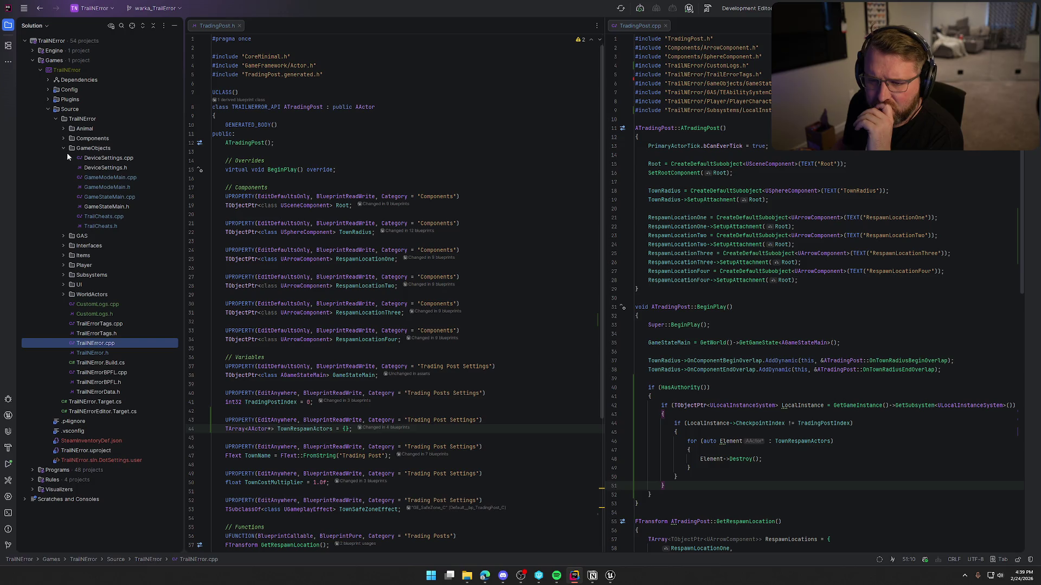
{"action": "double_click", "coordinate": [123, 207]}
{"action": "double_click", "coordinate": [111, 197]}
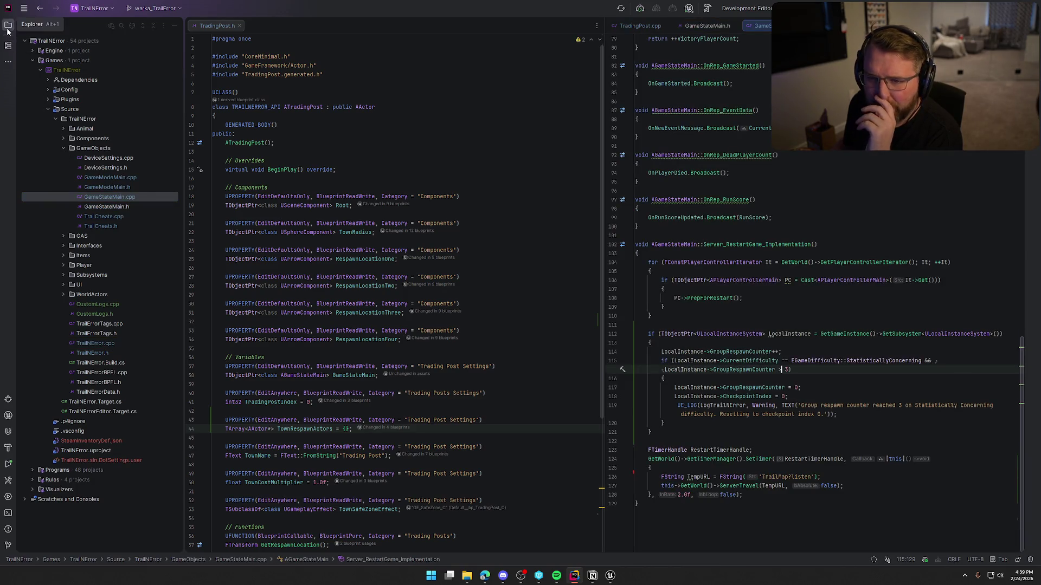
{"action": "key", "text": "shift+Escape"}
{"action": "left_click_drag", "start_coordinate": [623, 25], "coordinate": [139, 28]}
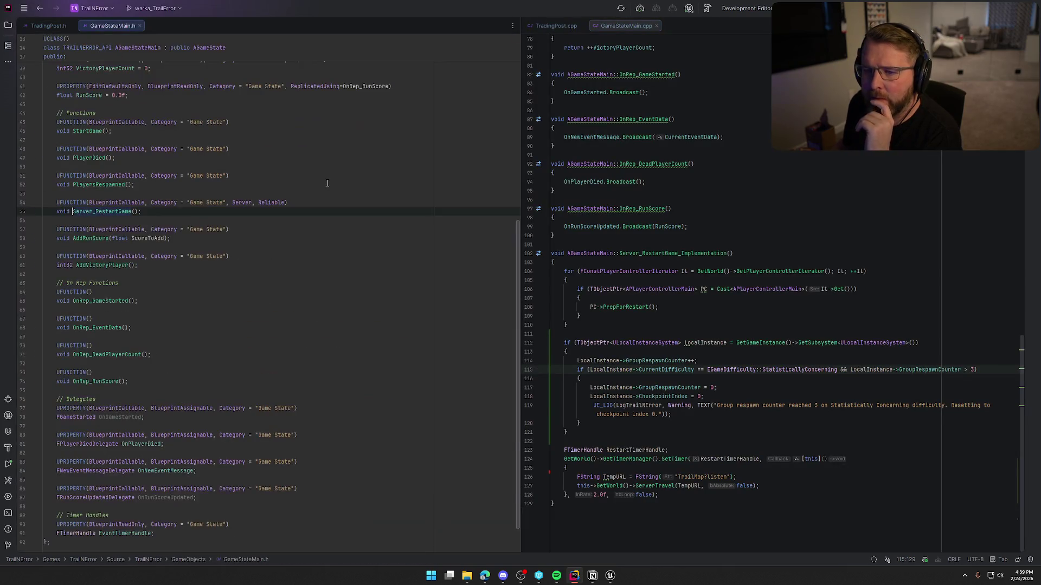
Place the caret on the CurrentDifficulty line in BeginPlay
{"action": "scroll", "coordinate": [411, 347], "scroll_direction": "up", "scroll_amount": 8}
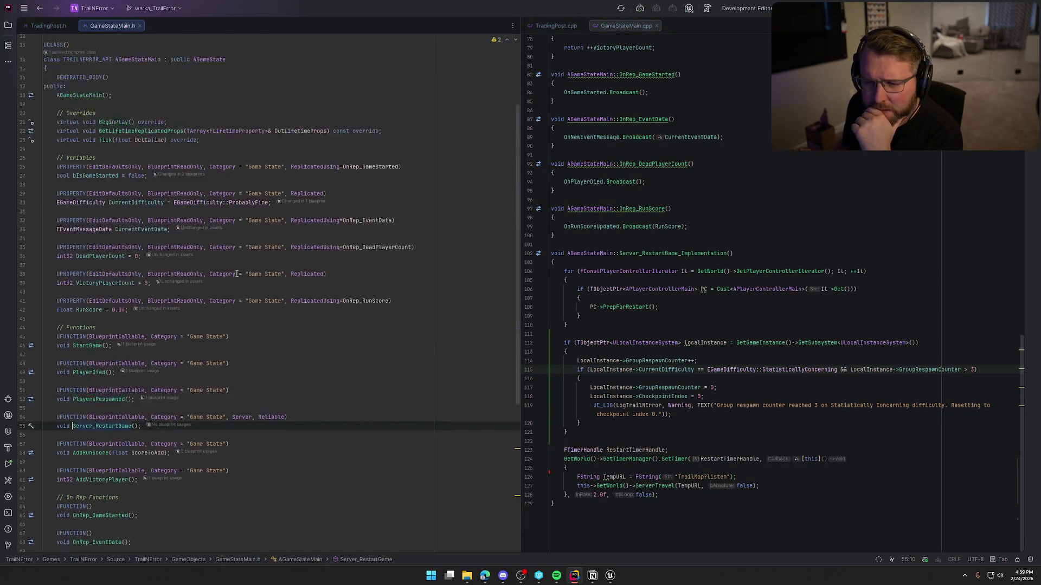
{"action": "scroll", "coordinate": [709, 325], "scroll_direction": "up", "scroll_amount": 20}
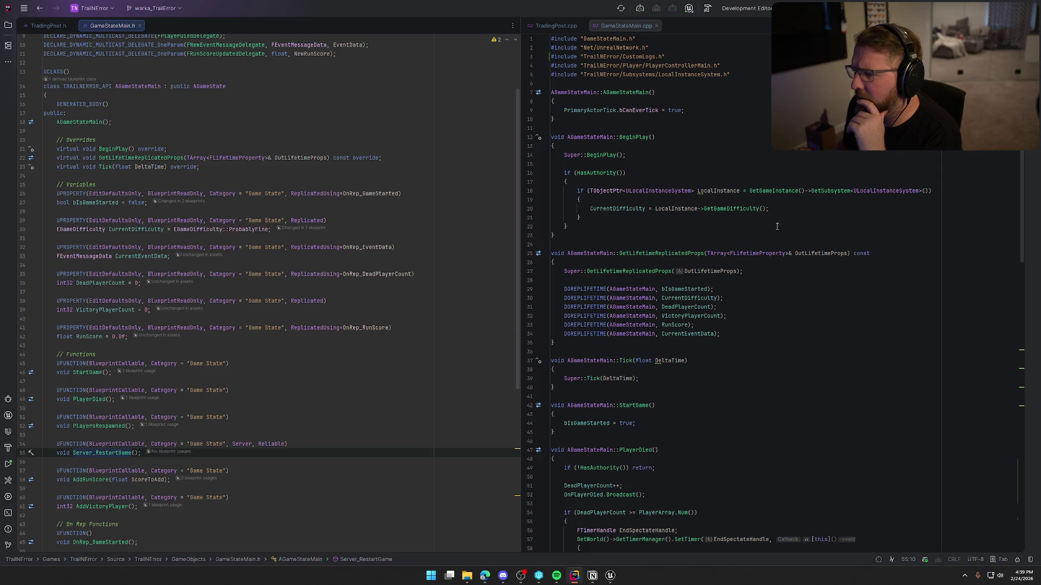
{"action": "left_click", "coordinate": [795, 208]}
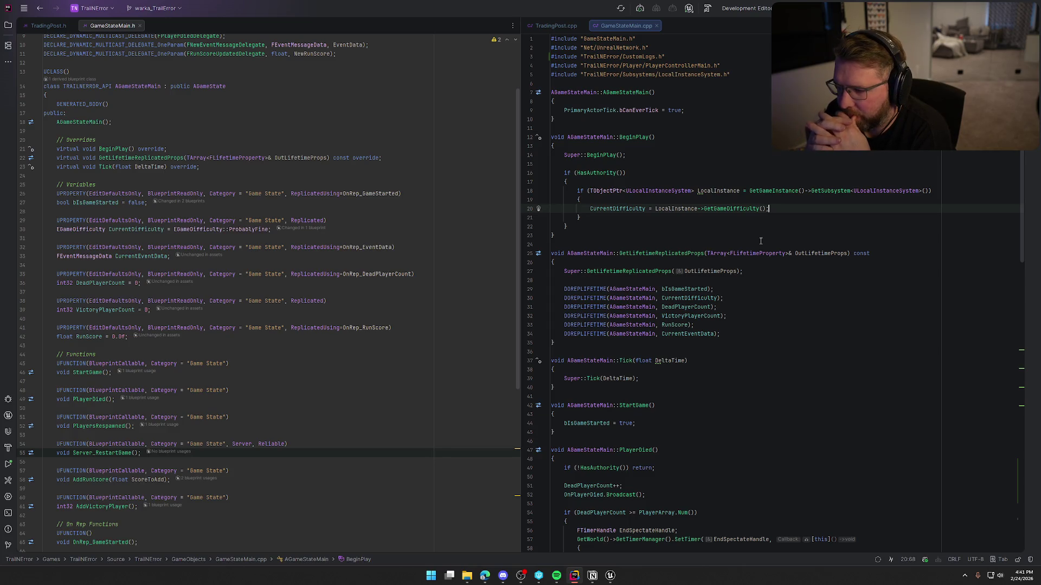
Check CurrentDifficulty's declaration in GameStateMain.h, then return to Unreal's bp_Player graph
{"action": "left_click", "coordinate": [617, 209]}
{"action": "left_click", "coordinate": [693, 298], "text": "ctrl"}
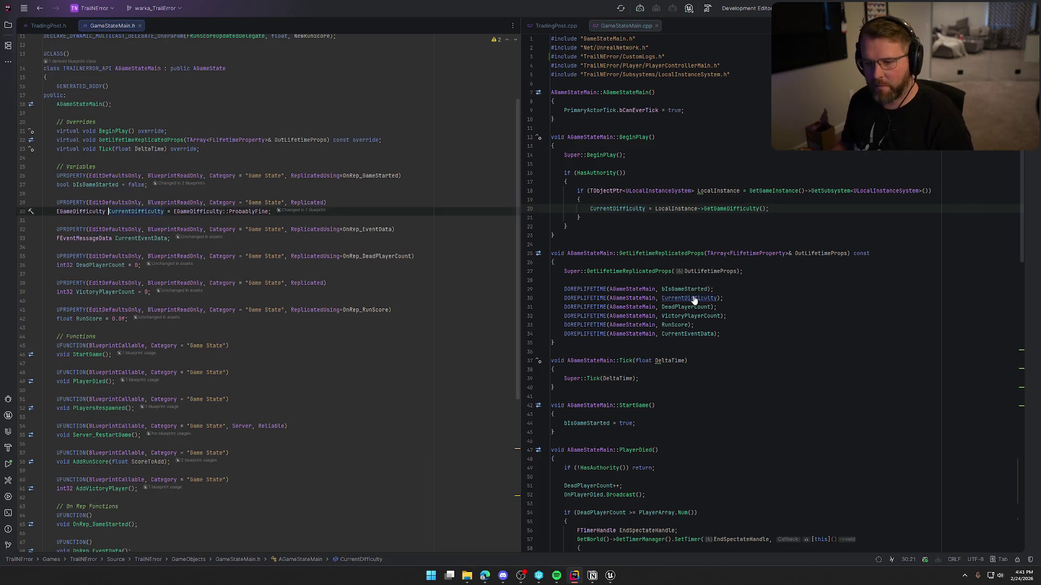
{"action": "mouse_move", "coordinate": [718, 295]}
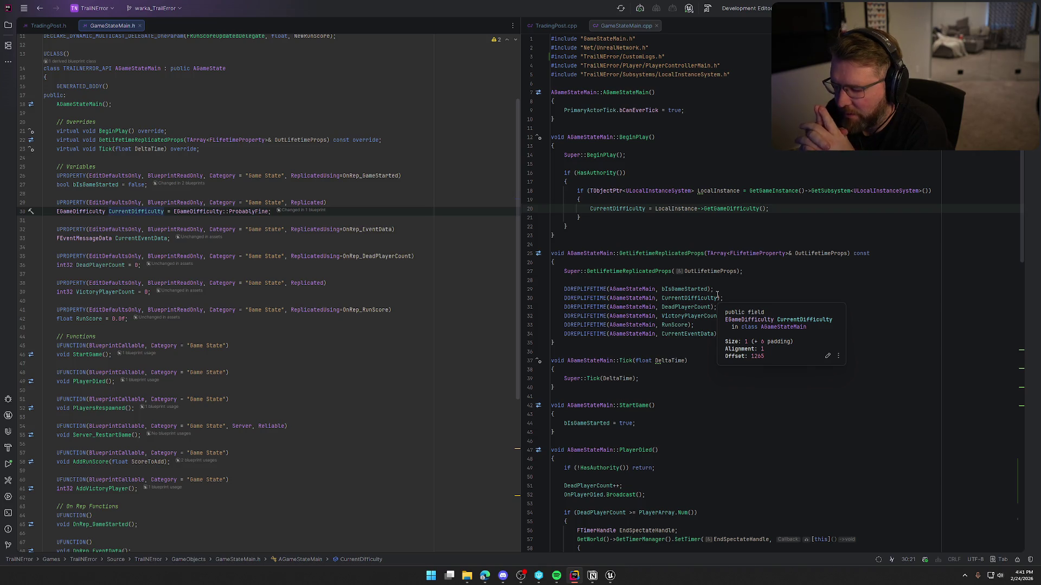
{"action": "key", "text": "alt+Tab"}
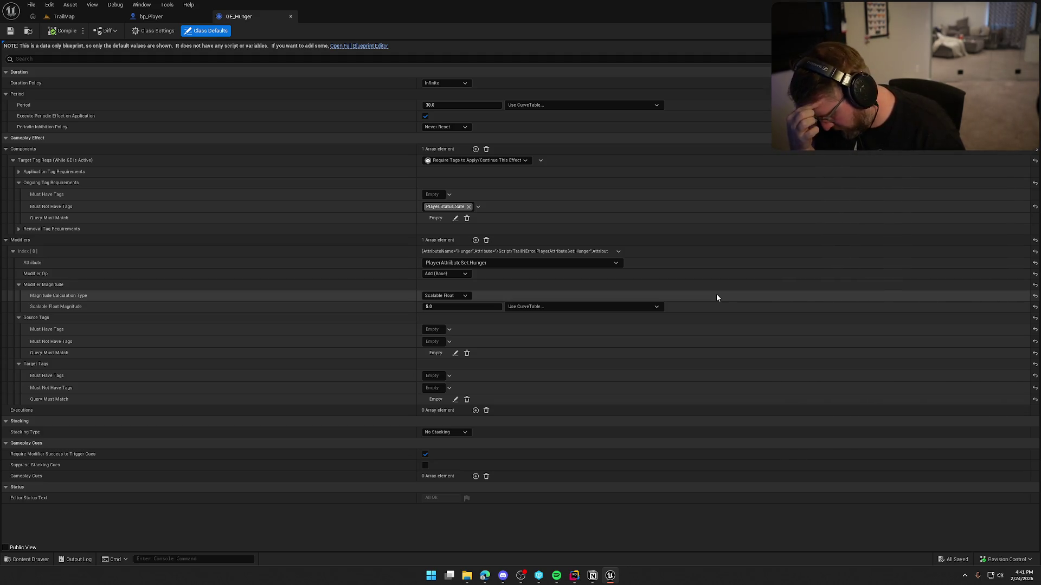
{"action": "left_click", "coordinate": [162, 16]}
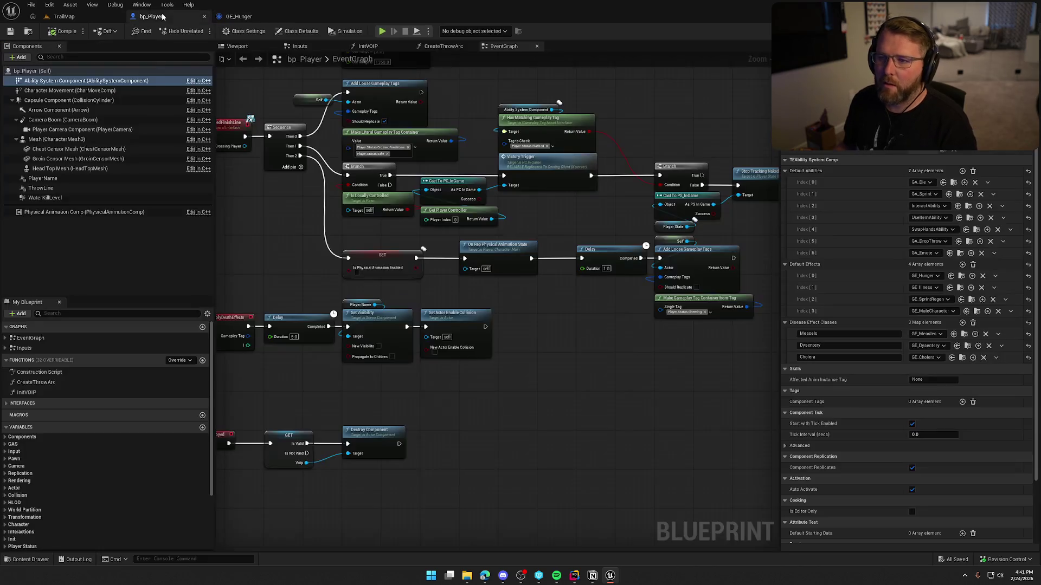
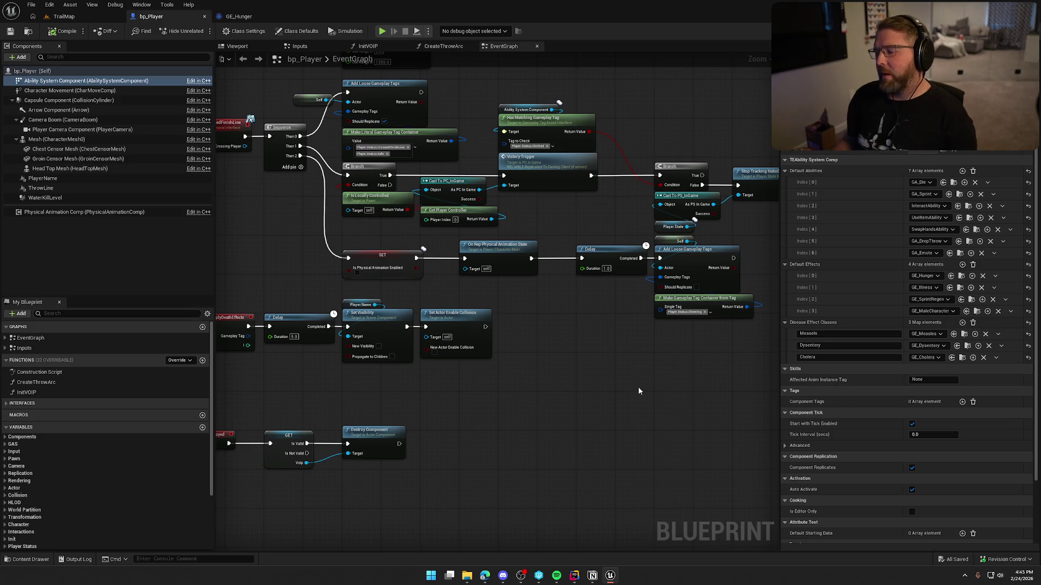
Leave the bp_Player event graph and bring up GE_Hunger's class defaults
{"action": "mouse_move", "coordinate": [564, 375]}
{"action": "left_mouse_down"}
{"action": "mouse_move", "coordinate": [604, 390]}
{"action": "mouse_move", "coordinate": [588, 430]}
{"action": "mouse_move", "coordinate": [616, 437]}
{"action": "mouse_move", "coordinate": [612, 266]}
{"action": "mouse_move", "coordinate": [603, 398]}
{"action": "mouse_move", "coordinate": [483, 383]}
{"action": "mouse_move", "coordinate": [626, 427]}
{"action": "left_mouse_up"}
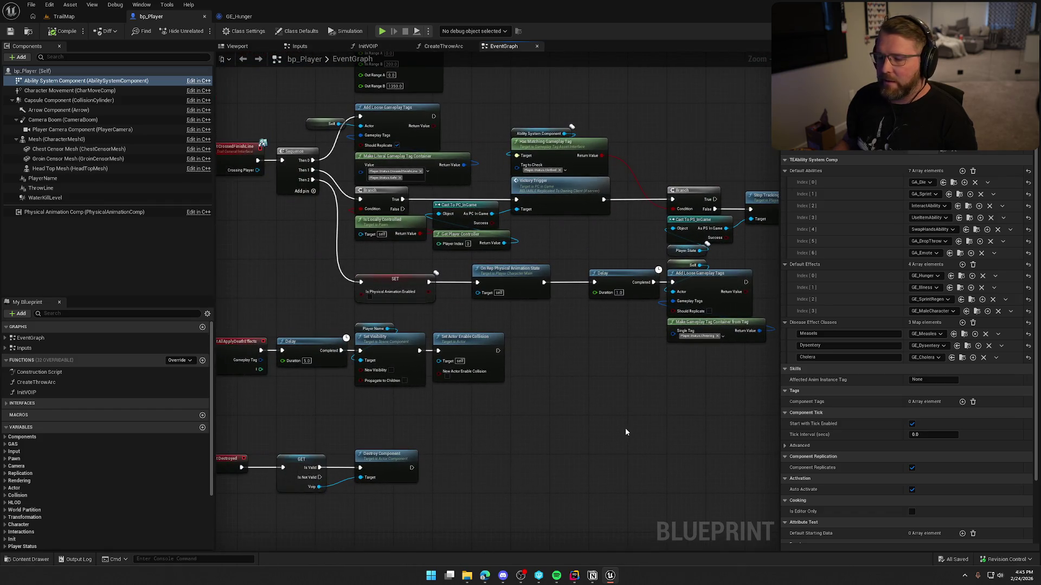
{"action": "left_click", "coordinate": [239, 17]}
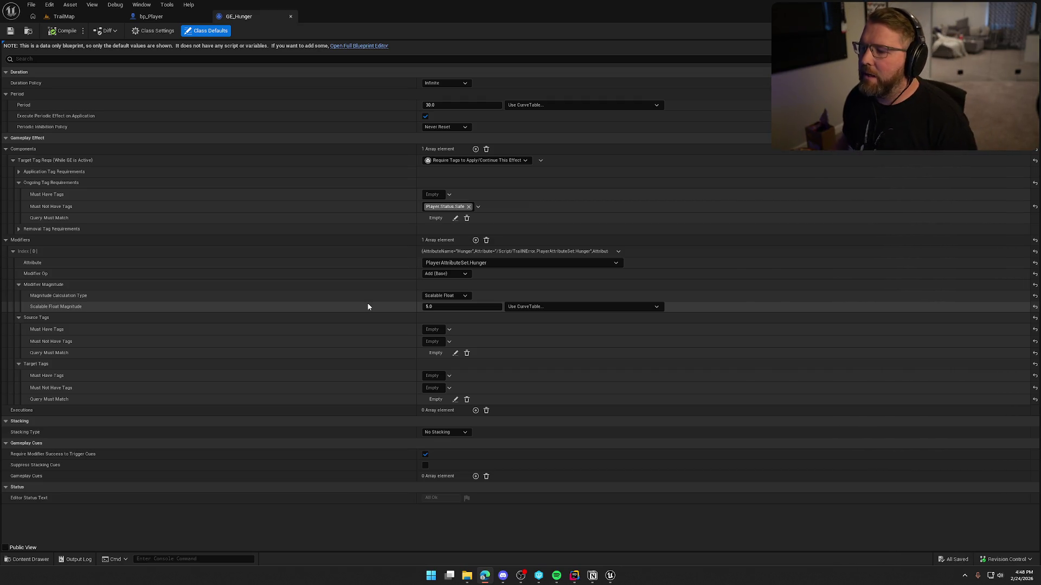
Open the 'Use CurveTable...' dropdown beside GE_Hunger's Scalable Float Magnitude
{"action": "left_click", "coordinate": [553, 309]}
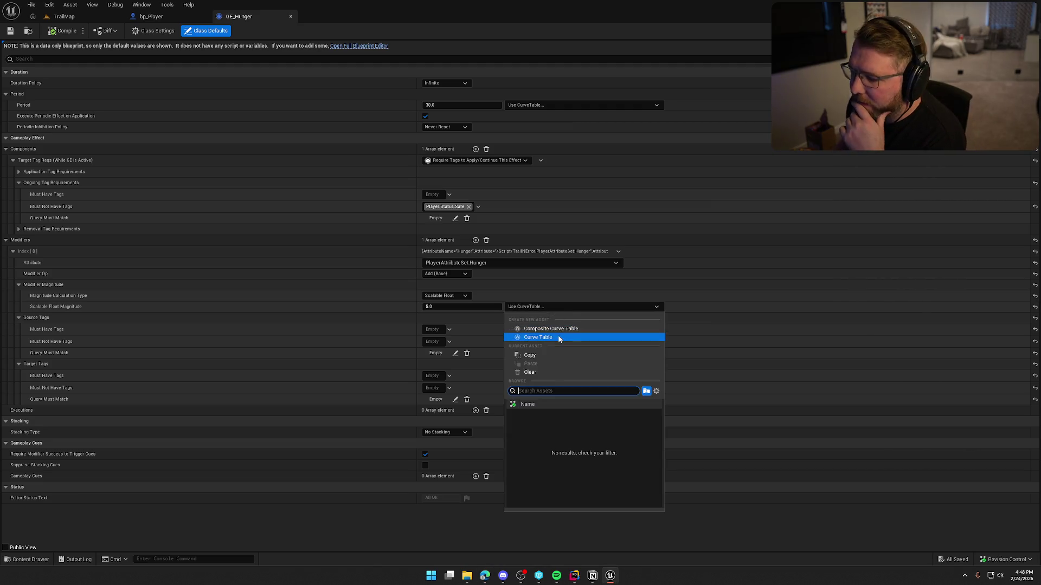
Create a new curve table asset named HungerCurve in Content/Logic/GAS/Effects
{"action": "left_click", "coordinate": [542, 337]}
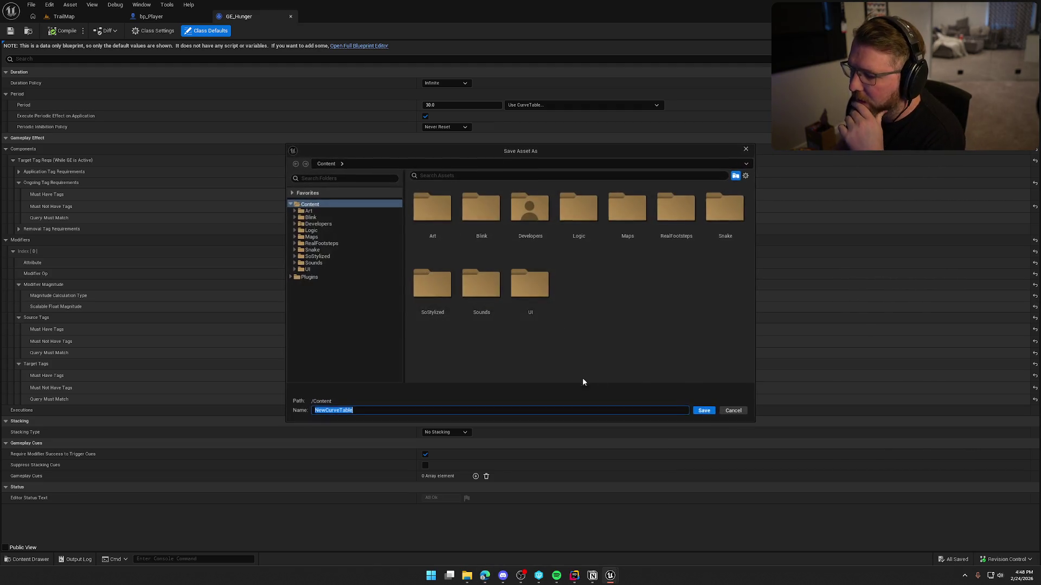
{"action": "left_click", "coordinate": [294, 231]}
{"action": "left_click", "coordinate": [299, 263]}
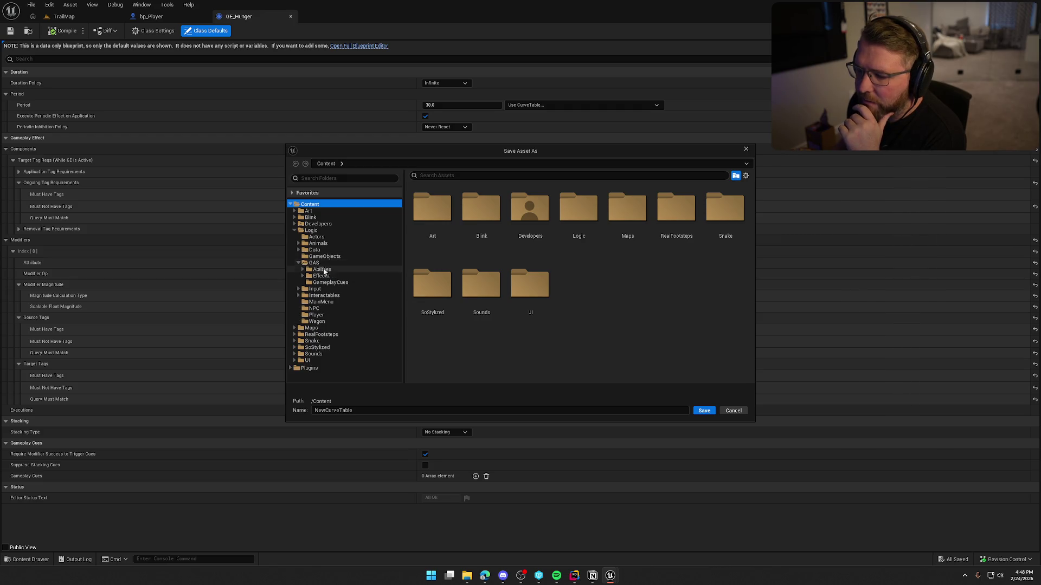
{"action": "left_click", "coordinate": [307, 264]}
{"action": "left_click", "coordinate": [302, 275]}
{"action": "left_click", "coordinate": [320, 276]}
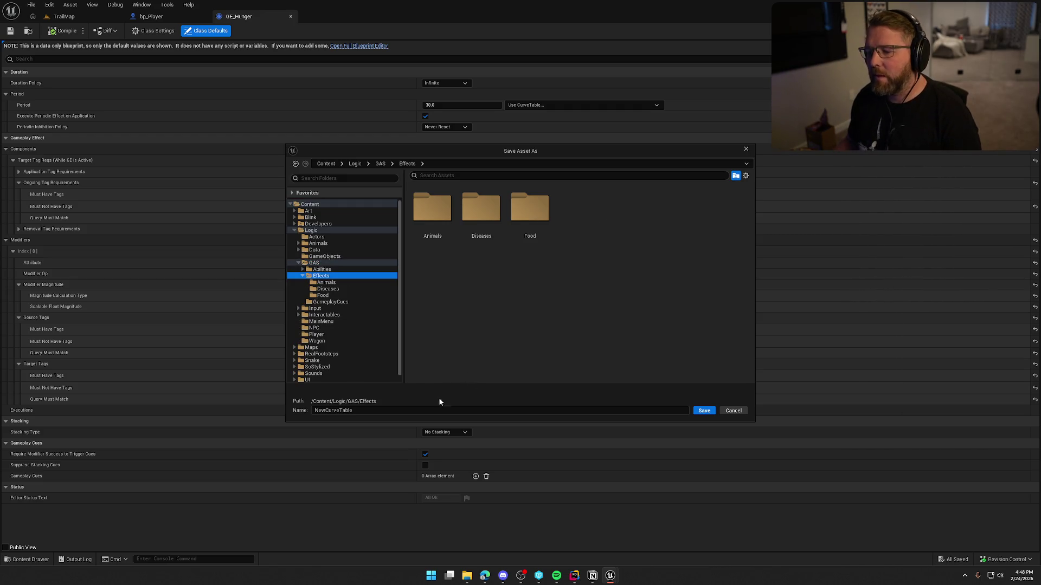
{"action": "left_click", "coordinate": [450, 410]}
{"action": "type", "text": "Hung"}
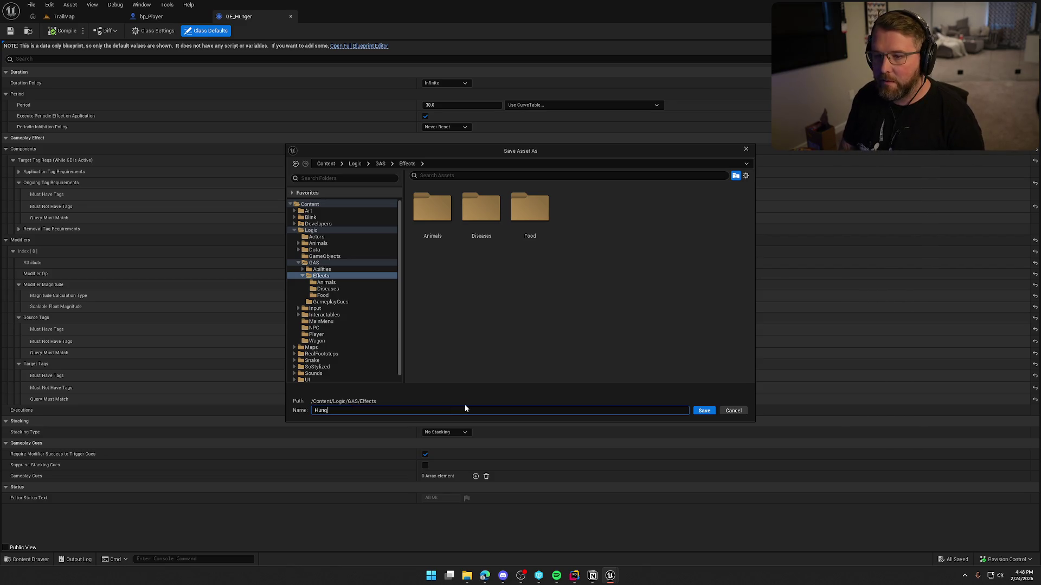
{"action": "type", "text": "erCurve"}
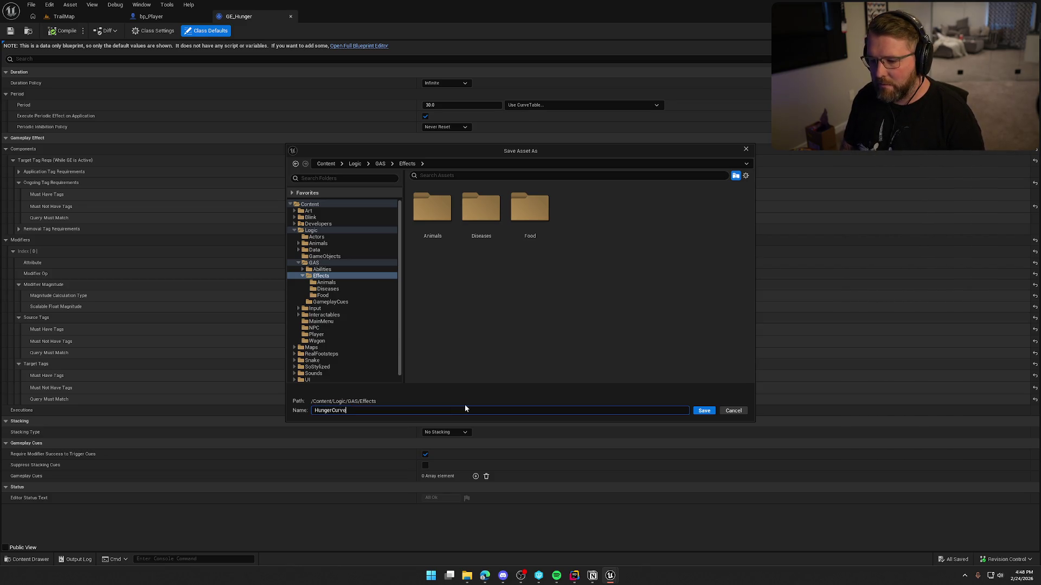
{"action": "left_click", "coordinate": [699, 412]}
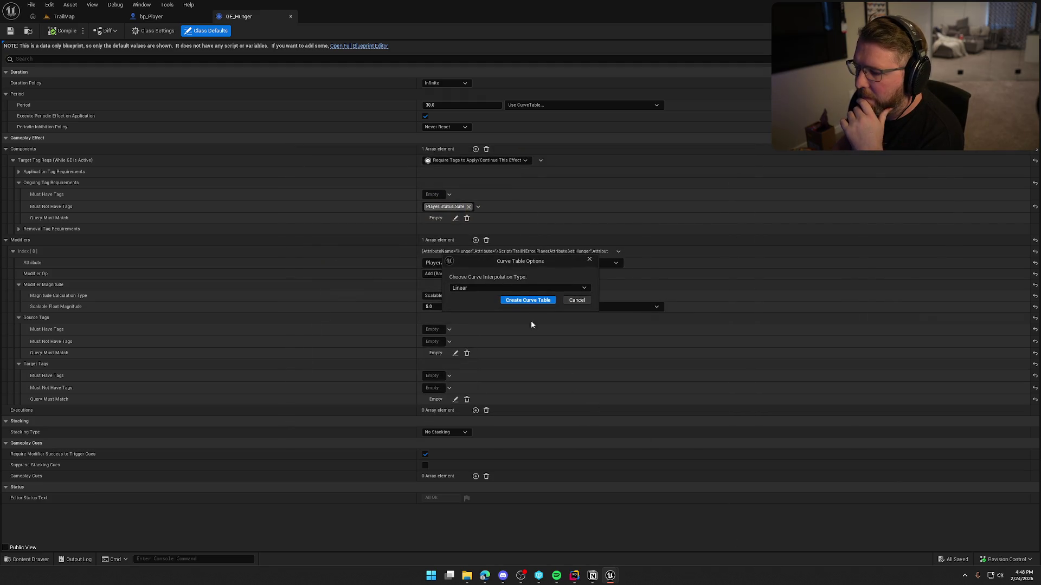
Keep Linear interpolation, finish creating the curve table, and list its curves
{"action": "left_click", "coordinate": [491, 290]}
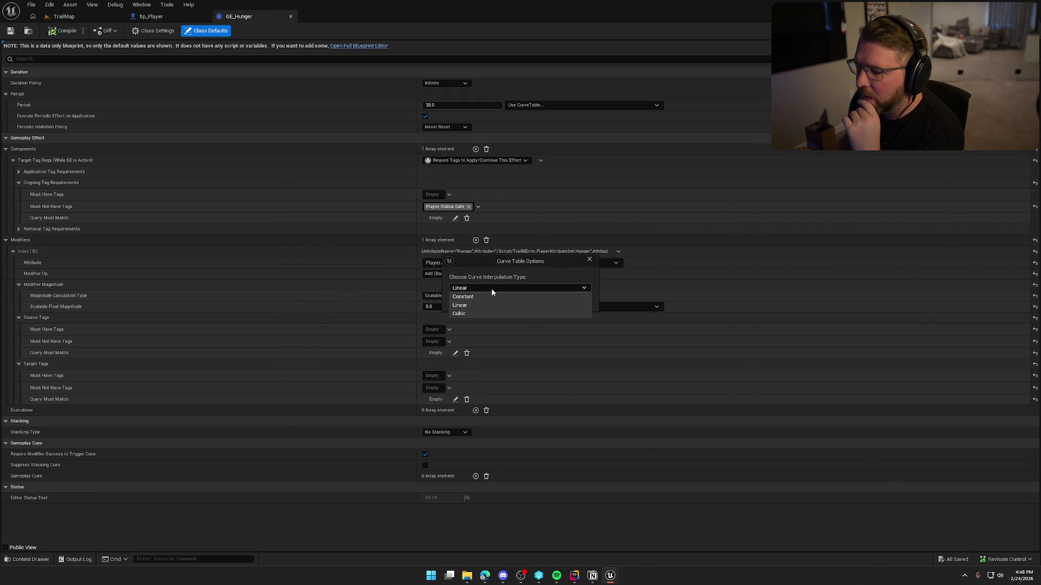
{"action": "left_click", "coordinate": [492, 288]}
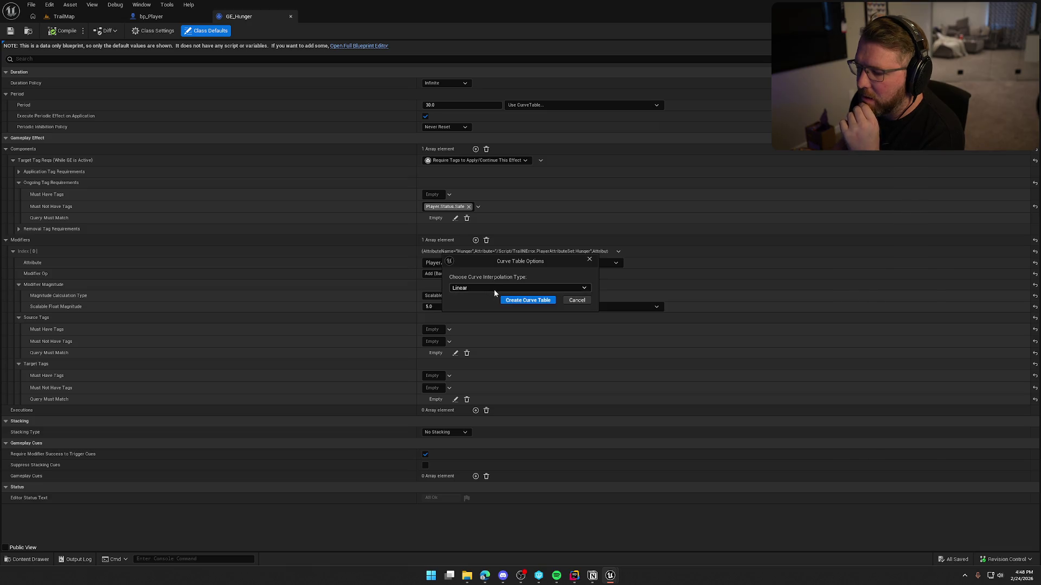
{"action": "left_click", "coordinate": [529, 299]}
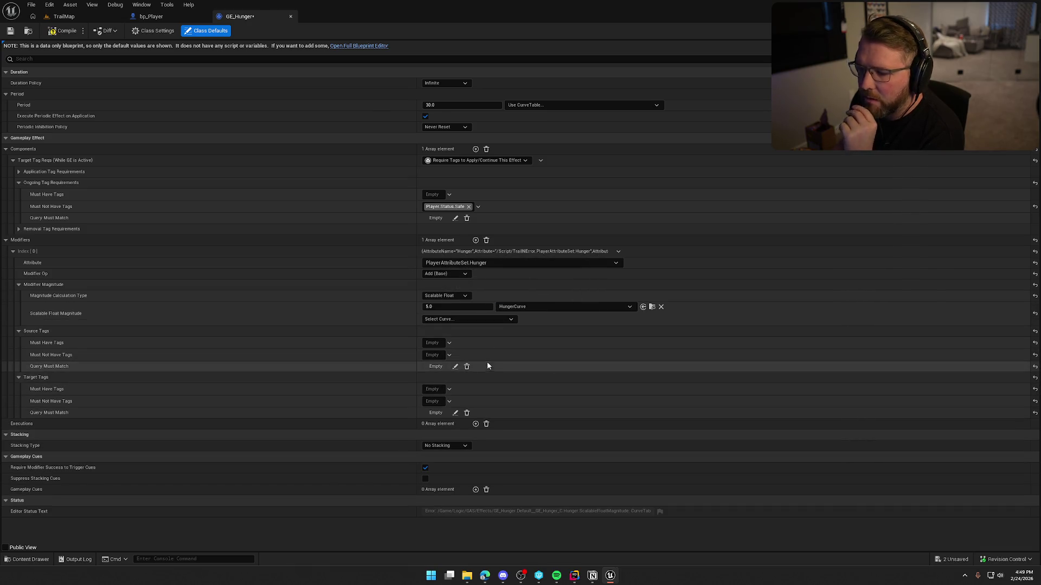
{"action": "left_click", "coordinate": [464, 320]}
Locate HungerCurve in the Content Drawer and open it in its own editor tab
{"action": "left_click", "coordinate": [525, 320]}
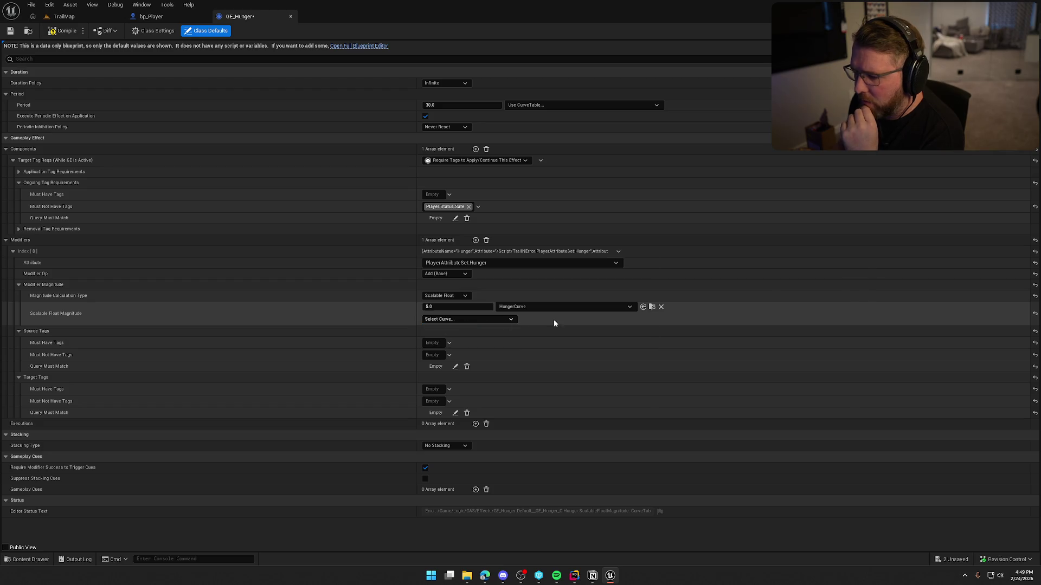
{"action": "left_click", "coordinate": [652, 307]}
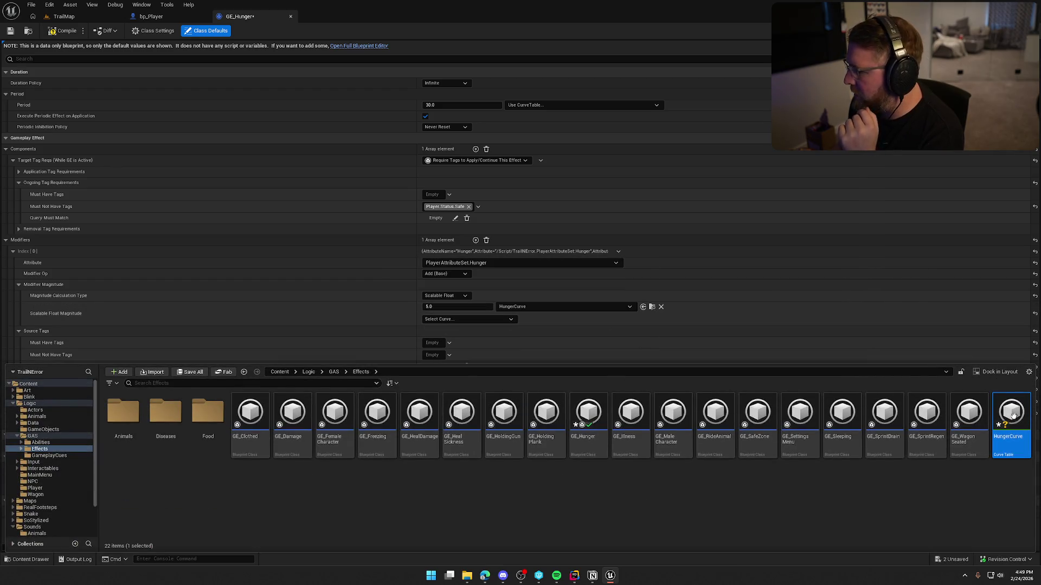
{"action": "key", "text": "ctrl+space"}
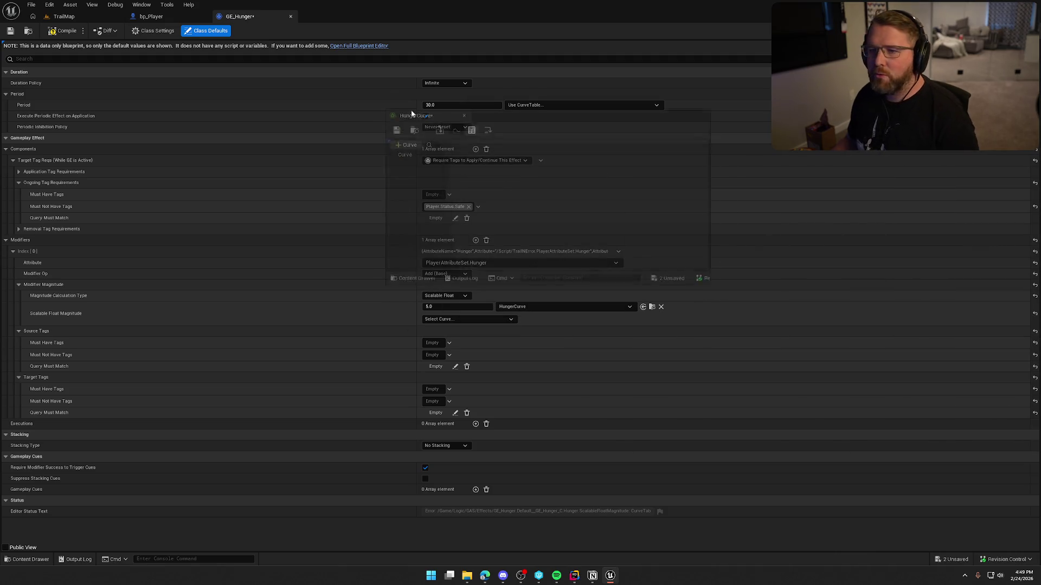
{"action": "double_click", "coordinate": [512, 306]}
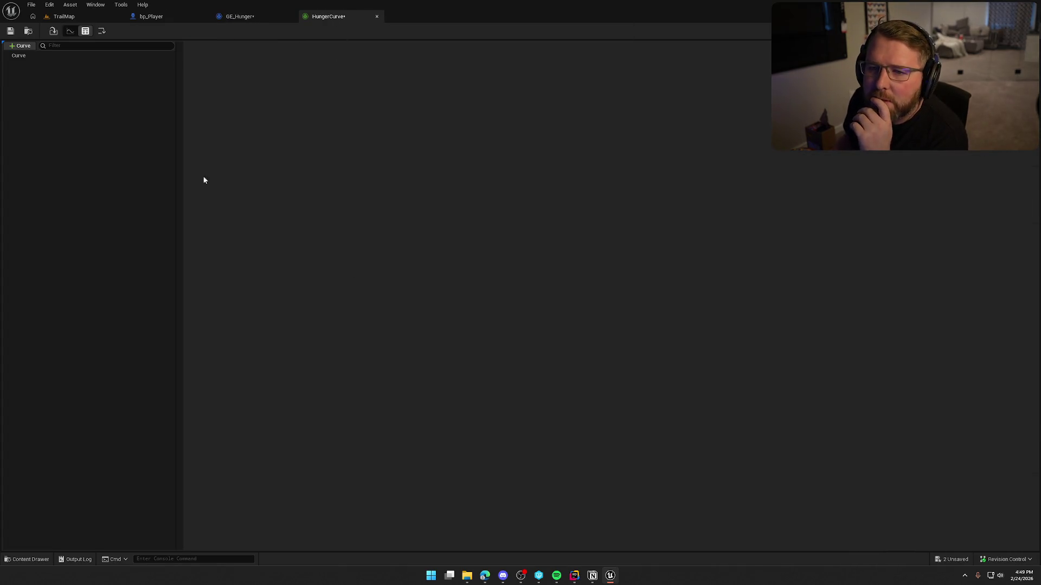
Select the empty Curve row, view it as a graph, then return to GE_Hunger
{"action": "left_click", "coordinate": [21, 57]}
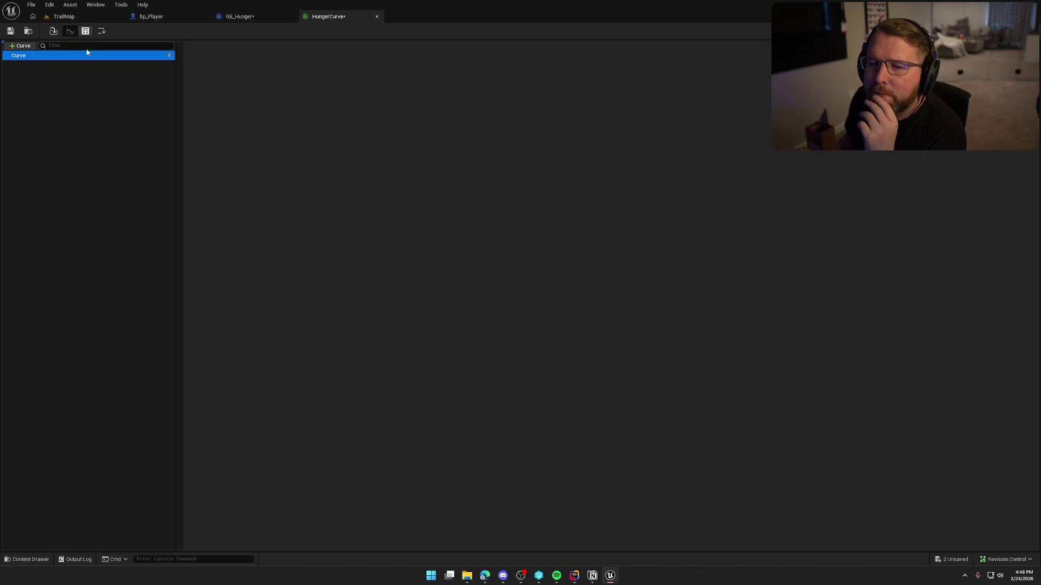
{"action": "left_click", "coordinate": [70, 31]}
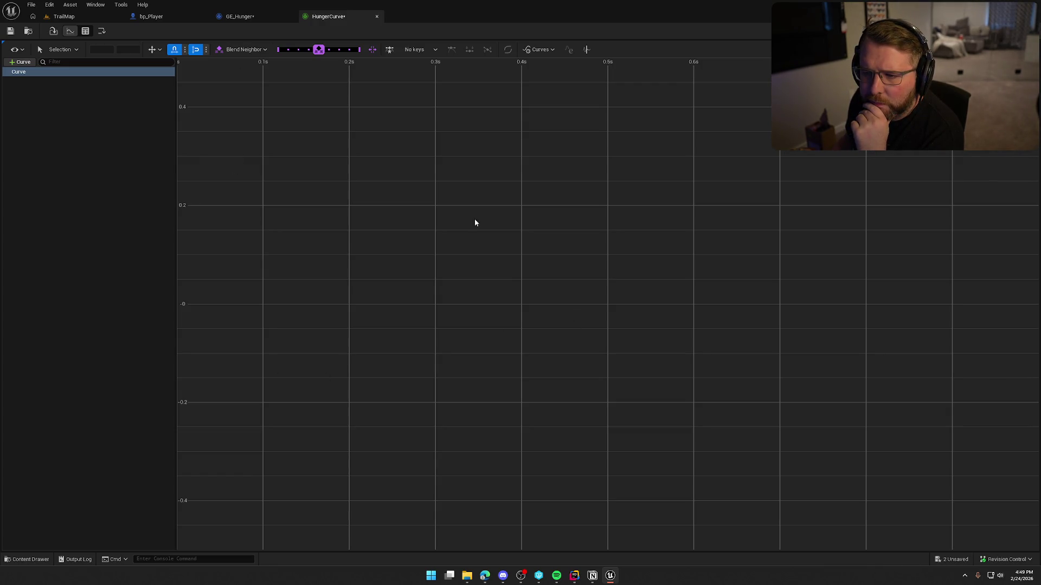
{"action": "left_click", "coordinate": [265, 16]}
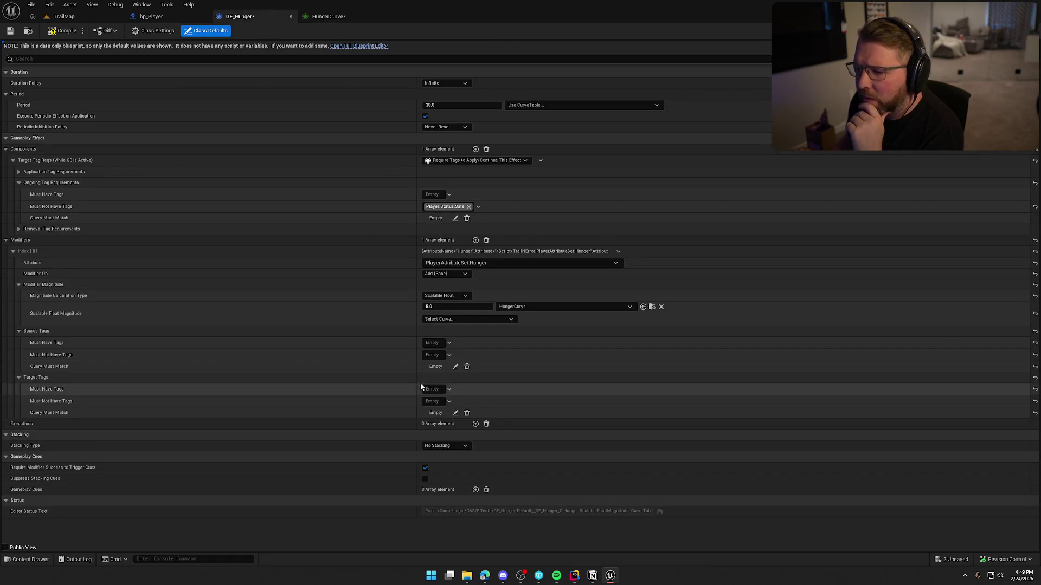
Assign HungerCurve's Curve row to the magnitude, then clear the curve table reference
{"action": "left_click", "coordinate": [464, 321]}
{"action": "left_click", "coordinate": [454, 342]}
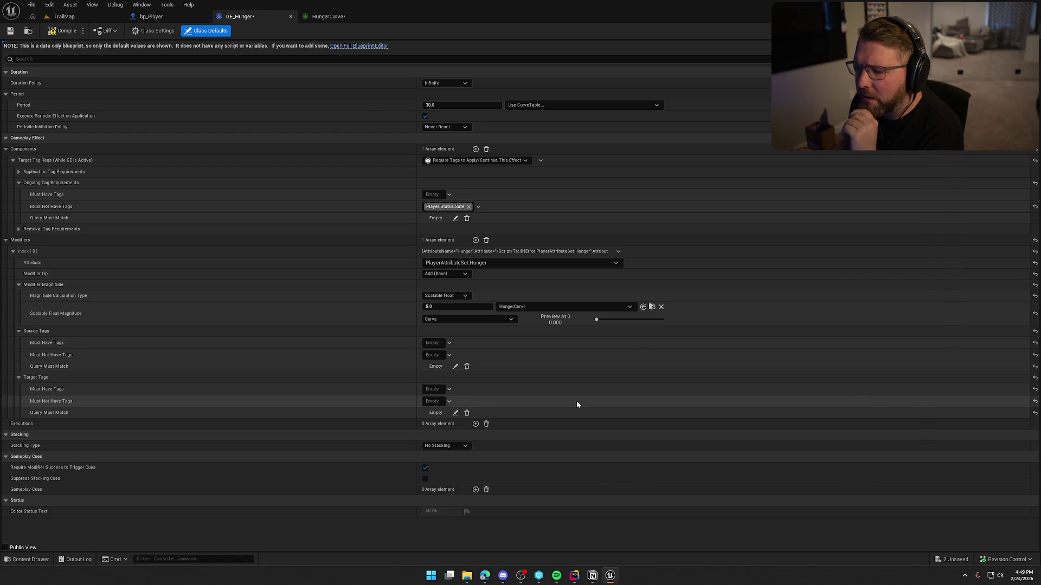
{"action": "left_click", "coordinate": [525, 308]}
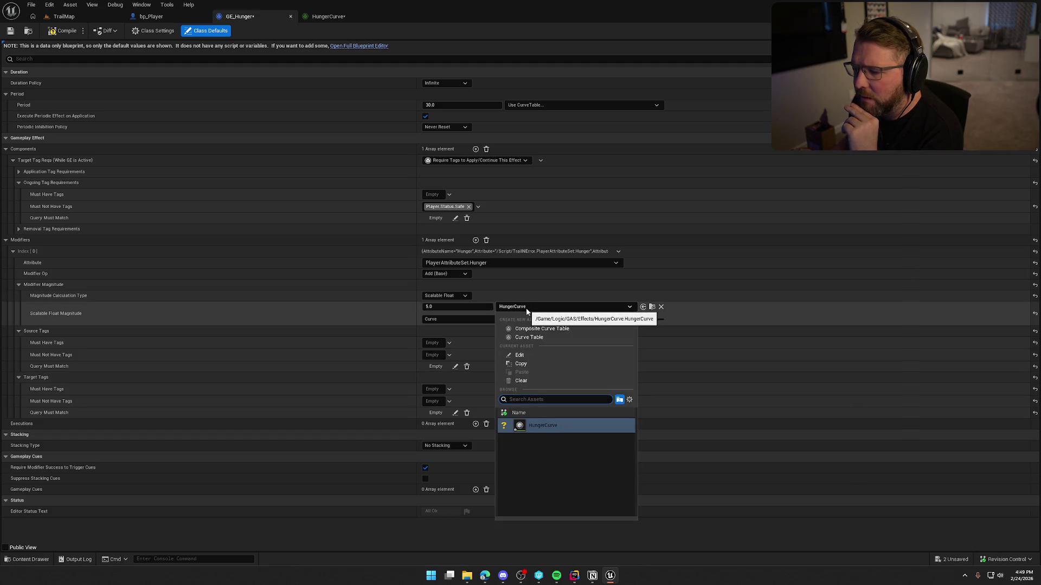
{"action": "left_click", "coordinate": [542, 380]}
Delete the HungerCurve asset from the Content Drawer, confirming the deletion
{"action": "key", "text": "ctrl+space"}
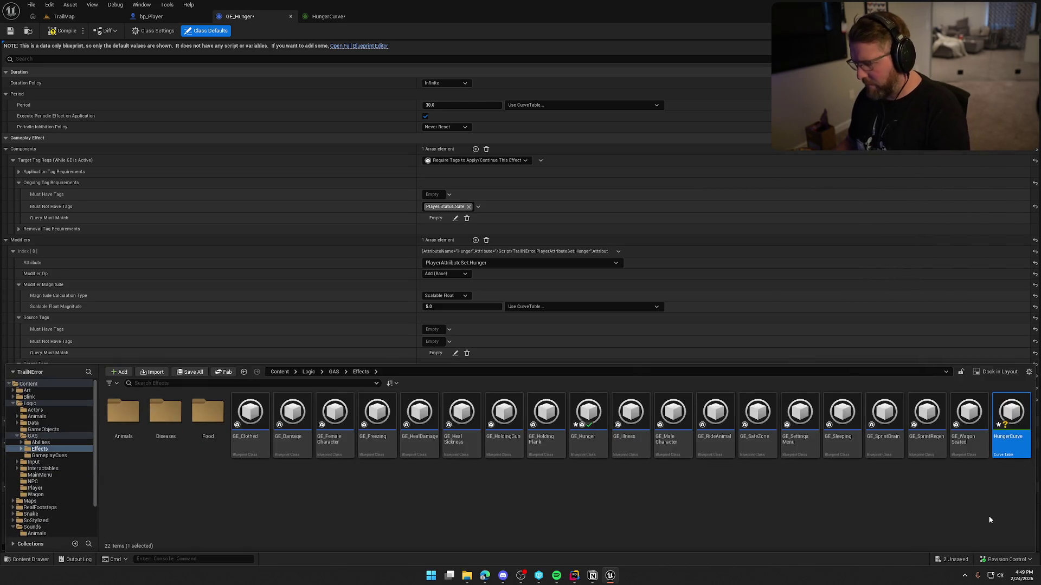
{"action": "key", "text": "Delete"}
{"action": "left_click", "coordinate": [609, 427]}
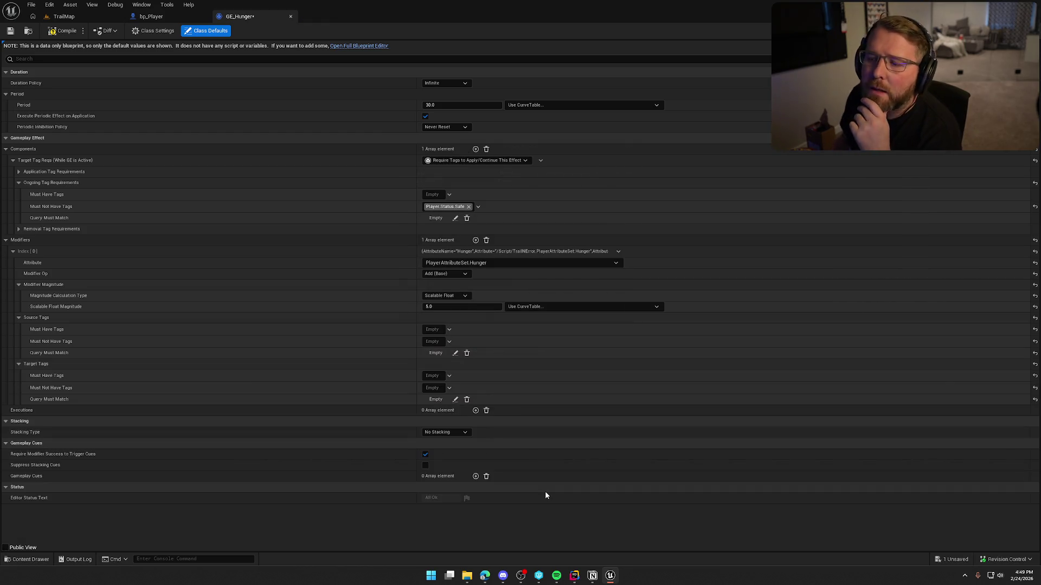
{"action": "left_click", "coordinate": [457, 296]}
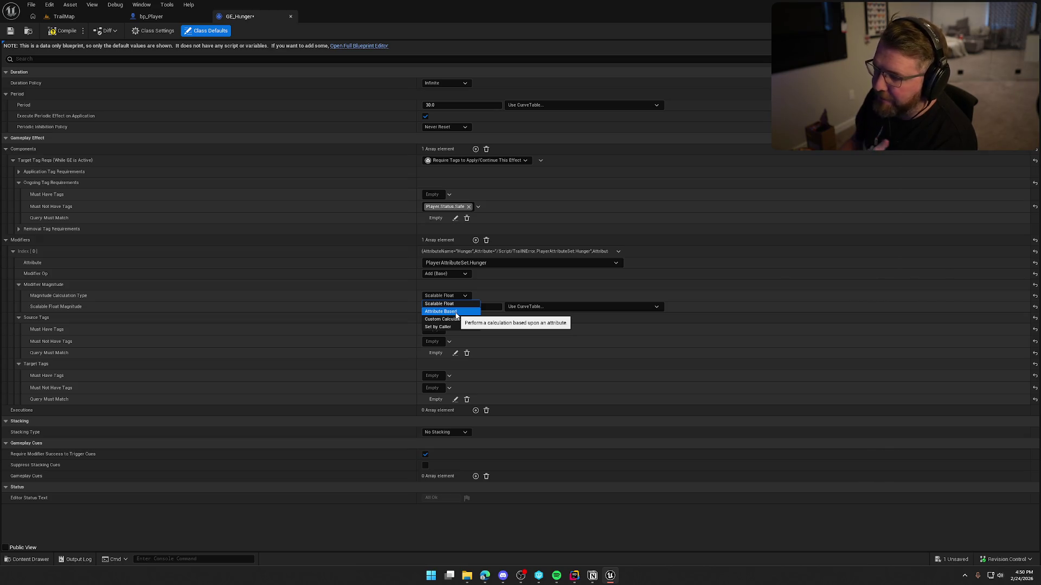
Reselect Scalable Float as GE_Hunger's magnitude calculation type and save with Ctrl+S
{"action": "left_click", "coordinate": [450, 305]}
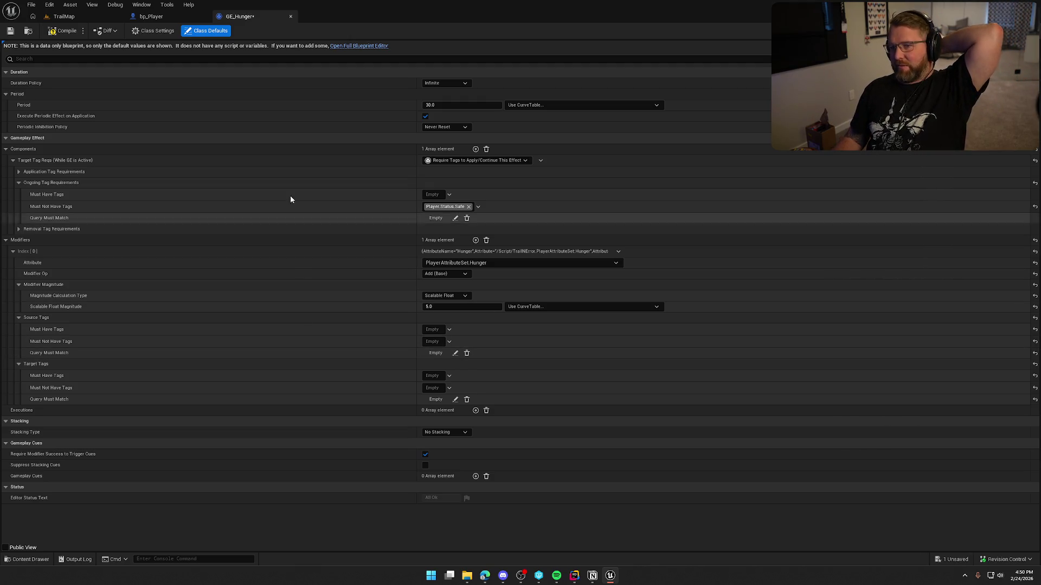
{"action": "key", "text": "ctrl+s"}
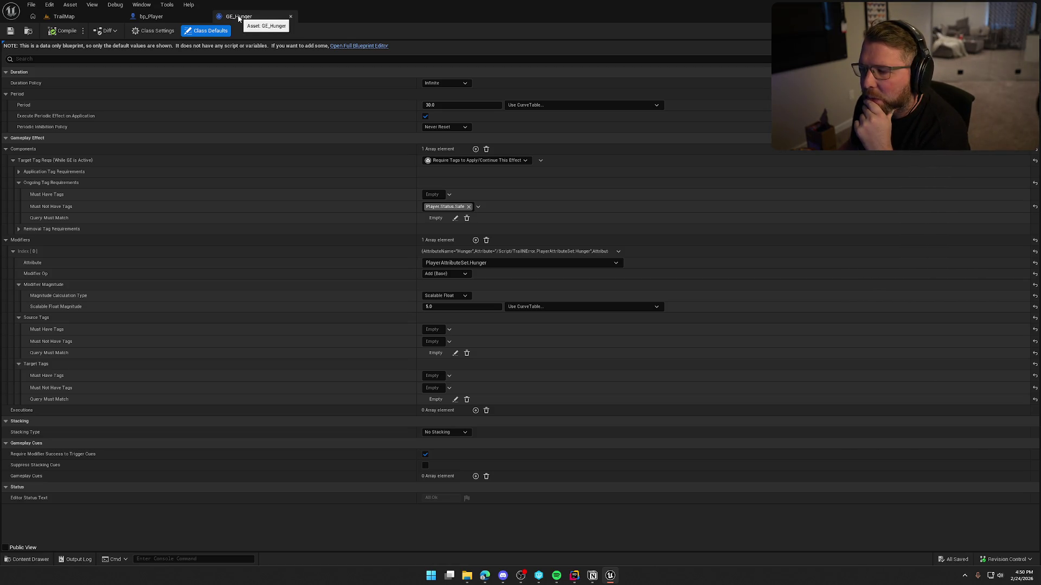
In bp_Player, jump to Event BeginPlay and pan along to the On Health Changed binding
{"action": "left_click", "coordinate": [152, 16]}
{"action": "scroll", "coordinate": [482, 346], "scroll_direction": "down", "scroll_amount": 10}
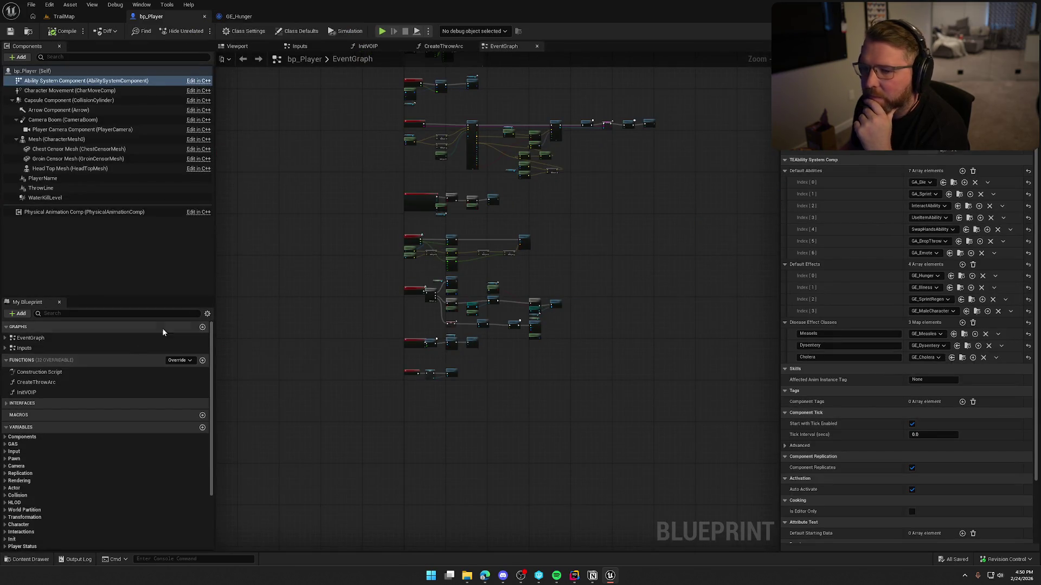
{"action": "left_click", "coordinate": [6, 338]}
{"action": "double_click", "coordinate": [40, 348]}
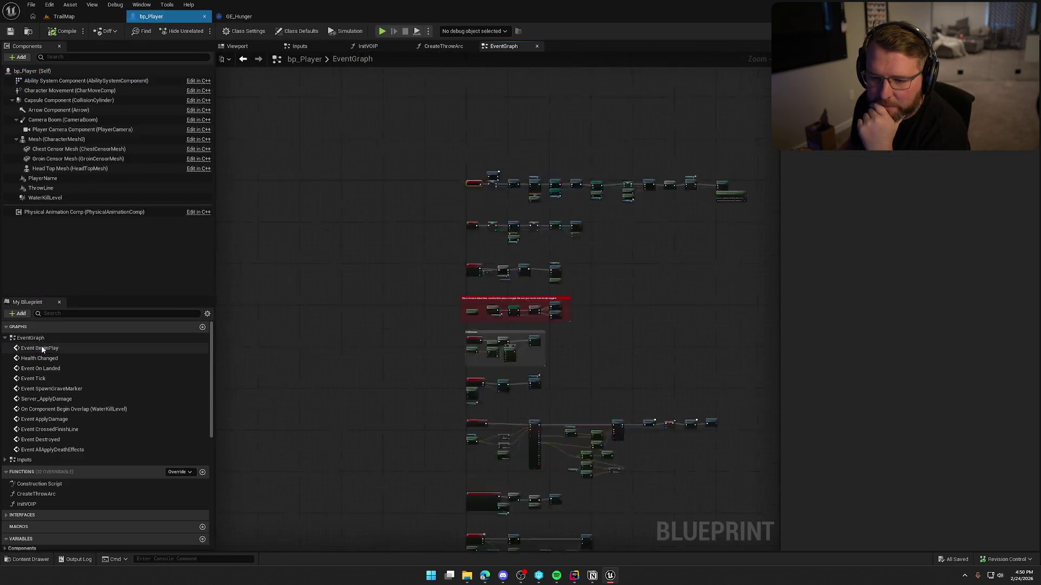
{"action": "scroll", "coordinate": [310, 341], "scroll_direction": "down", "scroll_amount": 1}
{"action": "mouse_move", "coordinate": [581, 322]}
{"action": "left_mouse_down"}
{"action": "mouse_move", "coordinate": [310, 341]}
{"action": "mouse_move", "coordinate": [353, 336]}
{"action": "left_mouse_up"}
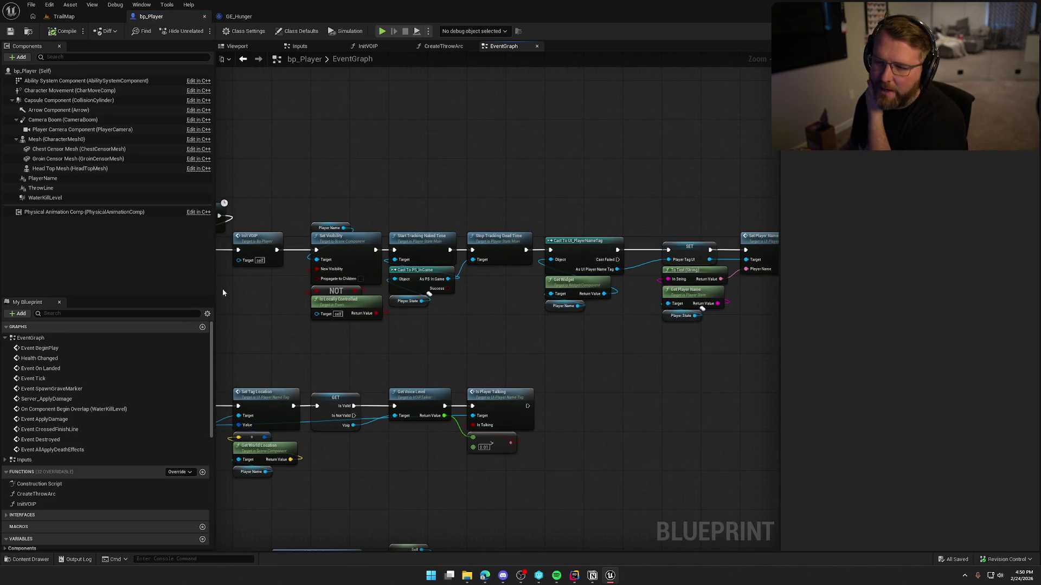
{"action": "left_click_drag", "start_coordinate": [623, 304], "coordinate": [382, 294]}
{"action": "left_click_drag", "start_coordinate": [620, 294], "coordinate": [392, 319]}
{"action": "scroll", "coordinate": [452, 333], "scroll_direction": "up", "scroll_amount": 1}
Select the Get Attribute Set, Bind Event and Create Event nodes, then show Ability System Component properties
{"action": "mouse_move", "coordinate": [317, 127]}
{"action": "left_mouse_down"}
{"action": "mouse_move", "coordinate": [452, 247]}
{"action": "mouse_move", "coordinate": [632, 333]}
{"action": "mouse_move", "coordinate": [510, 337]}
{"action": "left_mouse_up"}
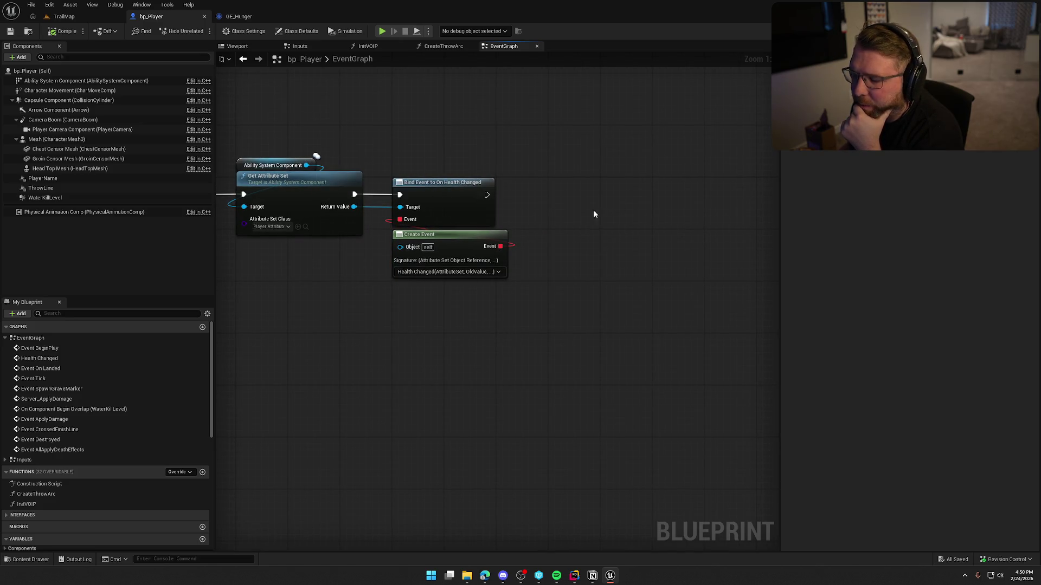
{"action": "mouse_move", "coordinate": [569, 337]}
{"action": "left_mouse_down"}
{"action": "mouse_move", "coordinate": [506, 360]}
{"action": "mouse_move", "coordinate": [471, 357]}
{"action": "mouse_move", "coordinate": [534, 375]}
{"action": "left_mouse_up"}
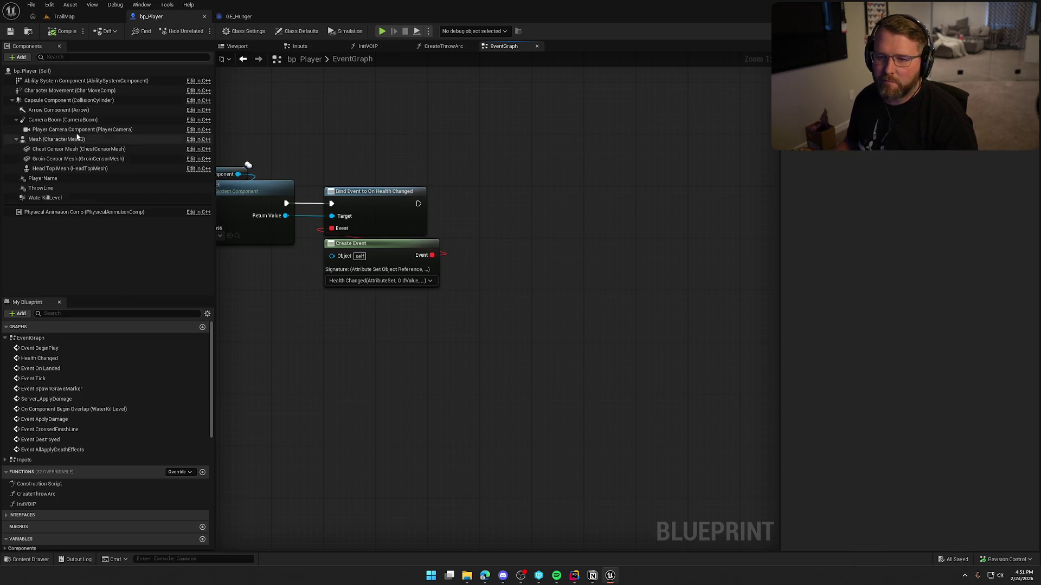
{"action": "left_click", "coordinate": [86, 81]}
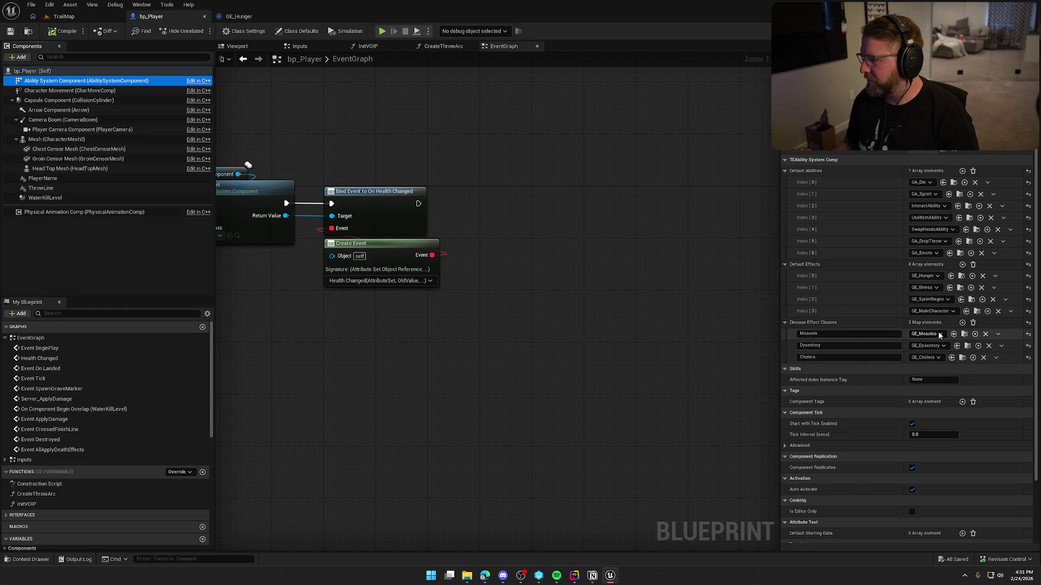
{"action": "left_click", "coordinate": [550, 303]}
{"action": "key", "text": "ctrl+space"}
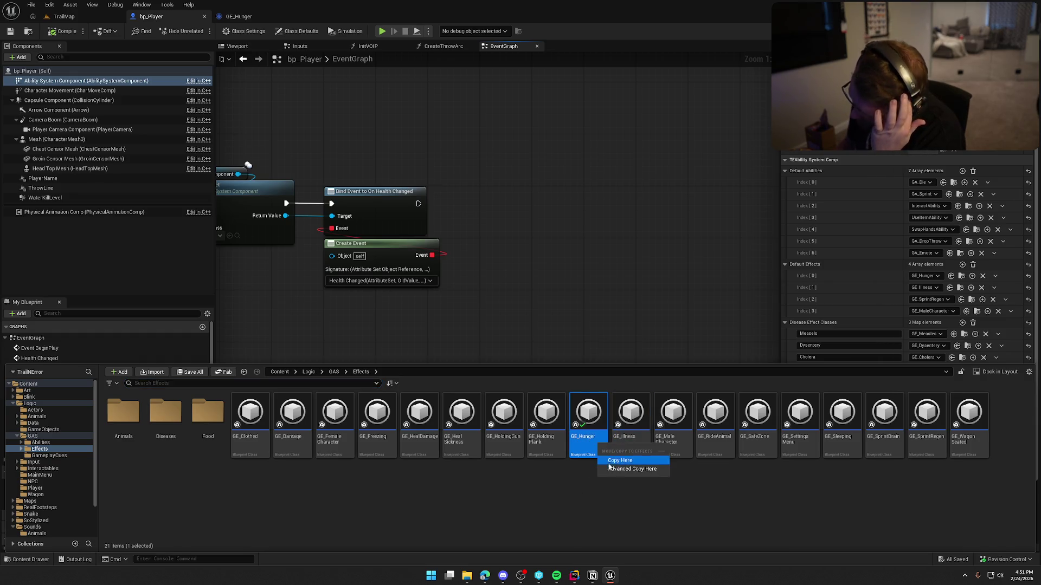
{"action": "left_click", "coordinate": [569, 534]}
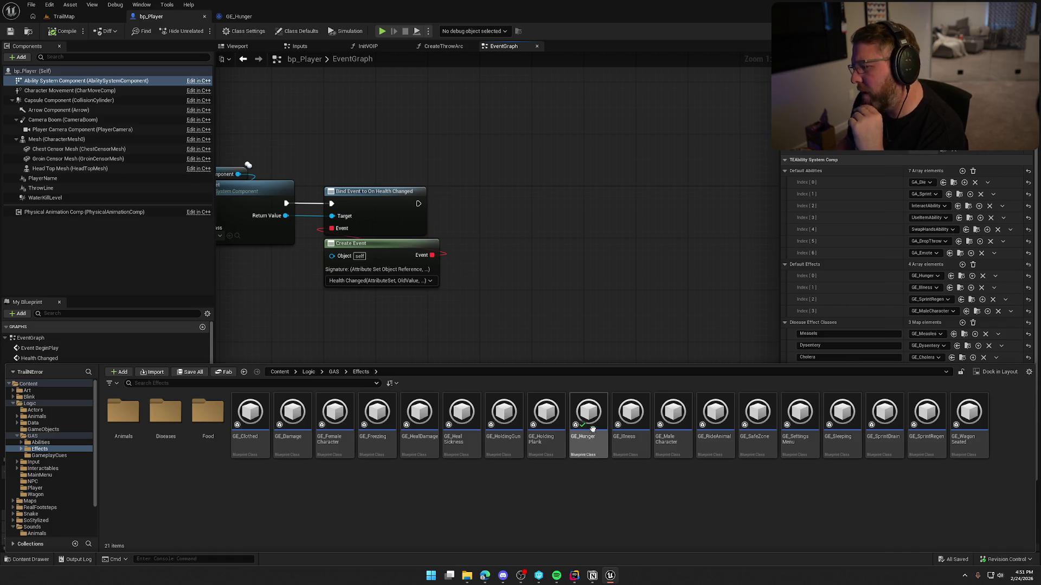
{"action": "left_click", "coordinate": [234, 19]}
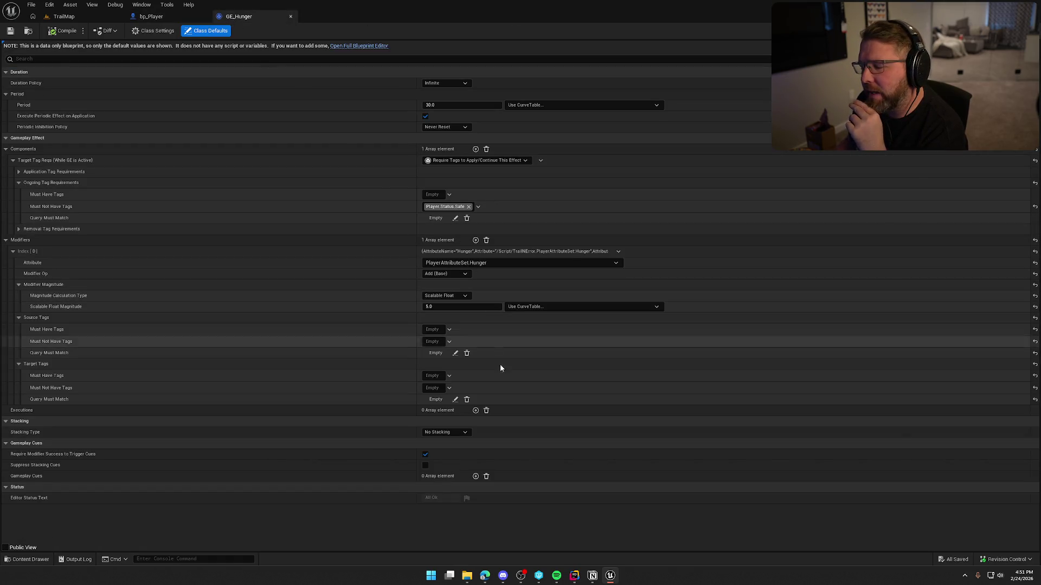
{"action": "left_click", "coordinate": [535, 306]}
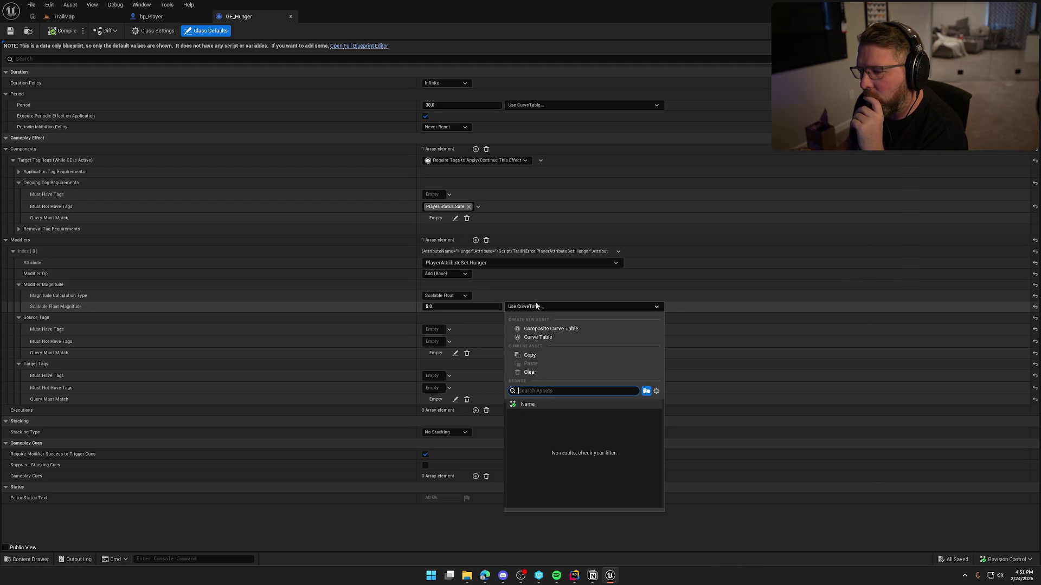
{"action": "left_click", "coordinate": [536, 306]}
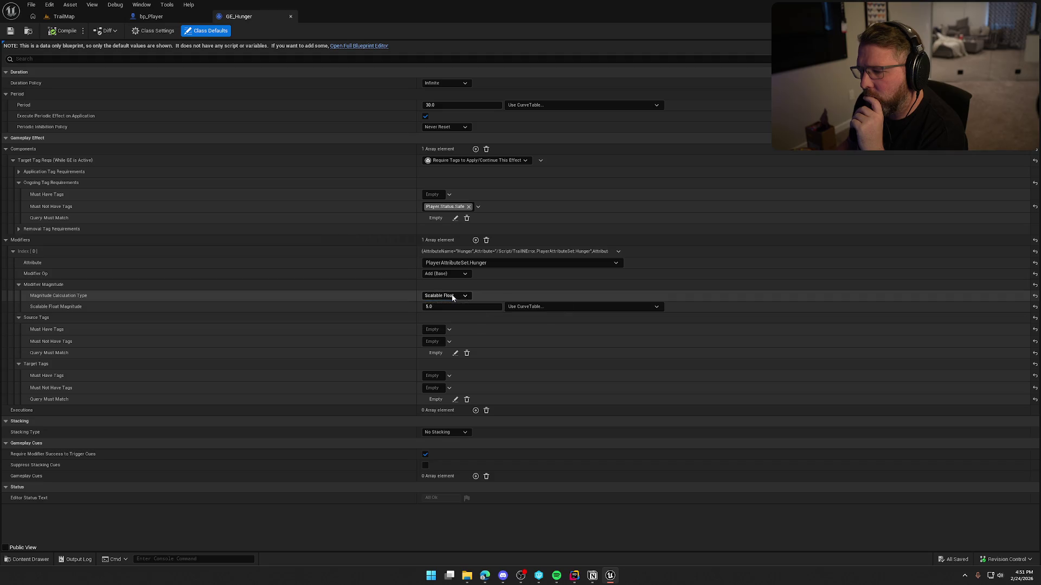
{"action": "left_click", "coordinate": [523, 306]}
{"action": "left_click", "coordinate": [513, 300]}
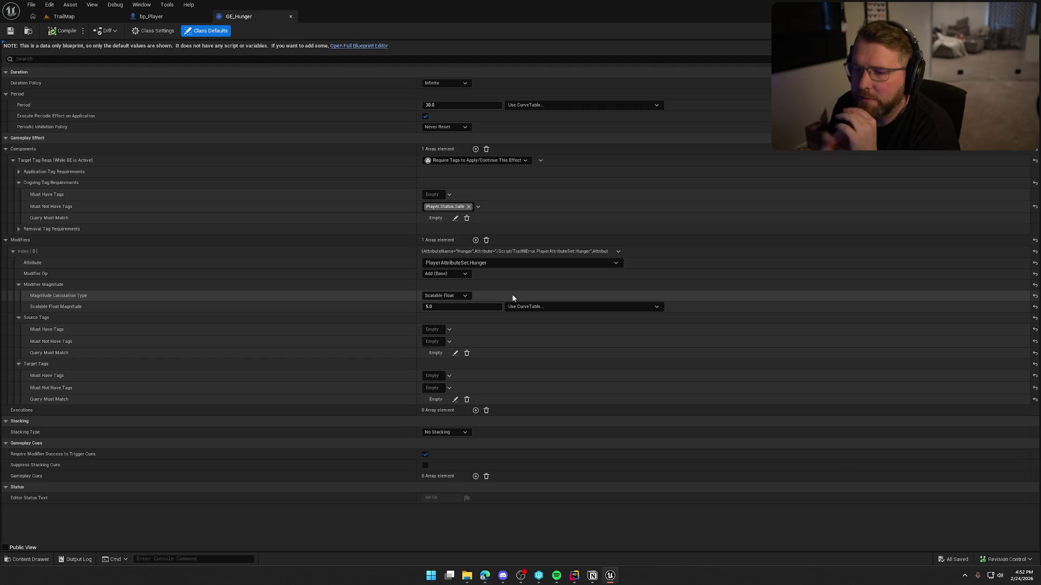
{"action": "left_click", "coordinate": [148, 16]}
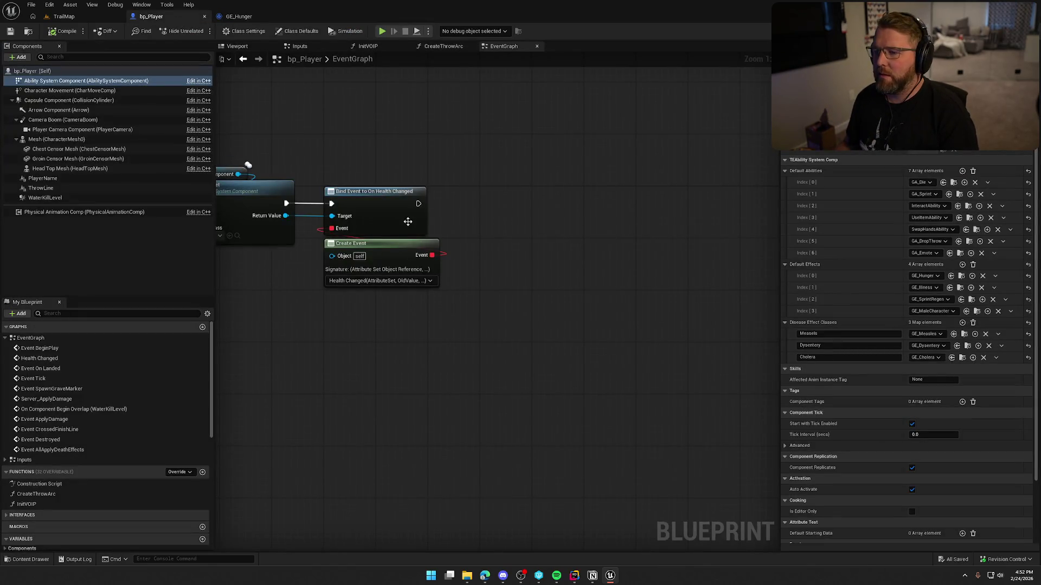
Add a trial ApplyGameplayEffectToSelf node from the ASC pin, delete it, and switch to Rider
{"action": "left_click_drag", "start_coordinate": [237, 174], "coordinate": [476, 175]}
{"action": "type", "text": "apply game pl"}
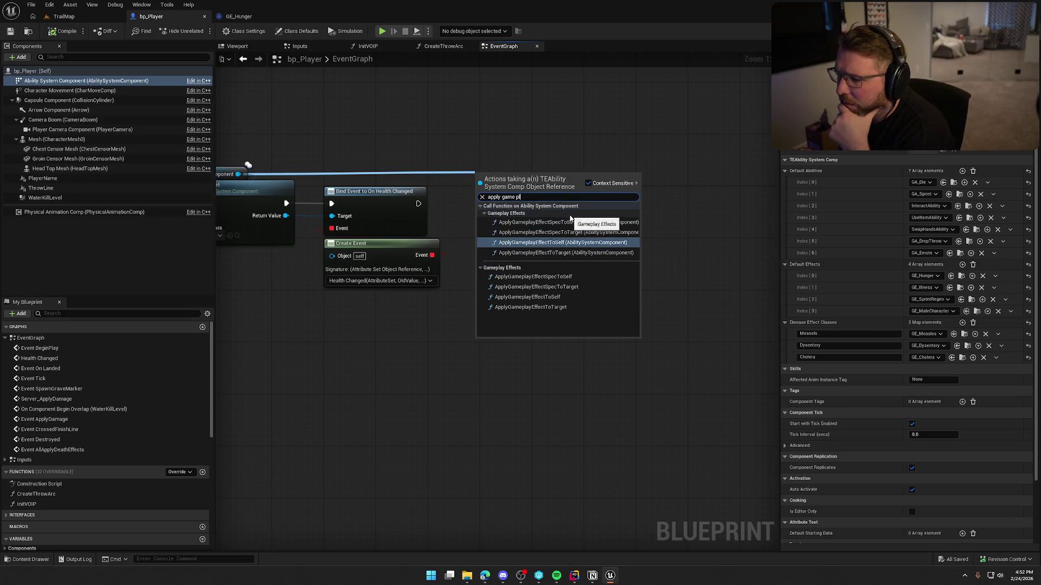
{"action": "left_click", "coordinate": [573, 296]}
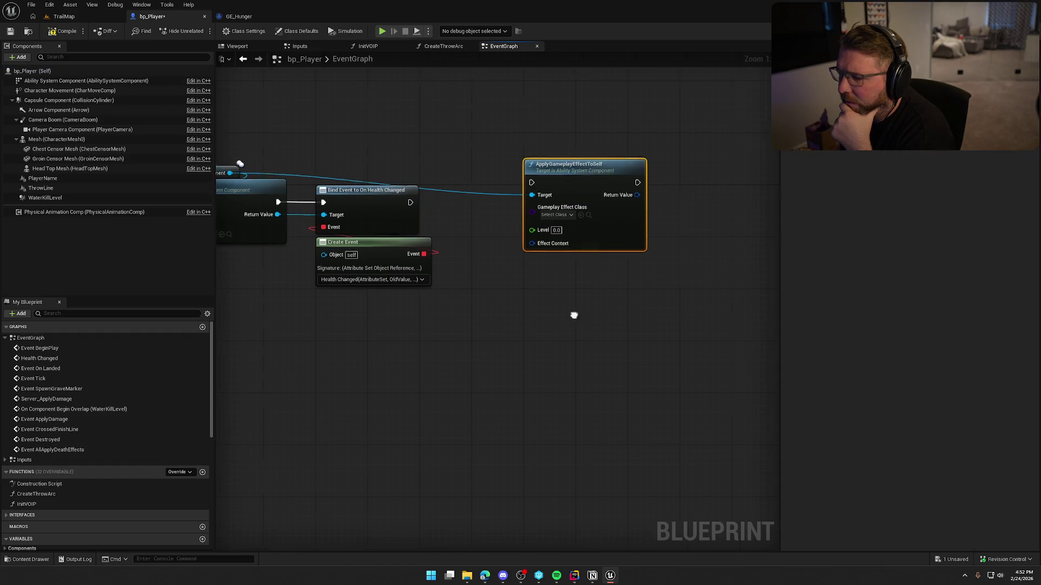
{"action": "left_click_drag", "start_coordinate": [490, 345], "coordinate": [562, 361]}
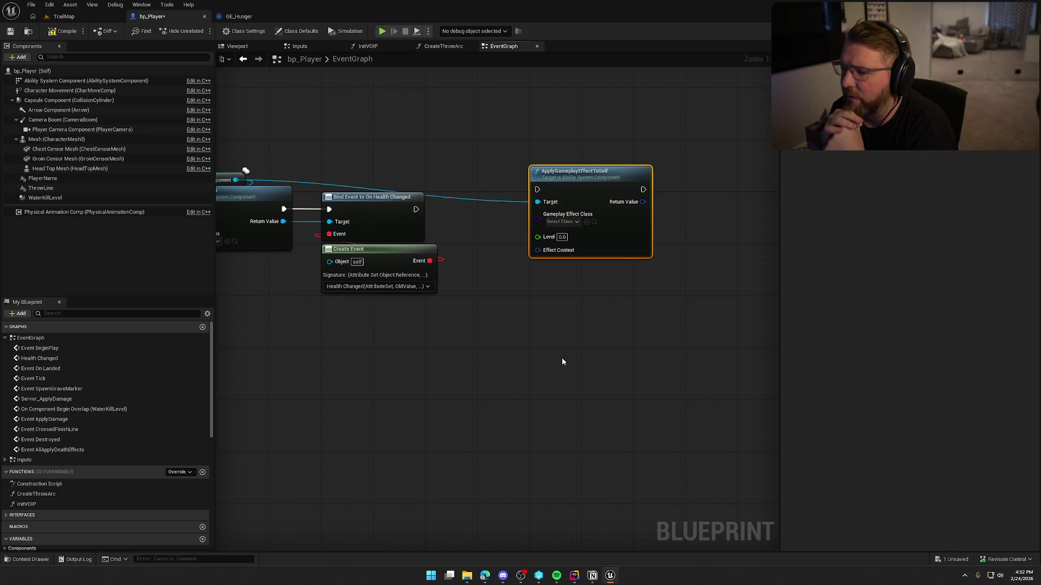
{"action": "key", "text": "Delete"}
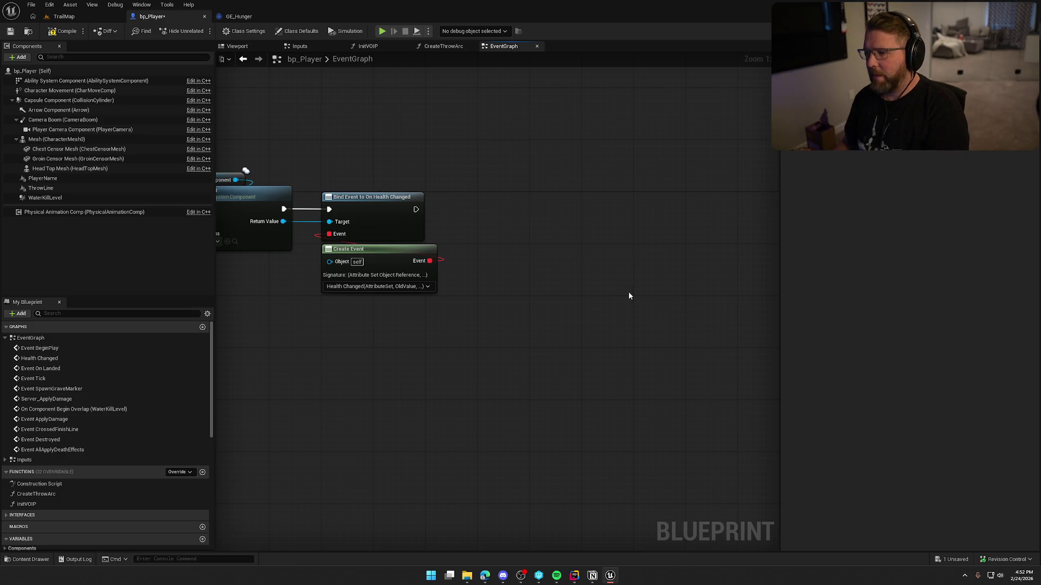
{"action": "key", "text": "alt+Tab"}
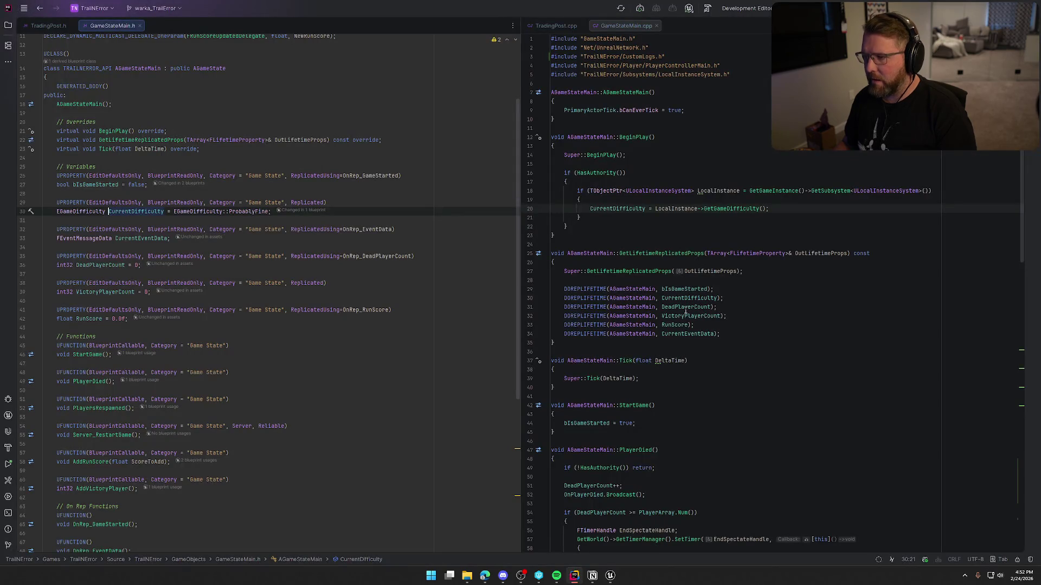
Open TEAbilitySystemComp.cpp from the Source > GAS folder in the Solution explorer
{"action": "left_click", "coordinate": [8, 25]}
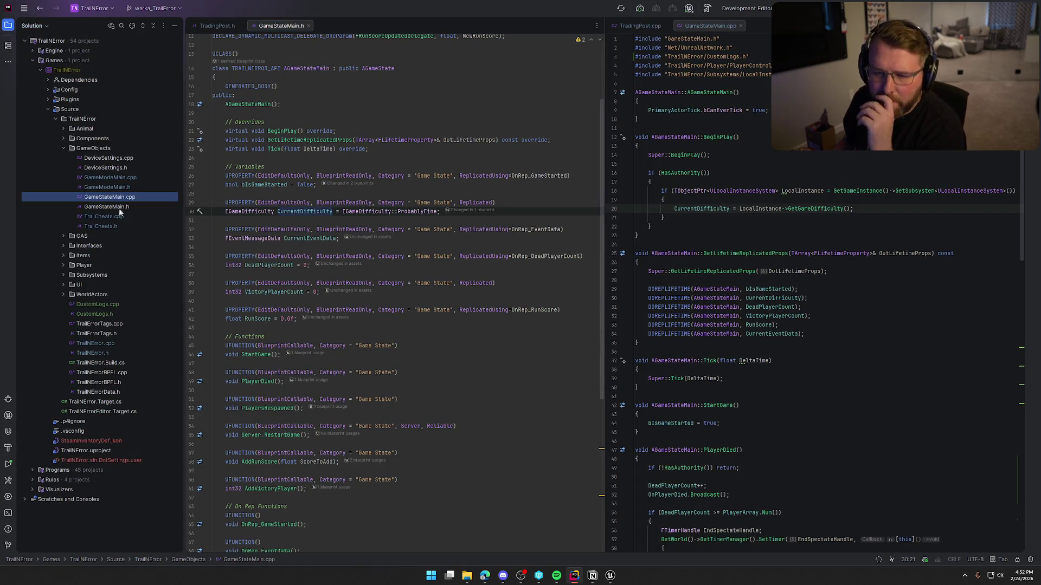
{"action": "left_click", "coordinate": [63, 266]}
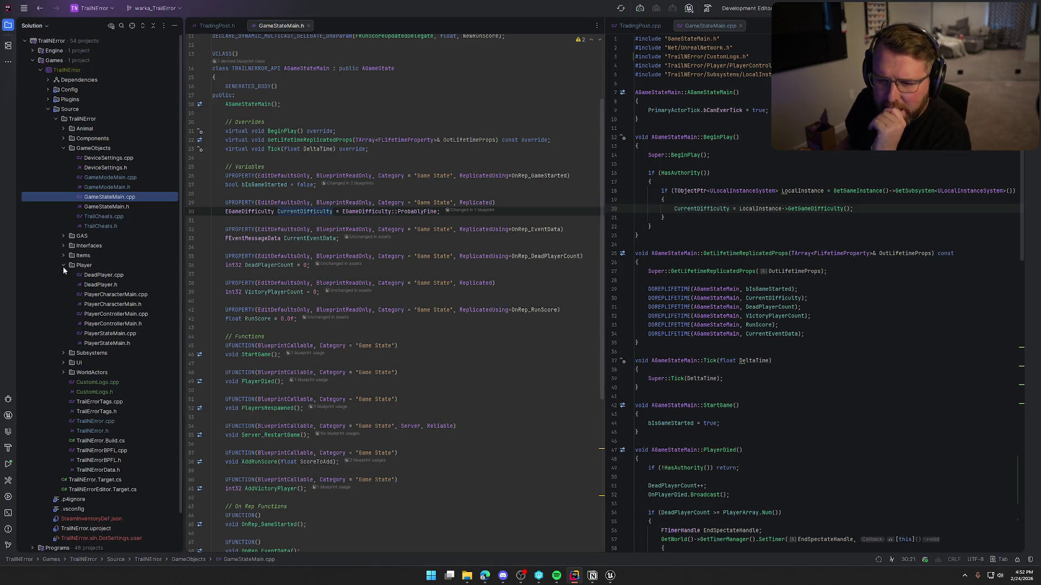
{"action": "left_click", "coordinate": [64, 265]}
{"action": "left_click", "coordinate": [64, 235]}
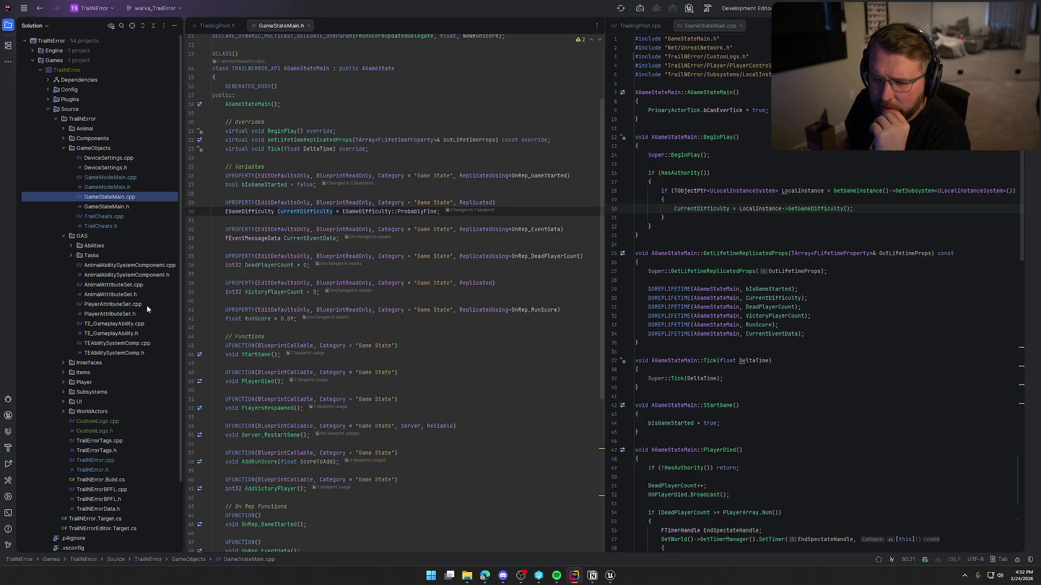
{"action": "double_click", "coordinate": [126, 343]}
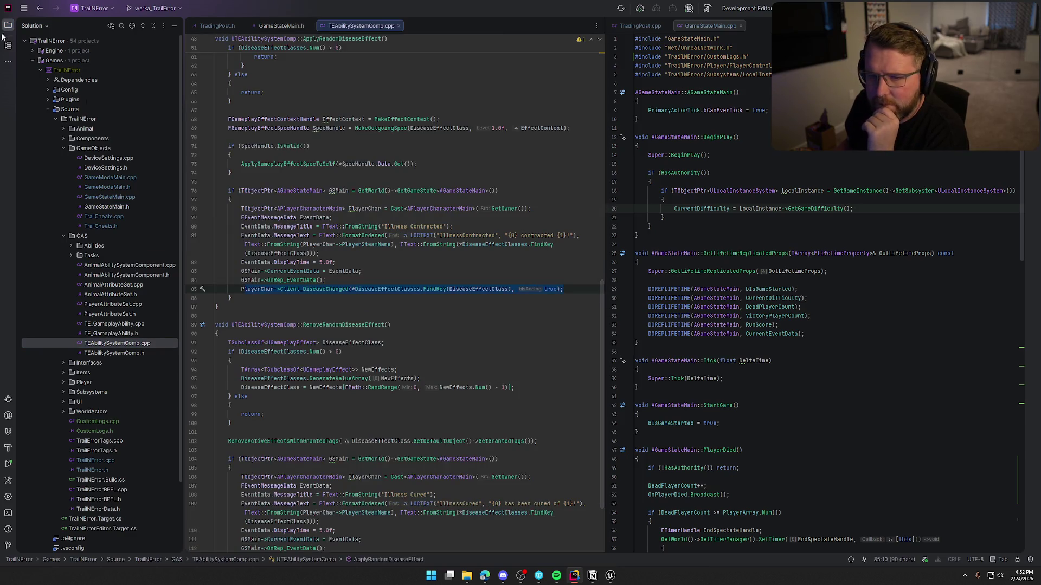
{"action": "left_click", "coordinate": [8, 25]}
Search the file for 'default' to reach the DefaultAbilities and DefaultEffects loops in BeginPlay
{"action": "left_click", "coordinate": [303, 191]}
{"action": "left_click", "coordinate": [346, 157]}
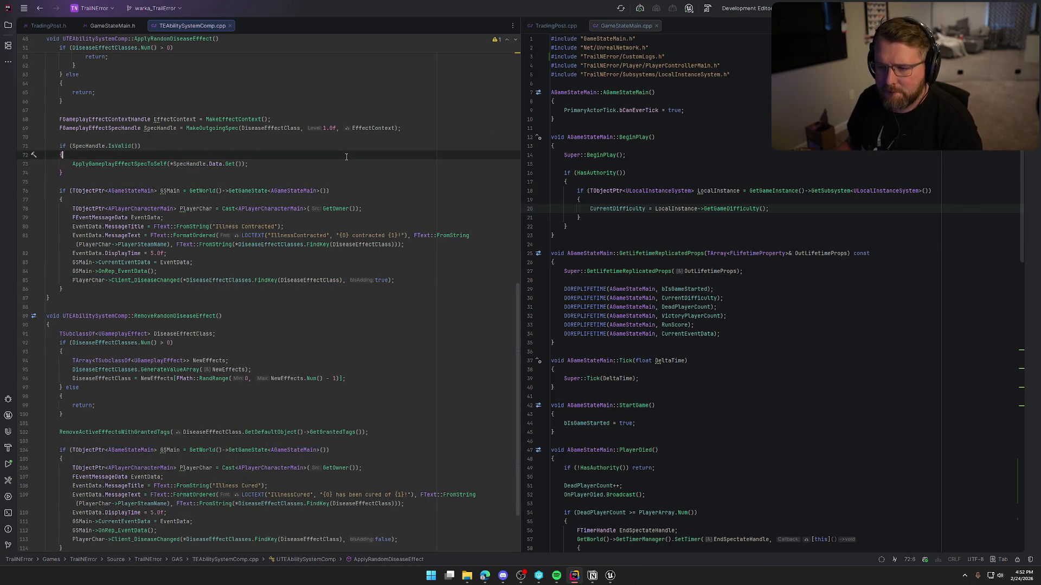
{"action": "key", "text": "ctrl+f"}
{"action": "type", "text": "d"}
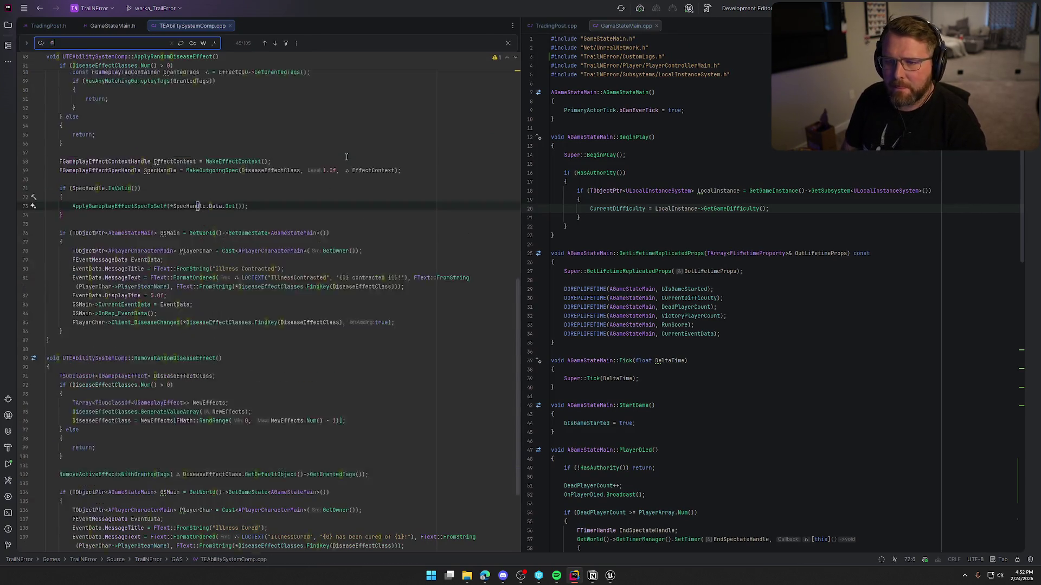
{"action": "type", "text": "efault"}
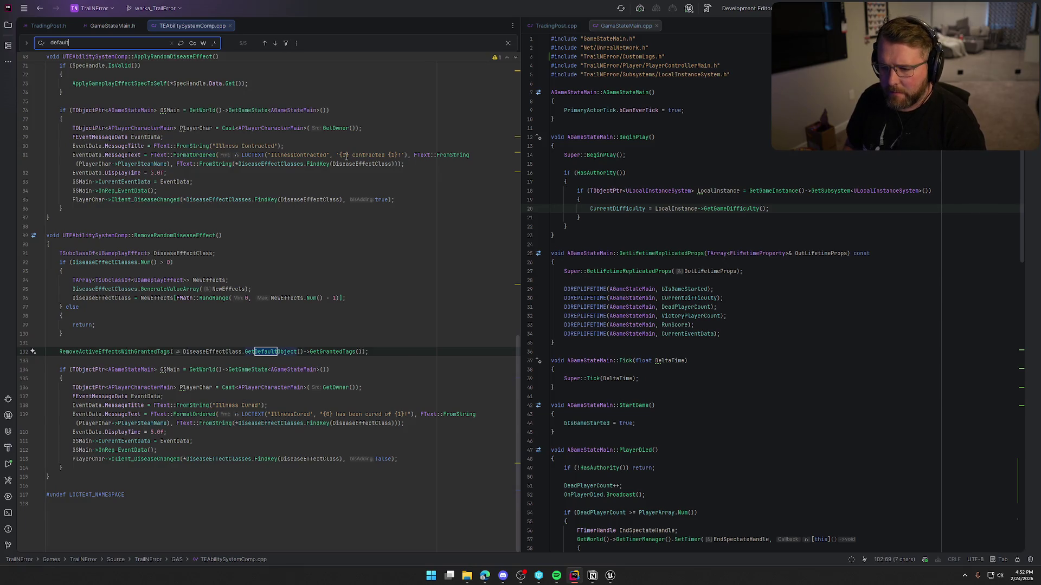
{"action": "key", "text": "Return"}
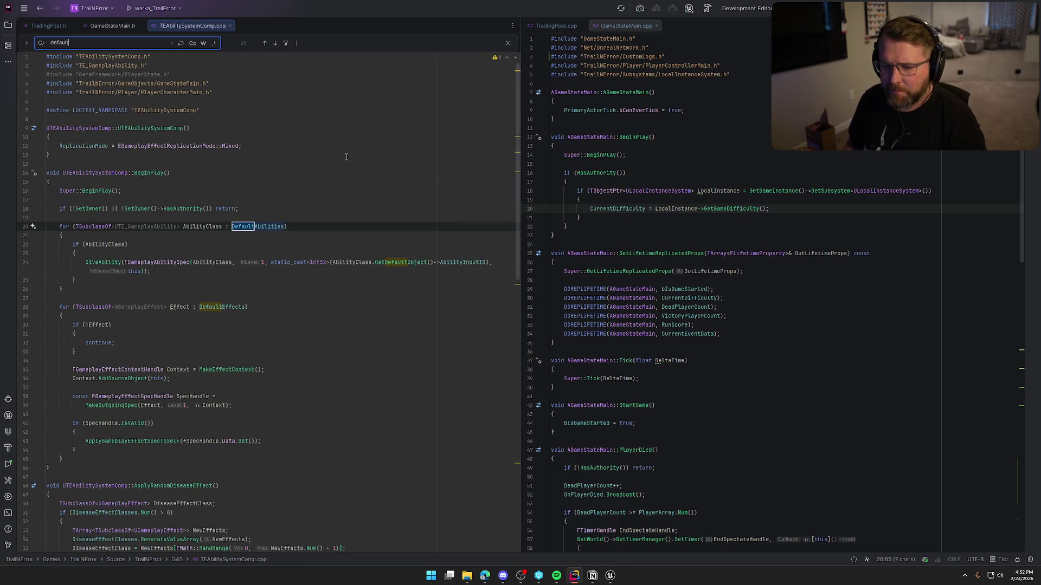
{"action": "scroll", "coordinate": [271, 271], "scroll_direction": "down", "scroll_amount": 4}
{"action": "left_click", "coordinate": [195, 360]}
Join MakeOutgoingSpec(Effect, 1, Context) onto the SpecHandle line after '= ' and close the find bar
{"action": "left_click", "coordinate": [193, 298]}
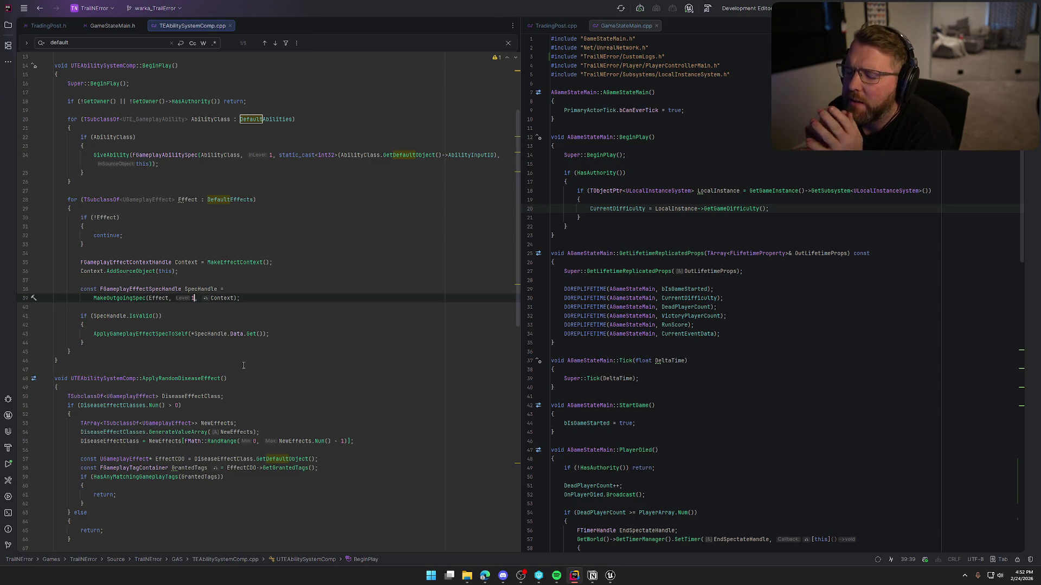
{"action": "scroll", "coordinate": [312, 329], "scroll_direction": "down", "scroll_amount": 2}
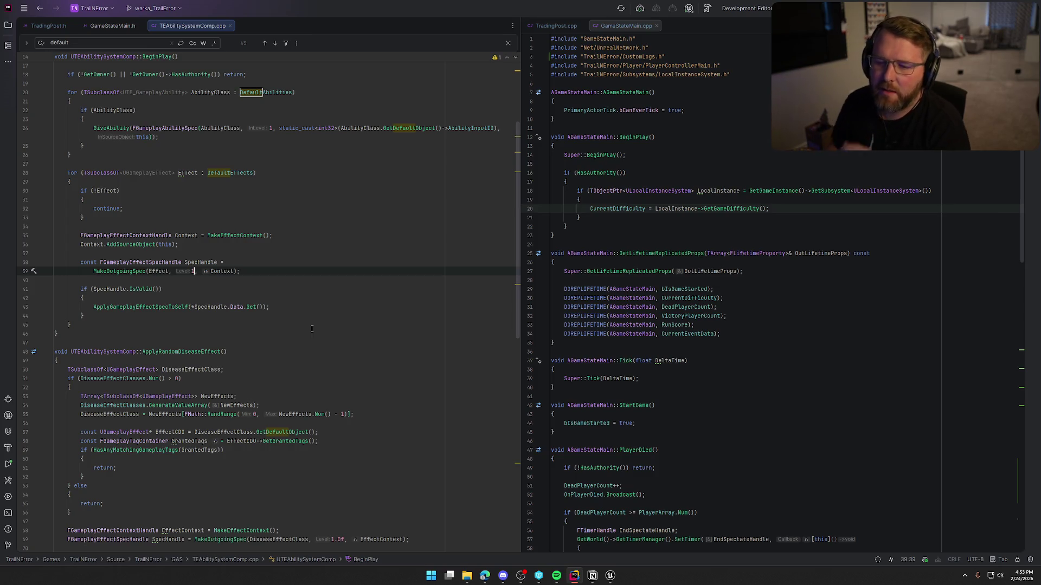
{"action": "left_click", "coordinate": [94, 272]}
{"action": "key", "text": "BackSpace"}
{"action": "key", "text": "BackSpace"}
{"action": "key", "text": "BackSpace"}
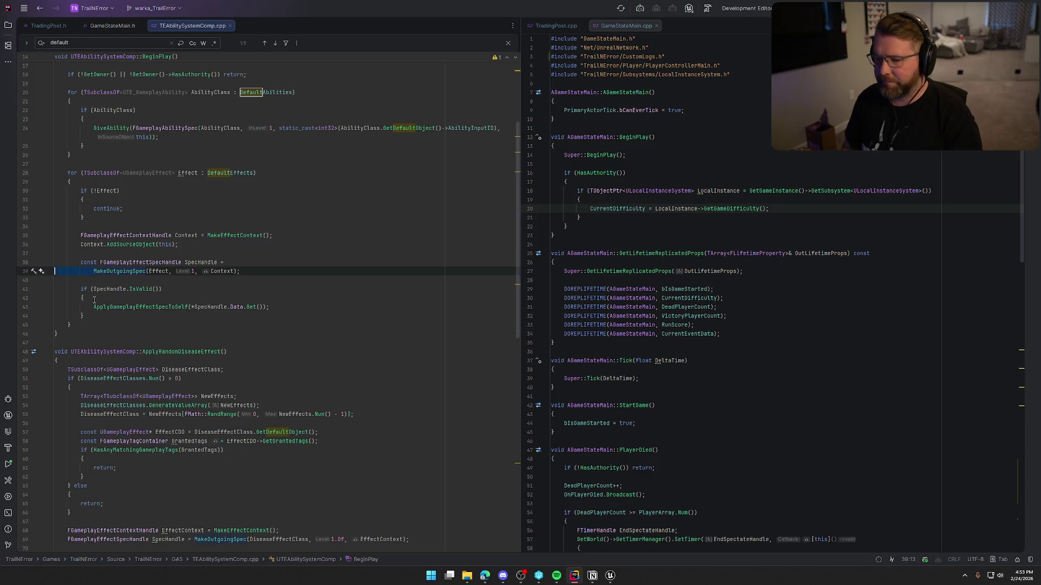
{"action": "type", "text": "="}
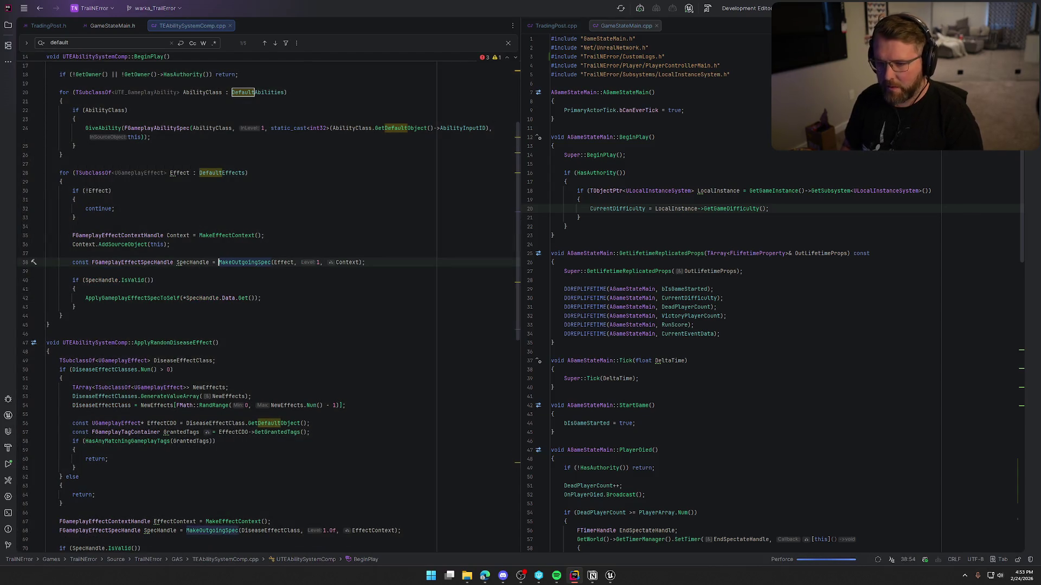
{"action": "key", "text": "Up"}
{"action": "key", "text": "Up"}
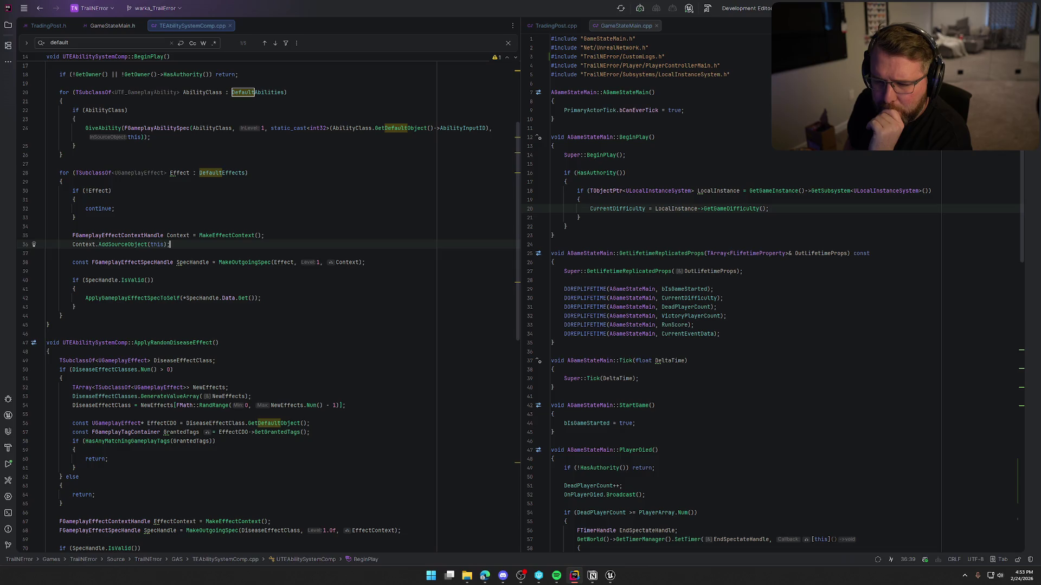
{"action": "key", "text": "Down"}
{"action": "key", "text": "Down"}
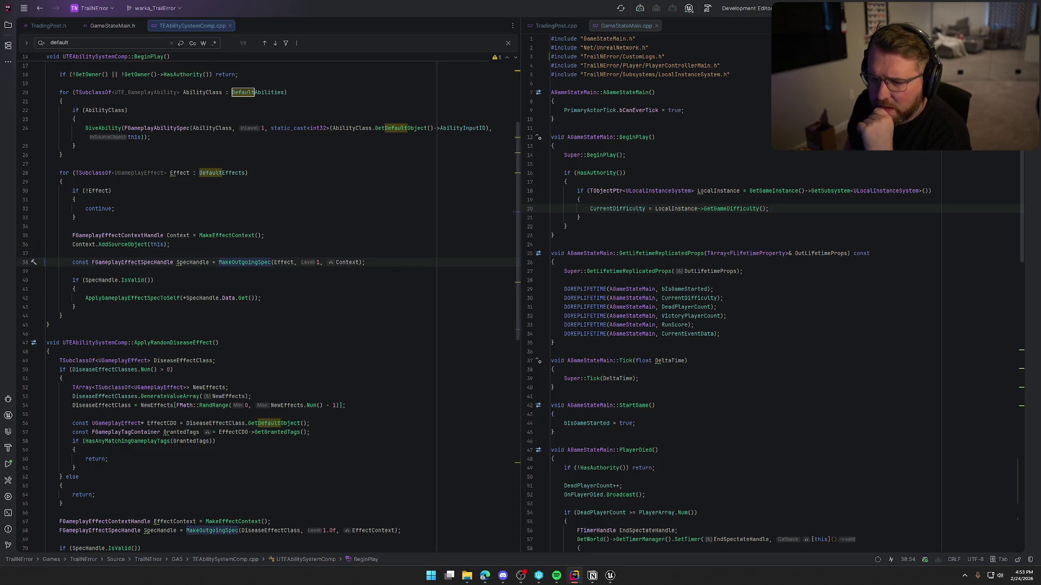
{"action": "left_click", "coordinate": [321, 262]}
{"action": "key", "text": "Right"}
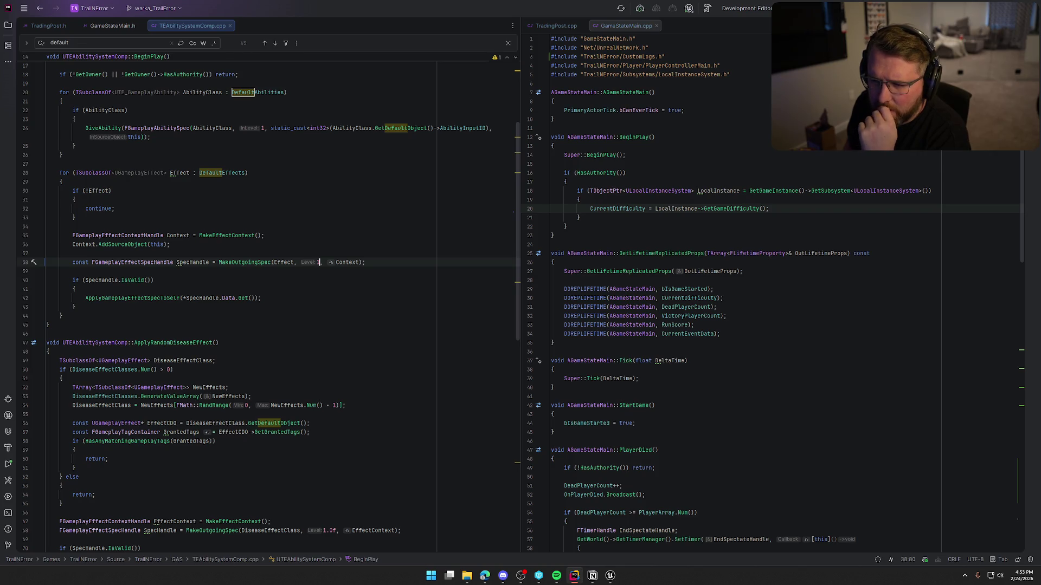
{"action": "key", "text": "Escape"}
{"action": "scroll", "coordinate": [92, 249], "scroll_direction": "up", "scroll_amount": 1}
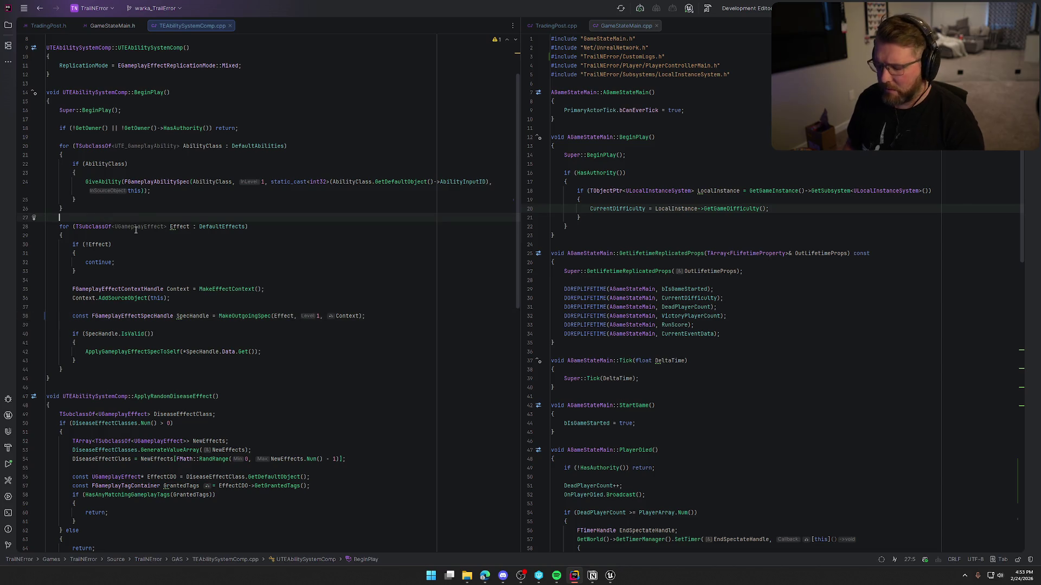
Above the DefaultEffects loop, add a TObjectPtr<AGamestateMain> GSMain line fetching the game state
{"action": "key", "text": "Return"}
{"action": "key", "text": "Return"}
{"action": "key", "text": "Up"}
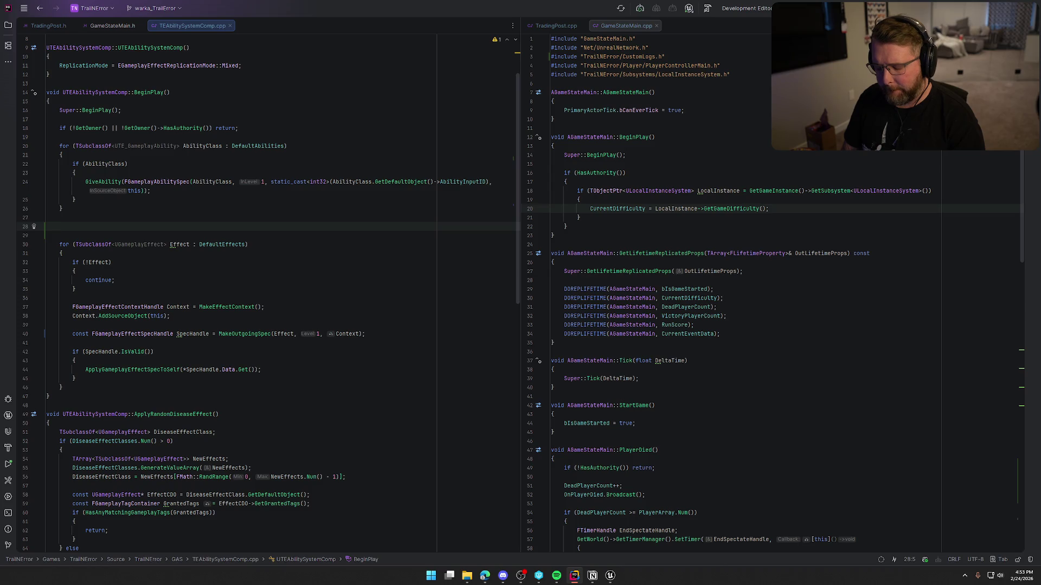
{"action": "type", "text": "AGame"}
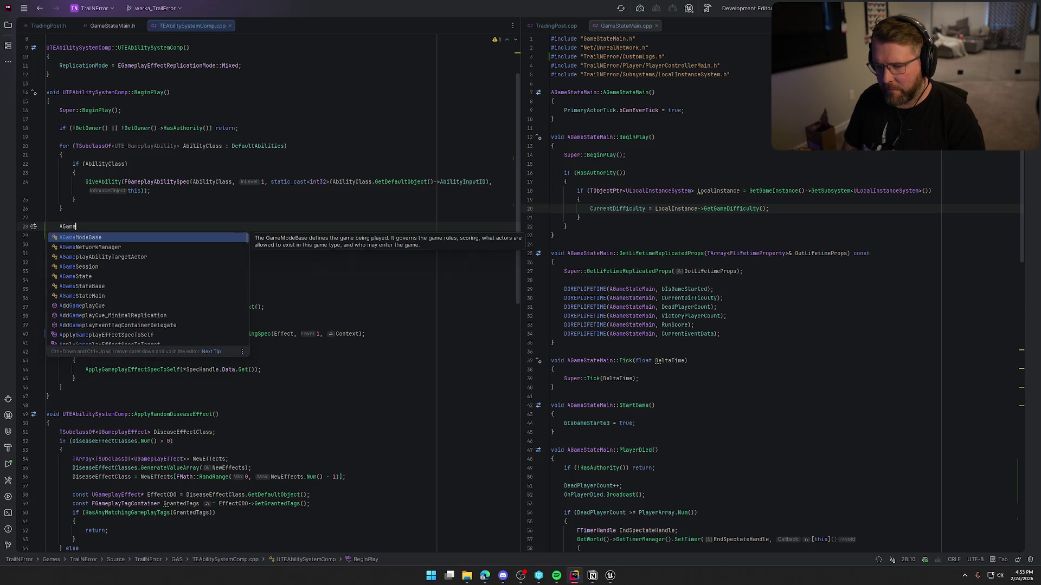
{"action": "type", "text": "stateMain::"}
{"action": "key", "text": "Return"}
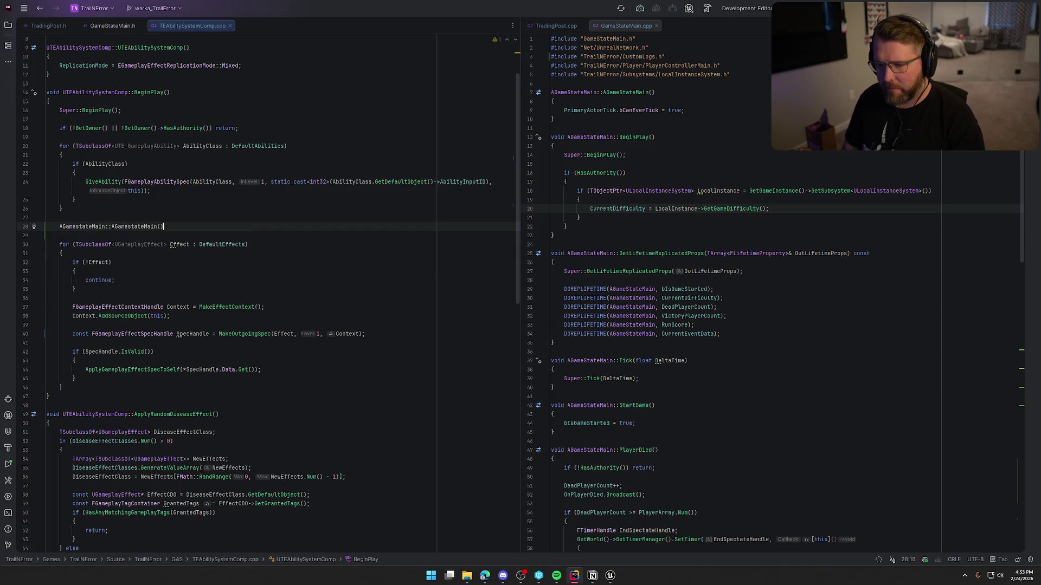
{"action": "key", "text": "BackSpace"}
{"action": "key", "text": "BackSpace"}
{"action": "key", "text": "BackSpace"}
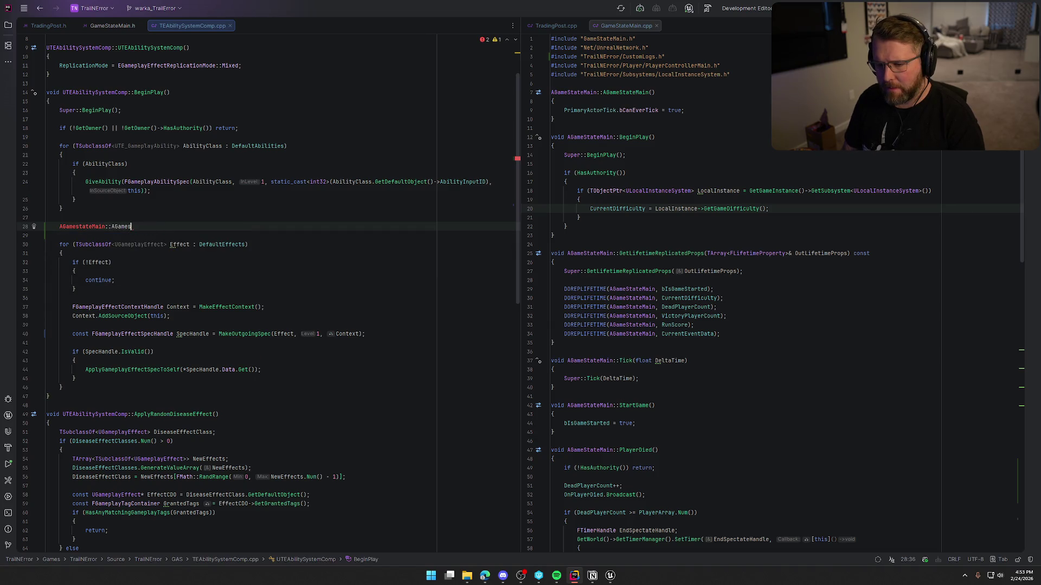
{"action": "key", "text": "ctrl+BackSpace"}
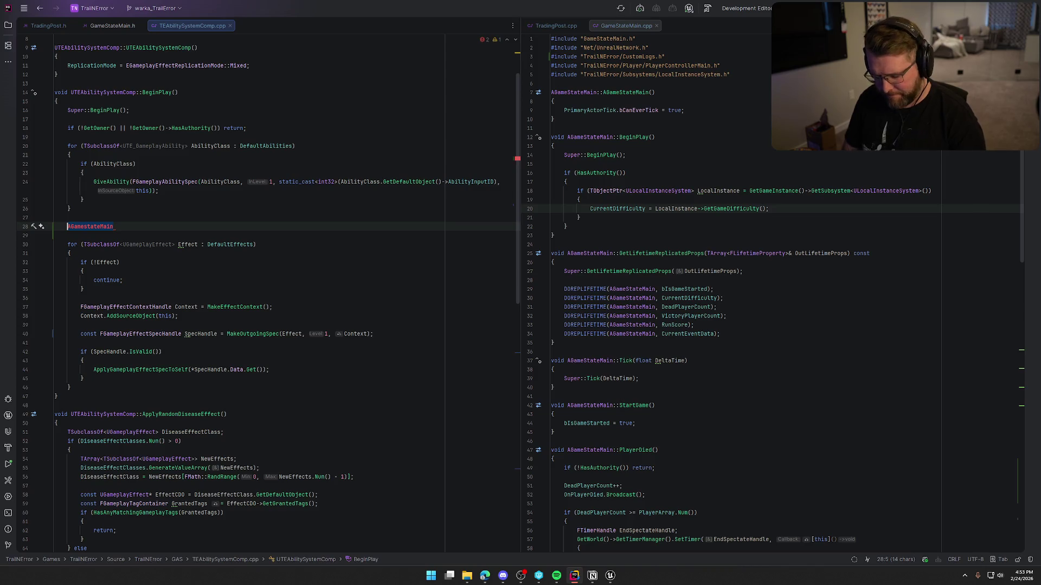
{"action": "type", "text": "TOb"}
{"action": "key", "text": "Return"}
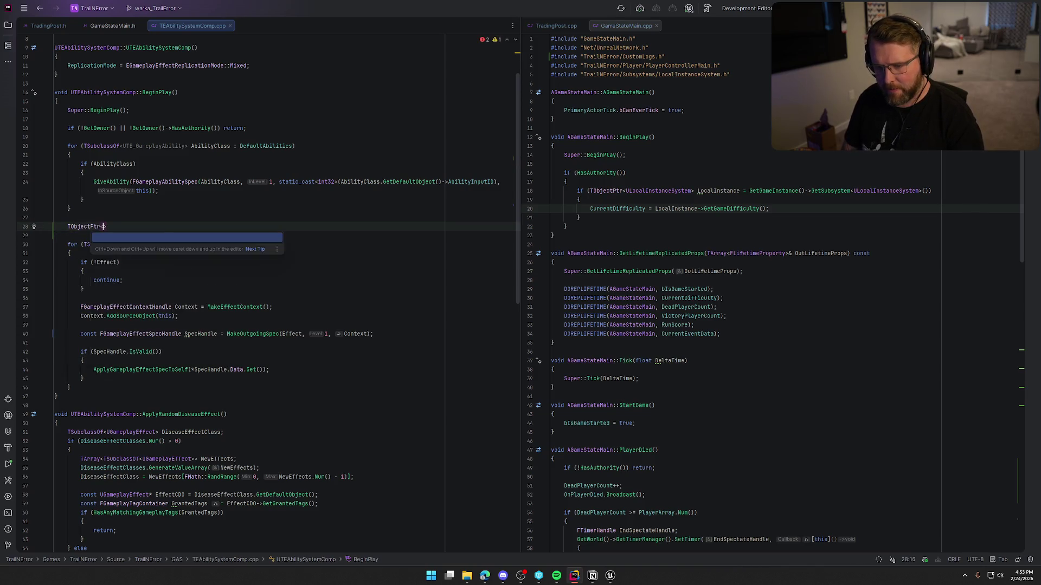
{"action": "type", "text": "AGamestateMain>"}
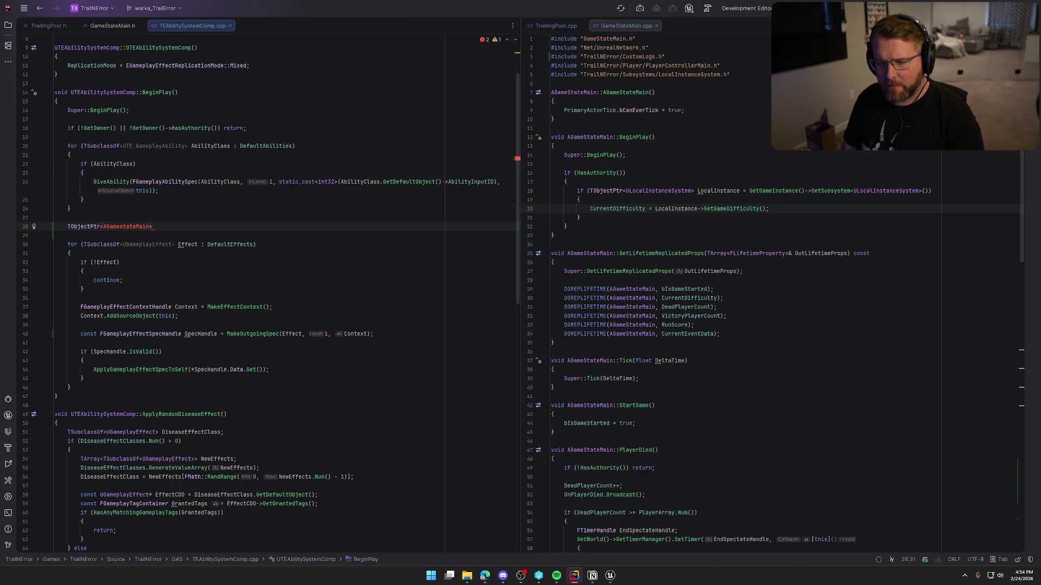
{"action": "key", "text": "Tab"}
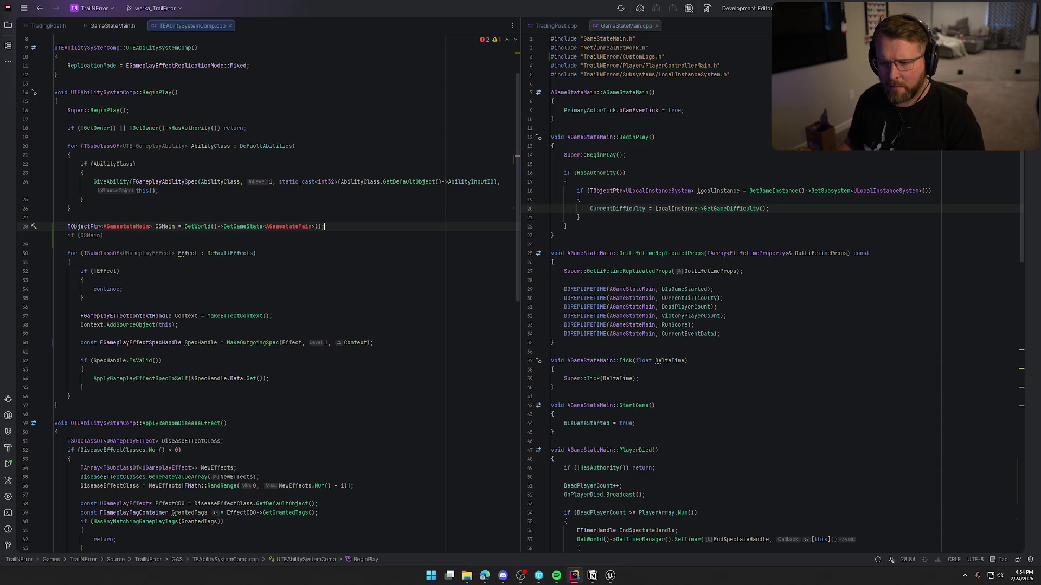
Correct the misspelled class name to AGameStateMain in the declaration and inside GetGameState
{"action": "triple_click", "coordinate": [124, 226]}
{"action": "left_click", "coordinate": [125, 226]}
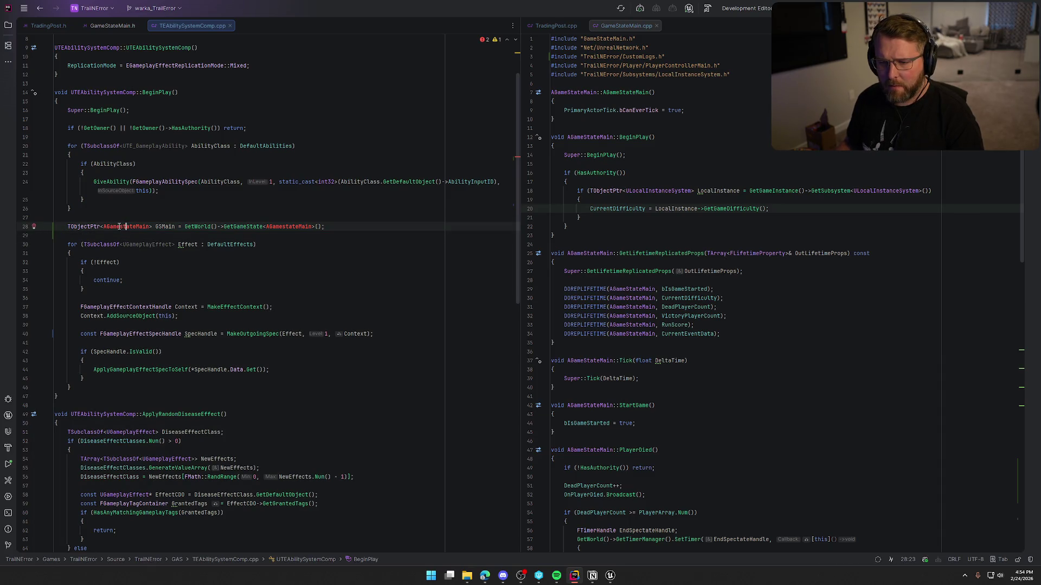
{"action": "mouse_move", "coordinate": [119, 227]}
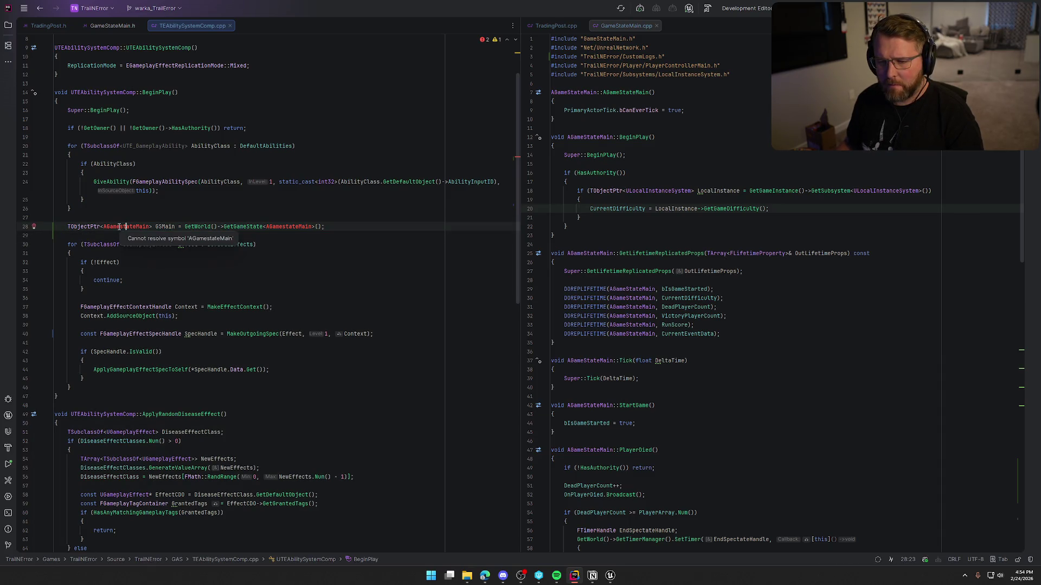
{"action": "double_click", "coordinate": [119, 226]}
{"action": "type", "text": "AGameS"}
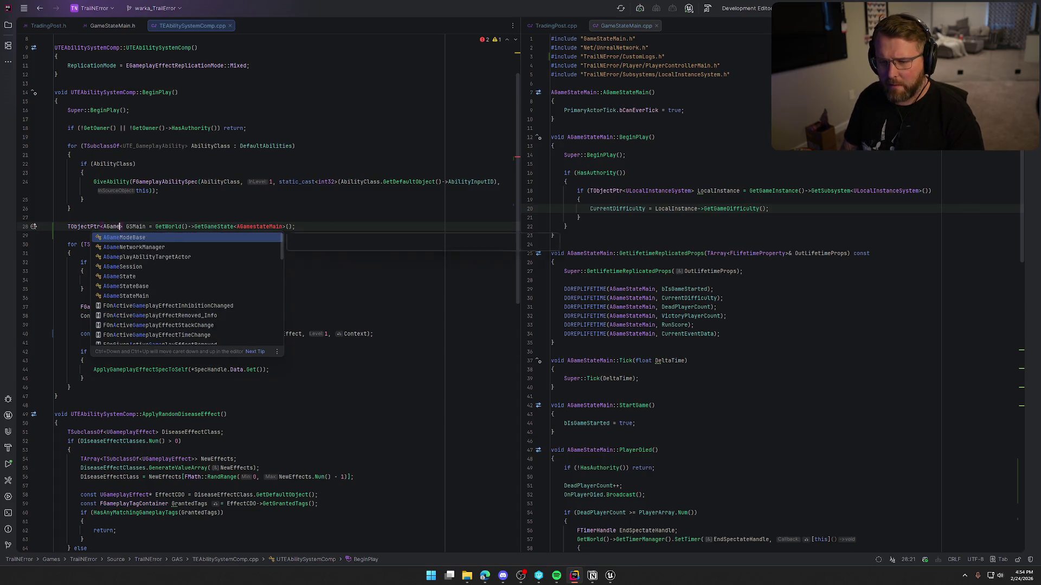
{"action": "key", "text": "Return"}
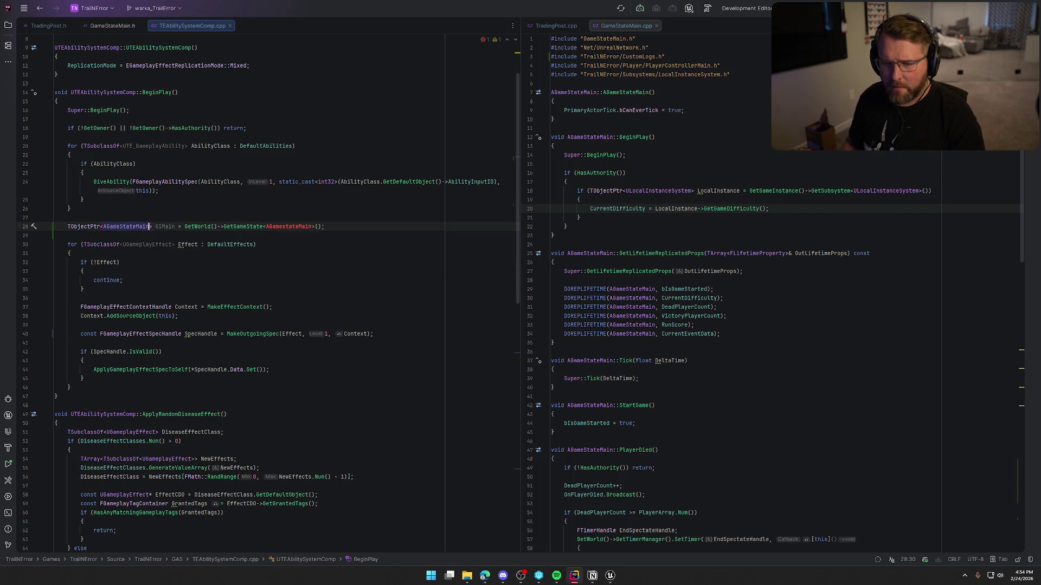
{"action": "double_click", "coordinate": [122, 227]}
{"action": "key", "text": "ctrl+c"}
{"action": "double_click", "coordinate": [288, 227]}
{"action": "key", "text": "ctrl+v"}
{"action": "left_click", "coordinate": [349, 227]}
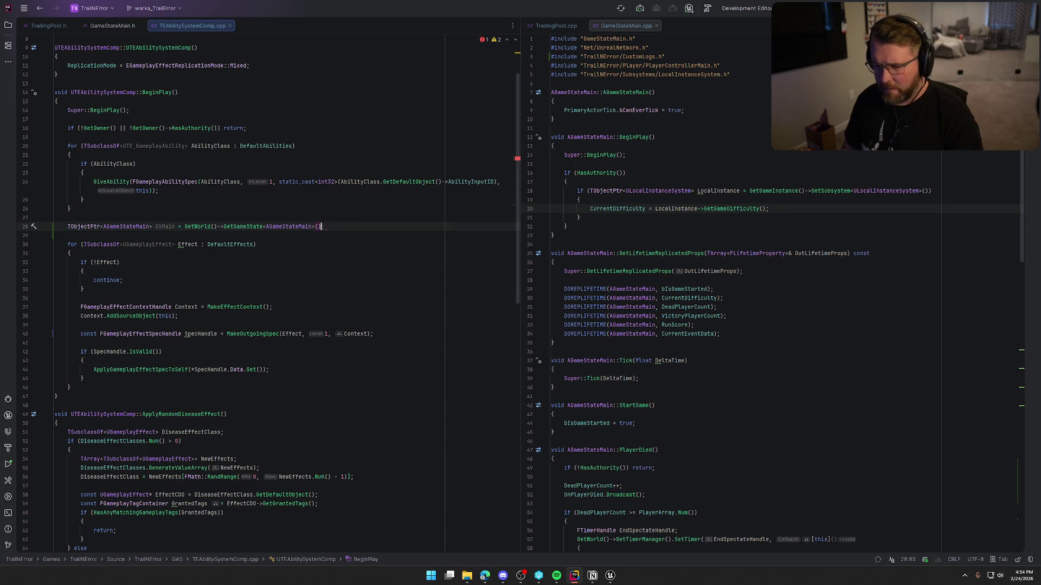
Wrap the GSMain declaration in an if condition with an empty braced block
{"action": "key", "text": "Home"}
{"action": "type", "text": "if ("}
{"action": "key", "text": "End"}
{"action": "key", "text": "BackSpace"}
{"action": "type", "text": ")"}
{"action": "key", "text": "Return"}
{"action": "type", "text": "{"}
{"action": "key", "text": "Return"}
{"action": "key", "text": "Down"}
{"action": "key", "text": "Down"}
{"action": "key", "text": "Down"}
{"action": "key", "text": "ctrl+w"}
{"action": "key", "text": "ctrl+w"}
{"action": "key", "text": "ctrl+w"}
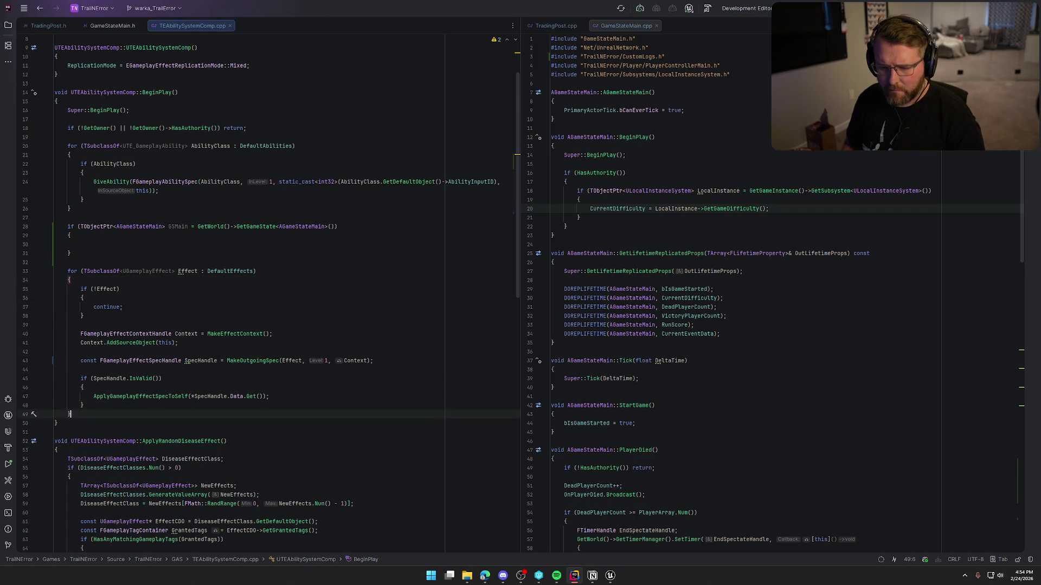
Move the DefaultEffects loop inside the GSMain if block
{"action": "key", "text": "ctrl+w"}
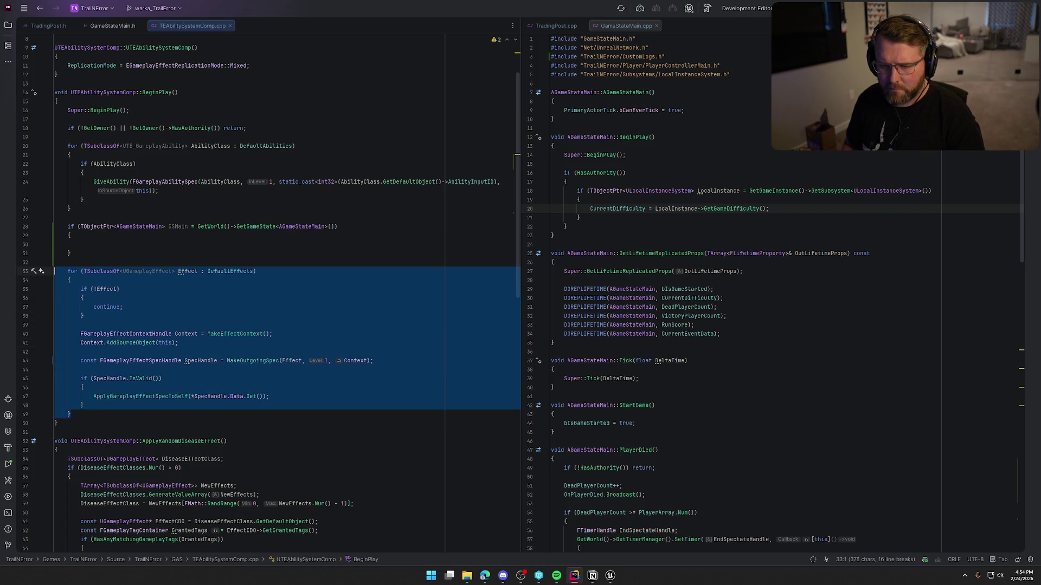
{"action": "key", "text": "BackSpace"}
{"action": "key", "text": "BackSpace"}
{"action": "key", "text": "Up"}
{"action": "key", "text": "Up"}
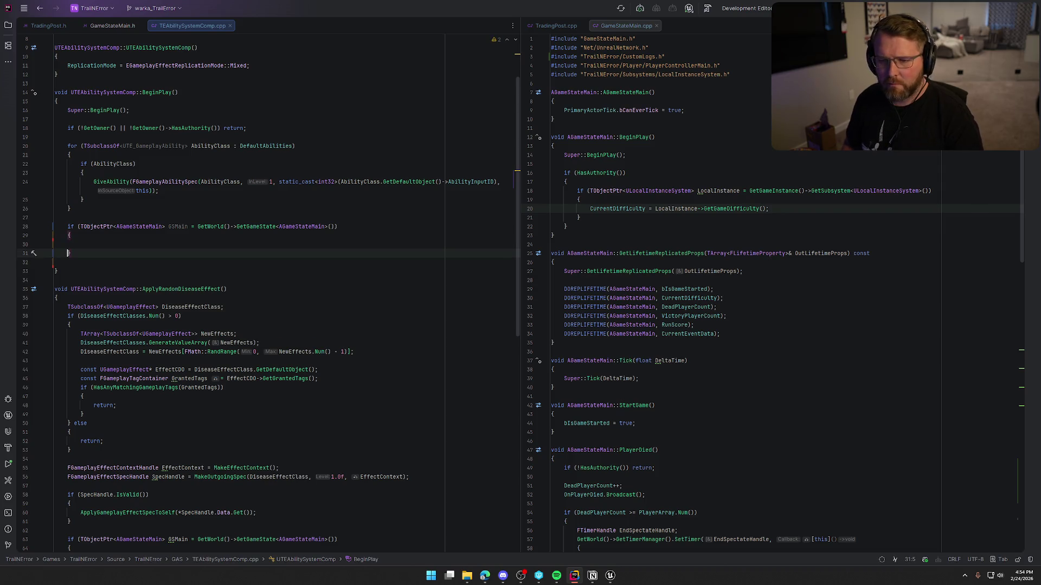
{"action": "key", "text": "ctrl+v"}
{"action": "key", "text": "Down"}
{"action": "key", "text": "Down"}
{"action": "key", "text": "Up"}
{"action": "key", "text": "Up"}
{"action": "key", "text": "BackSpace"}
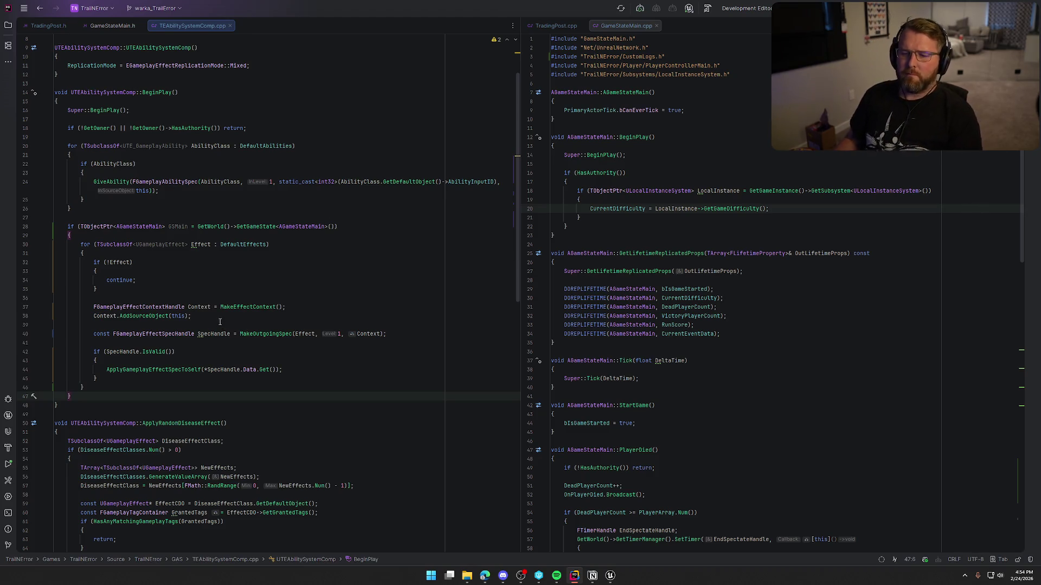
Add float DifficultyLevel = static_cast<float>(GSMain->CurrentDifficulty) at the top of the if block
{"action": "left_click", "coordinate": [339, 334]}
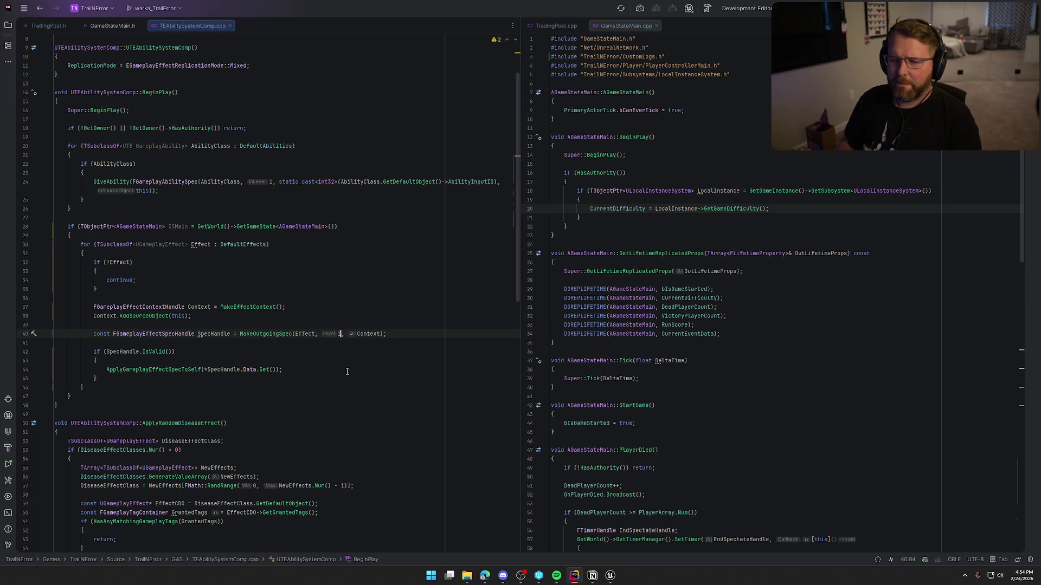
{"action": "left_click", "coordinate": [101, 235]}
{"action": "key", "text": "Return"}
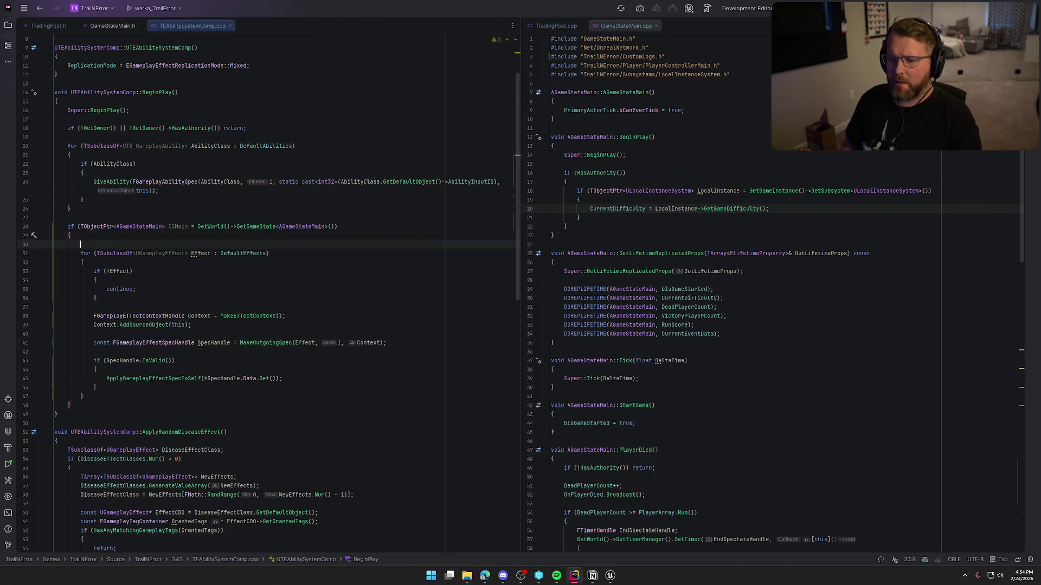
{"action": "mouse_move", "coordinate": [267, 343]}
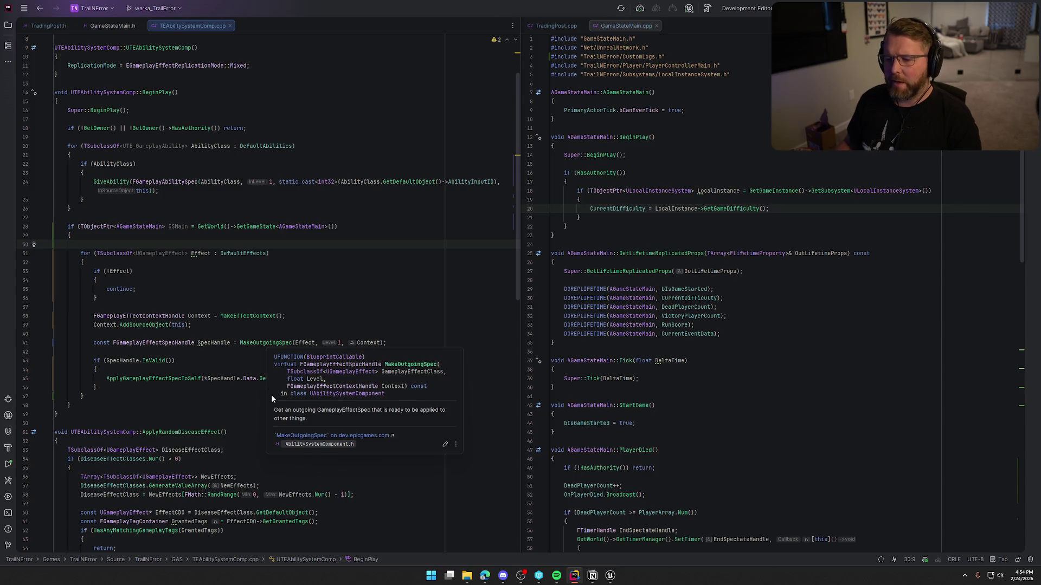
{"action": "type", "text": "float "}
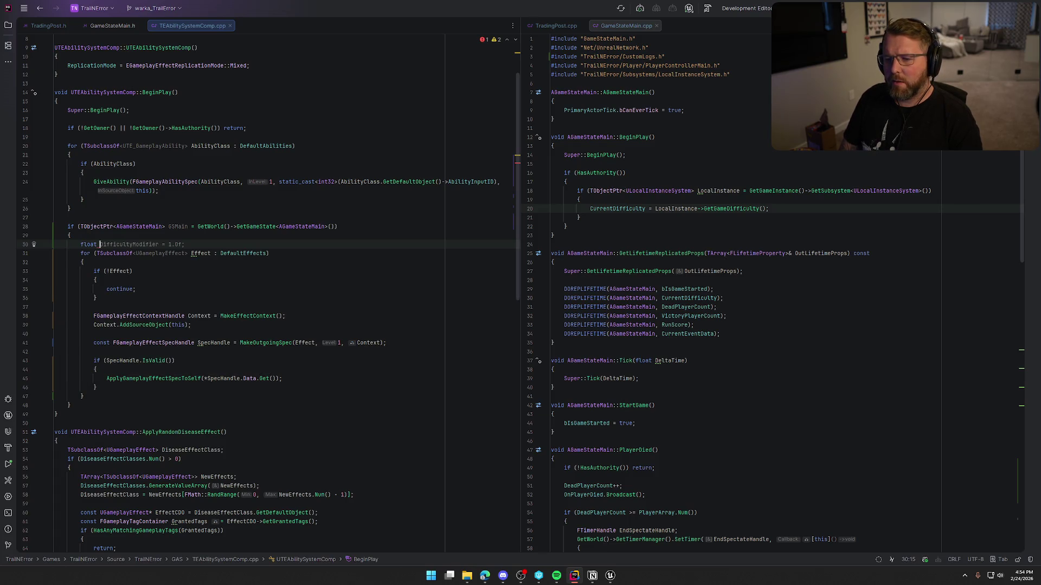
{"action": "type", "text": "Diff"}
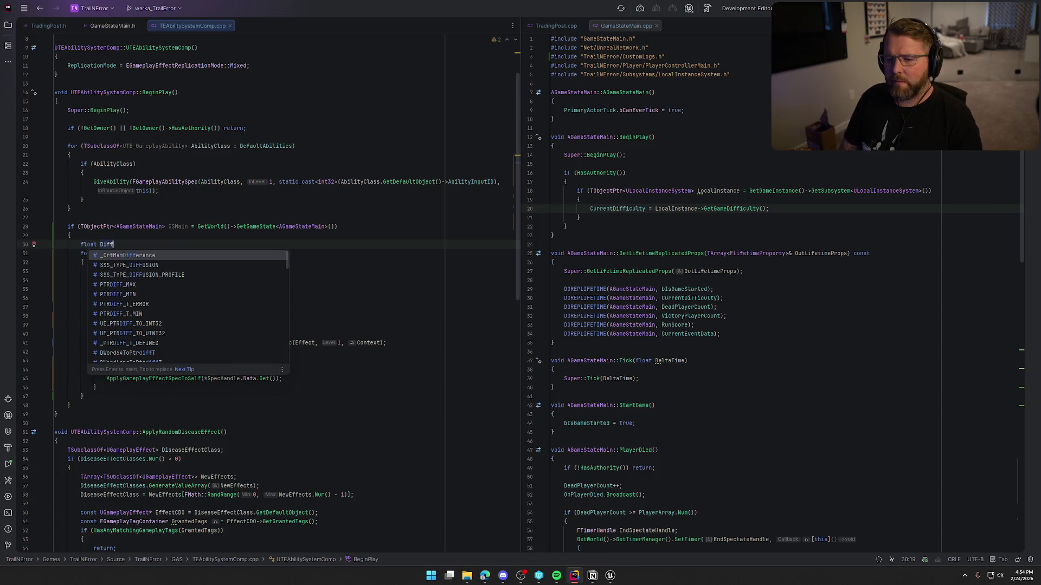
{"action": "type", "text": "icult"}
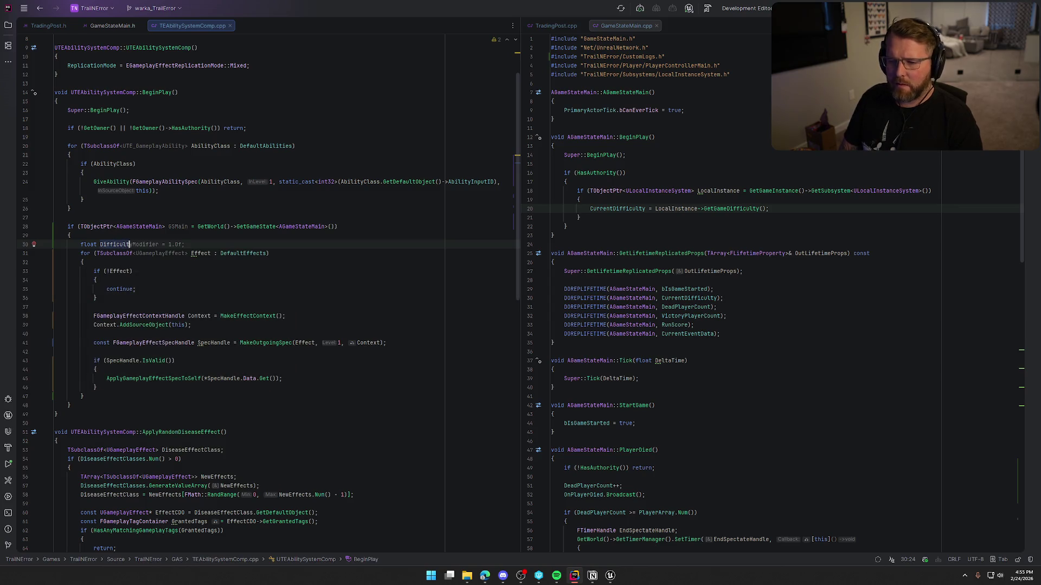
{"action": "type", "text": "yLev"}
{"action": "key", "text": "Tab"}
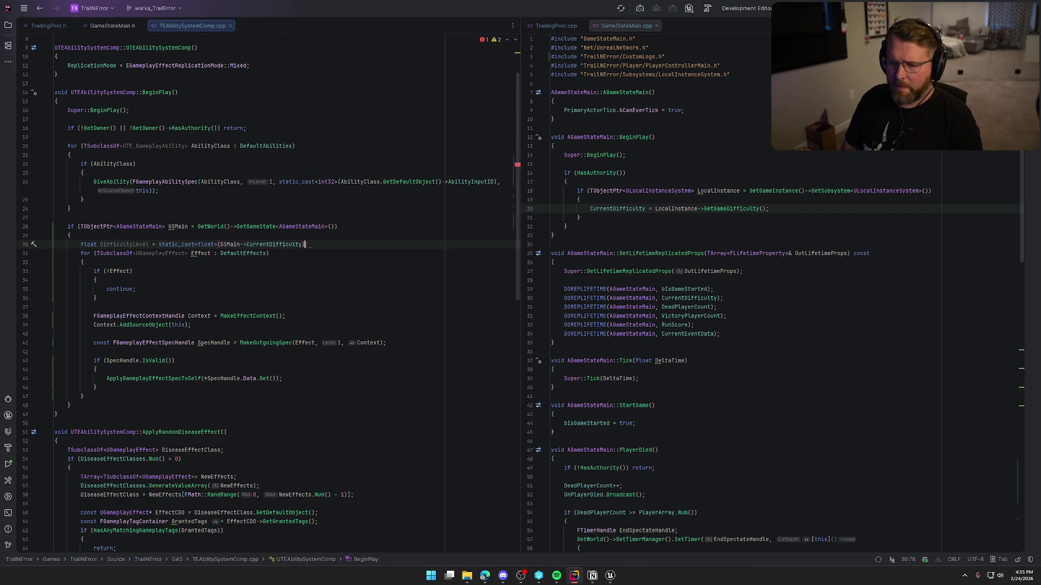
{"action": "type", "text": ";"}
Replace MakeOutgoingSpec's hard-coded level 1 with DifficultyLevel
{"action": "left_click", "coordinate": [342, 343]}
{"action": "key", "text": "BackSpace"}
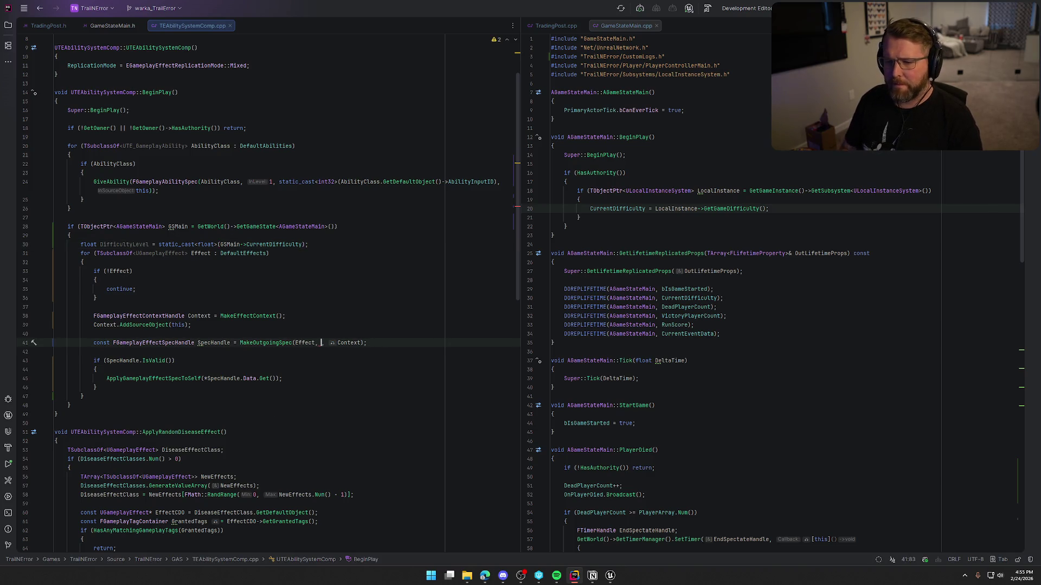
{"action": "type", "text": "Diff"}
{"action": "key", "text": "Tab"}
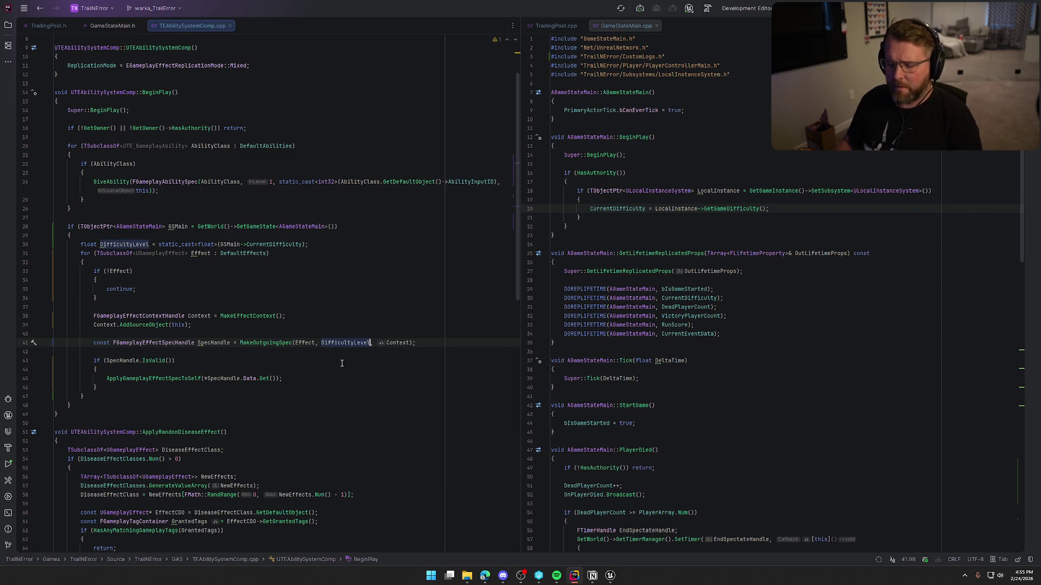
{"action": "left_click", "coordinate": [326, 361]}
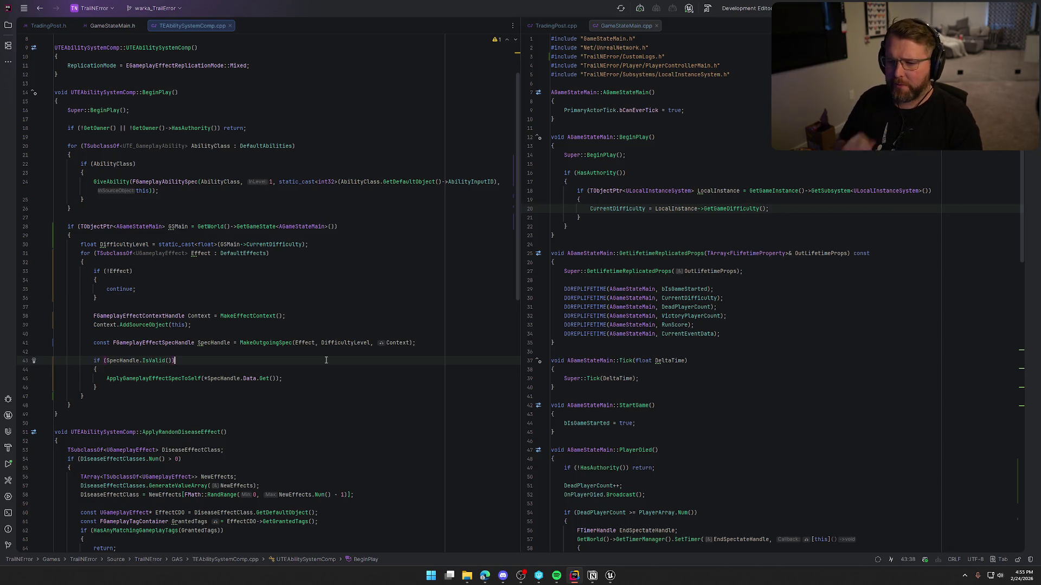
In Unreal Editor, bring up GE_Hunger's class defaults and its magnitude's curve table choices
{"action": "left_click", "coordinate": [609, 574]}
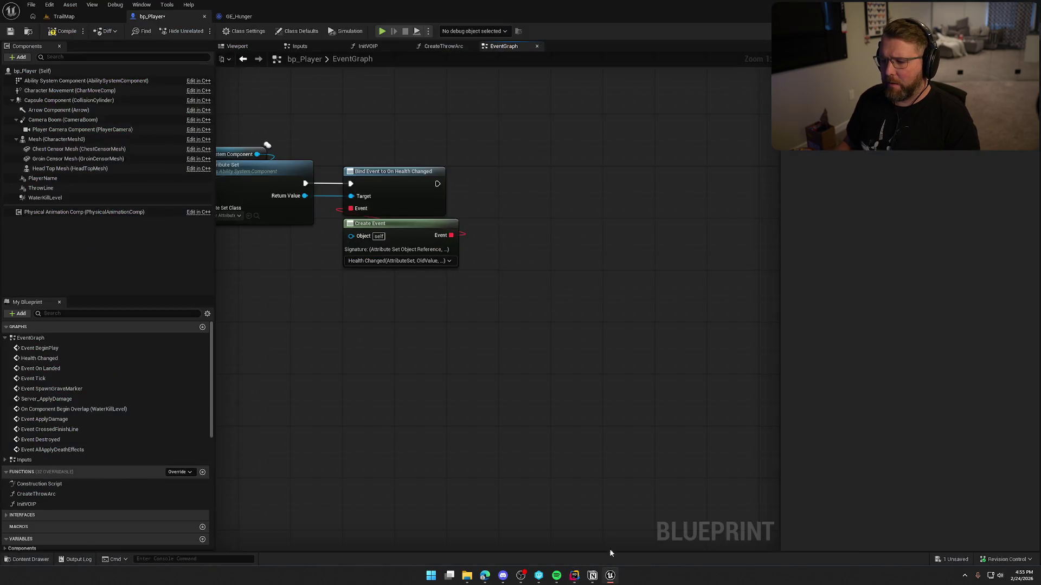
{"action": "left_click", "coordinate": [249, 17]}
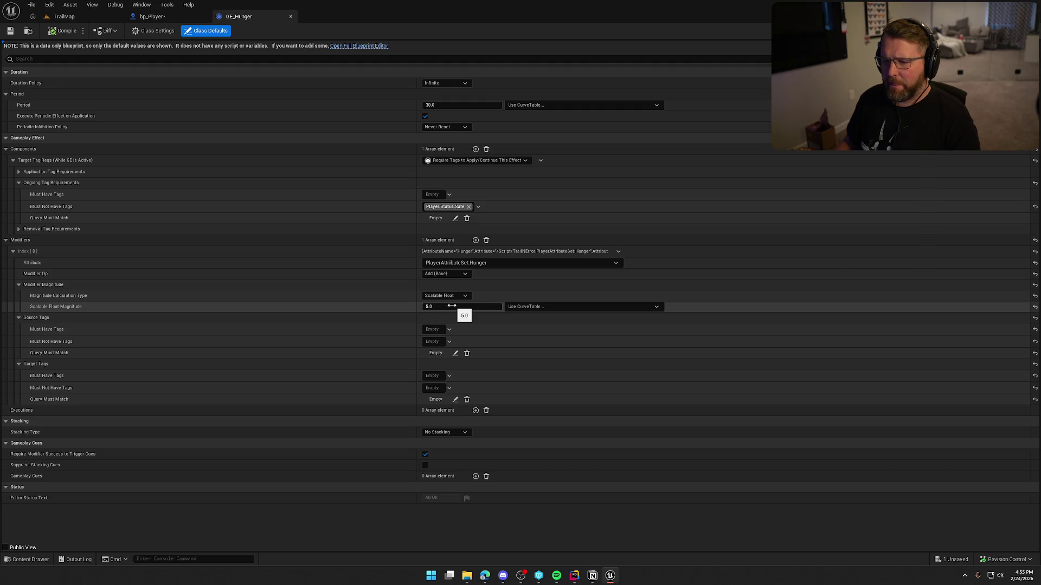
{"action": "left_click", "coordinate": [554, 307]}
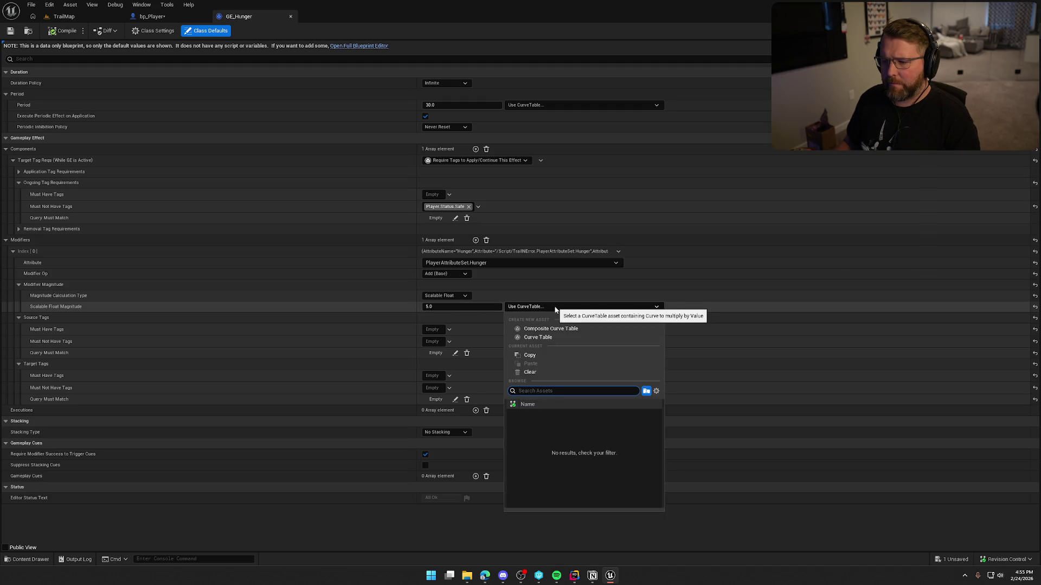
Begin creating a HungerCurve curve table with linear interpolation, then cancel
{"action": "left_click", "coordinate": [557, 338]}
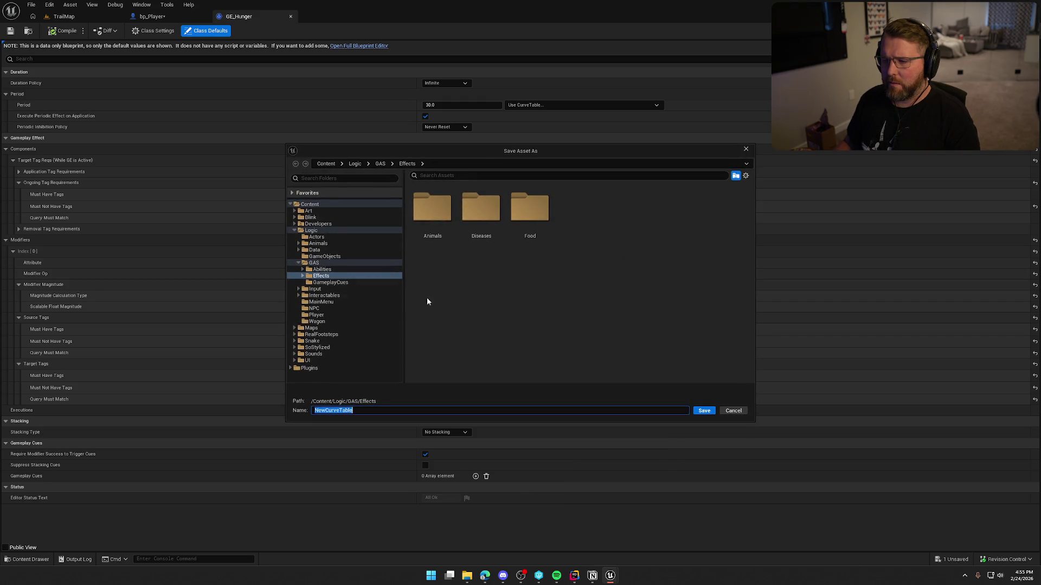
{"action": "type", "text": "HungerCurve"}
{"action": "left_click", "coordinate": [703, 410]}
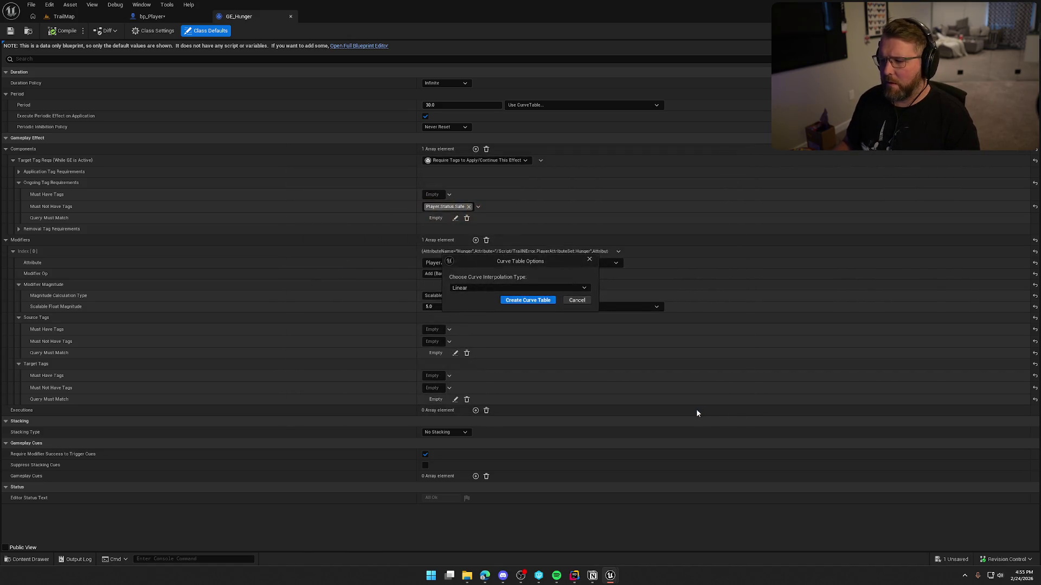
{"action": "left_click", "coordinate": [491, 289]}
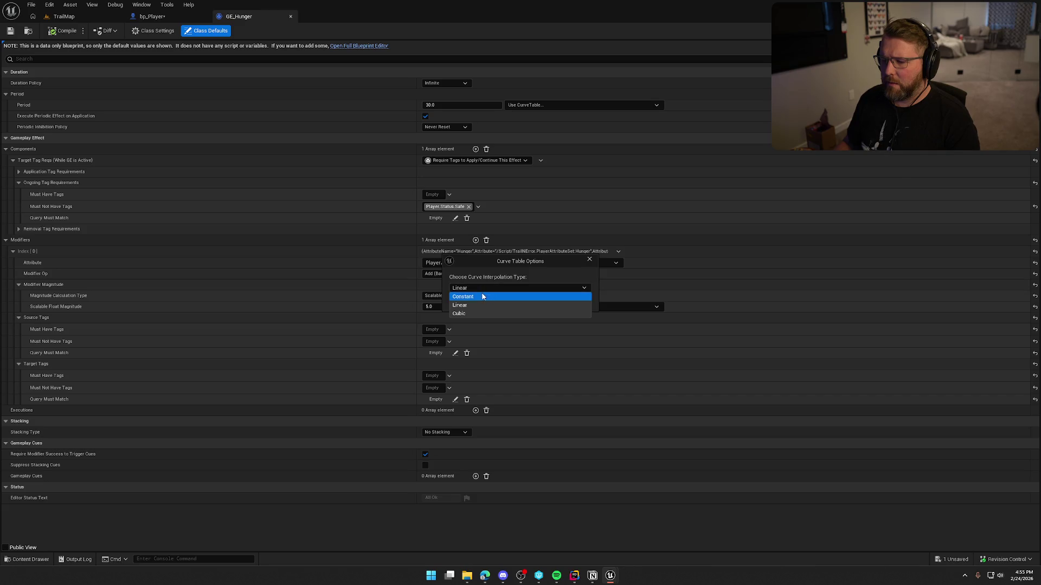
{"action": "left_click", "coordinate": [480, 291]}
{"action": "left_click", "coordinate": [577, 301]}
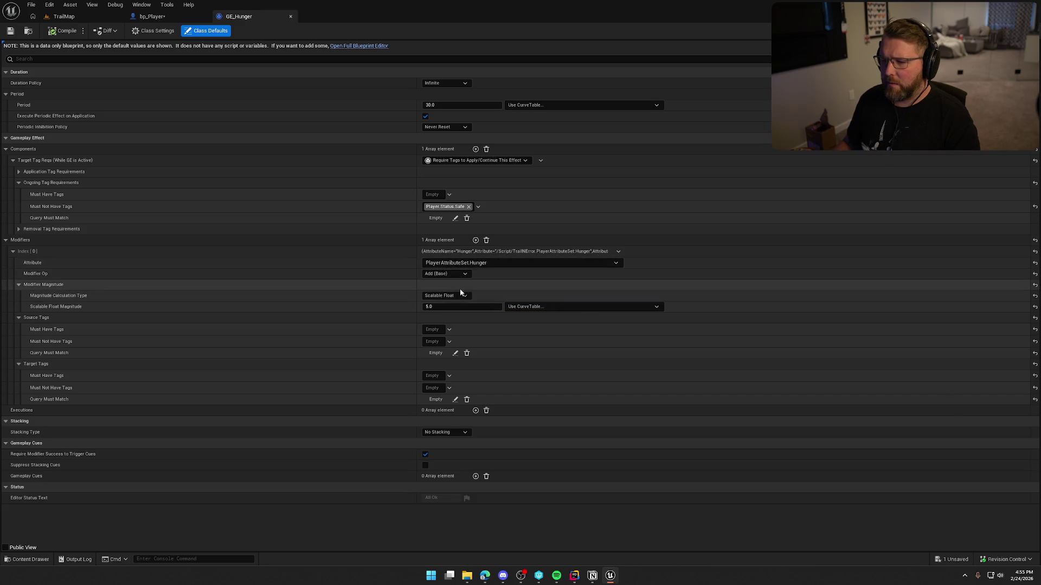
Create a new linear curve table named HungerCurve for the scalable float magnitude
{"action": "left_click", "coordinate": [536, 307]}
{"action": "left_click", "coordinate": [549, 338]}
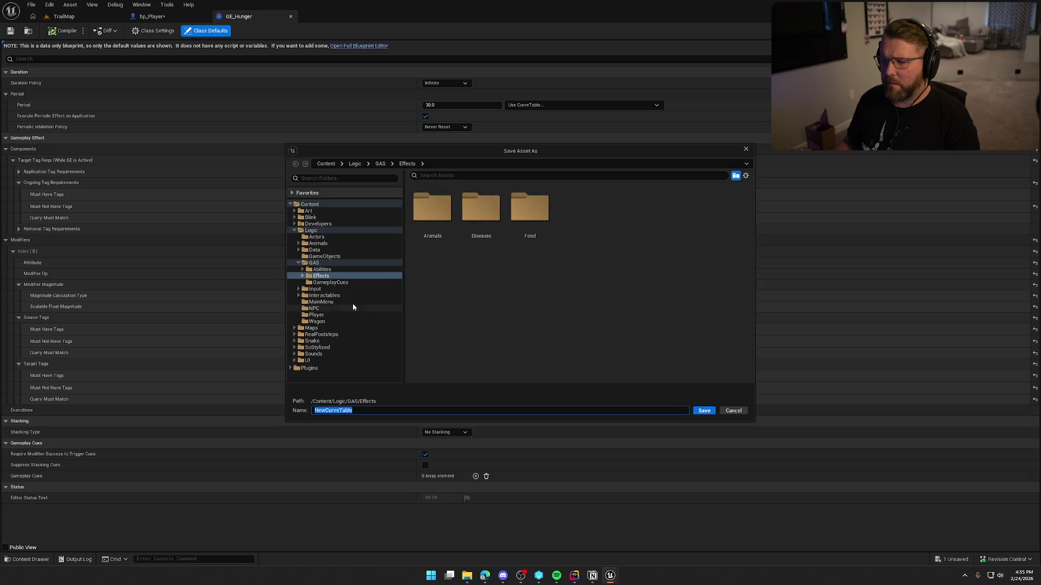
{"action": "left_click", "coordinate": [382, 409]}
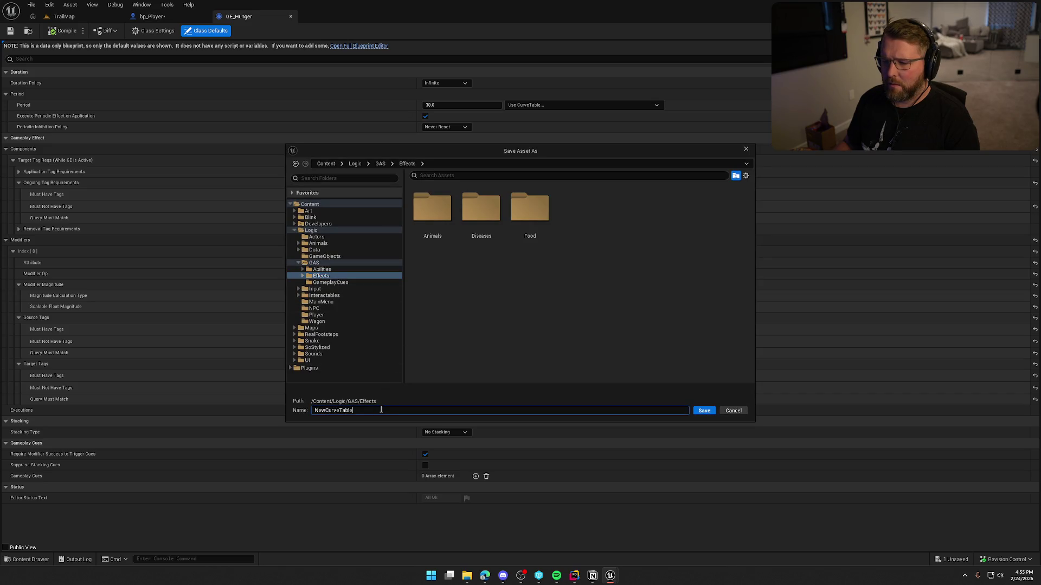
{"action": "type", "text": "HungerCurve"}
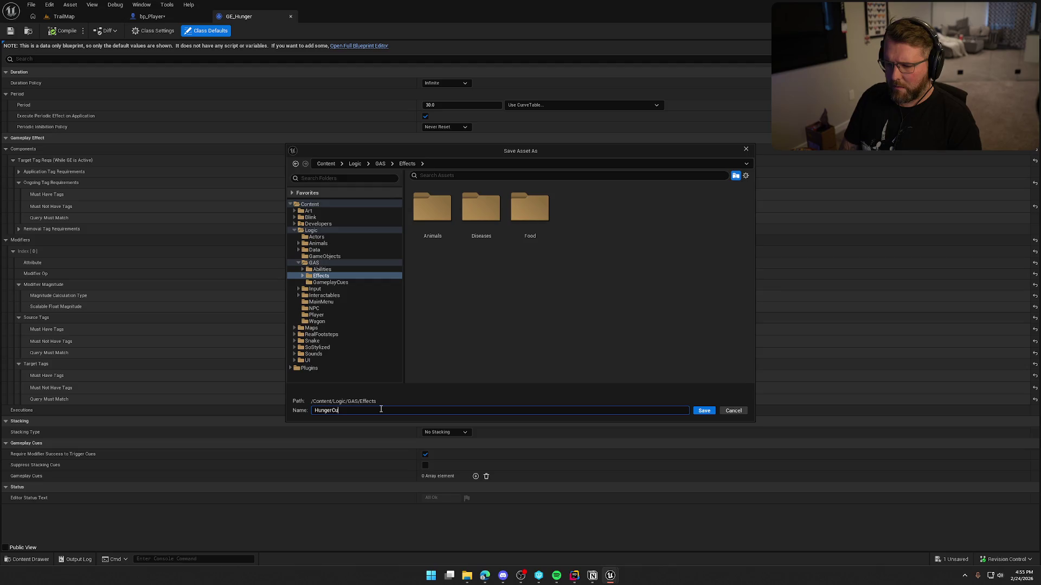
{"action": "left_click", "coordinate": [702, 410]}
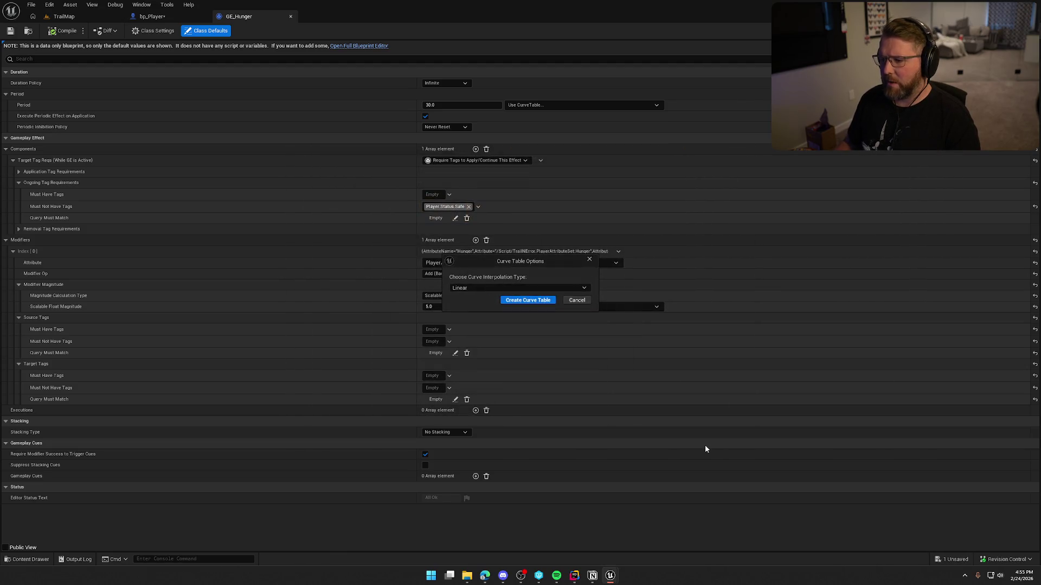
{"action": "left_click", "coordinate": [469, 286]}
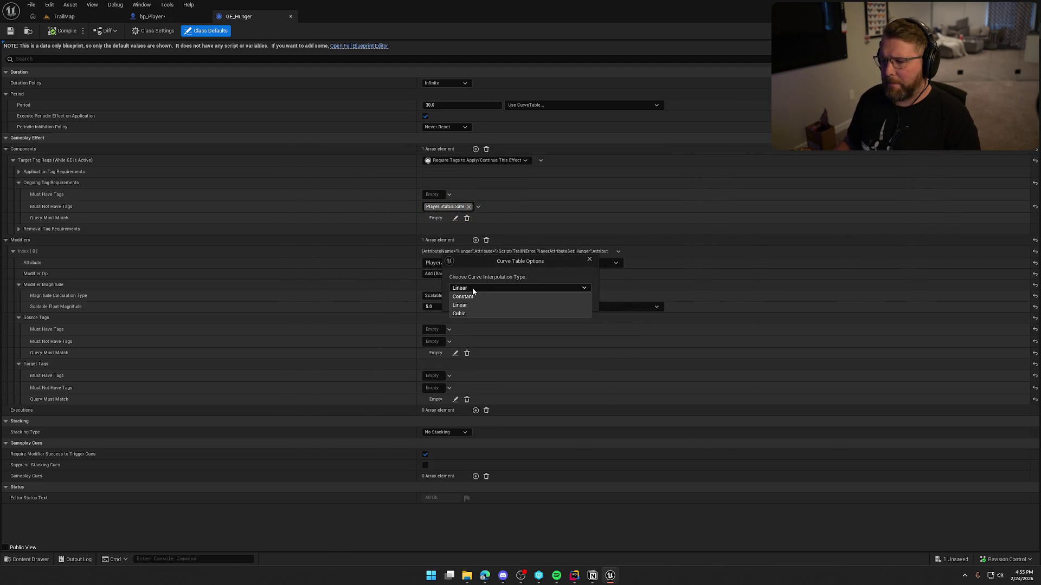
{"action": "left_click", "coordinate": [474, 287]}
{"action": "left_click", "coordinate": [528, 302]}
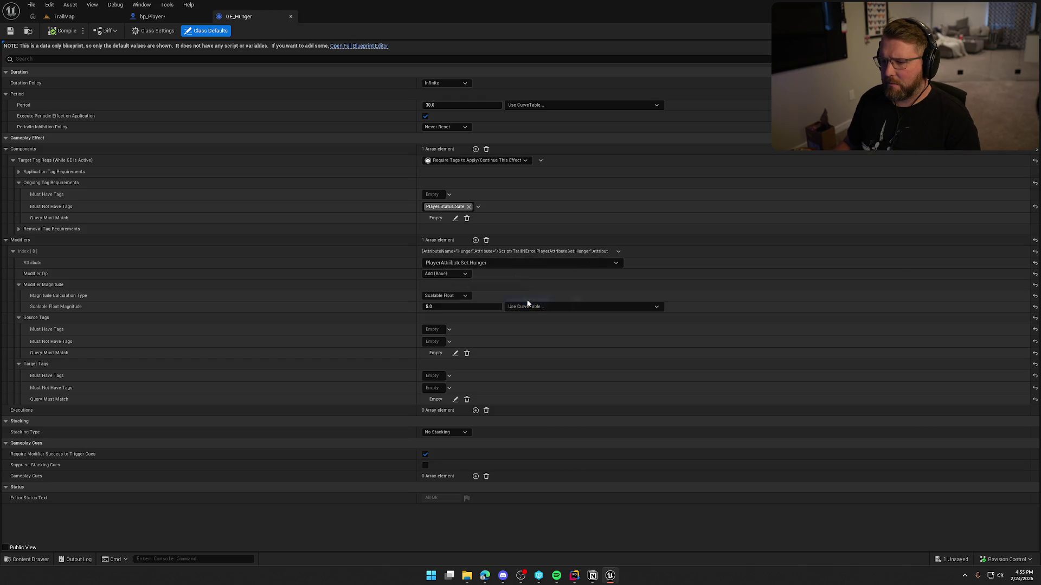
Keep the Curve row as magnitude source, then open HungerCurve docked beside GE_Hunger
{"action": "left_click", "coordinate": [456, 319]}
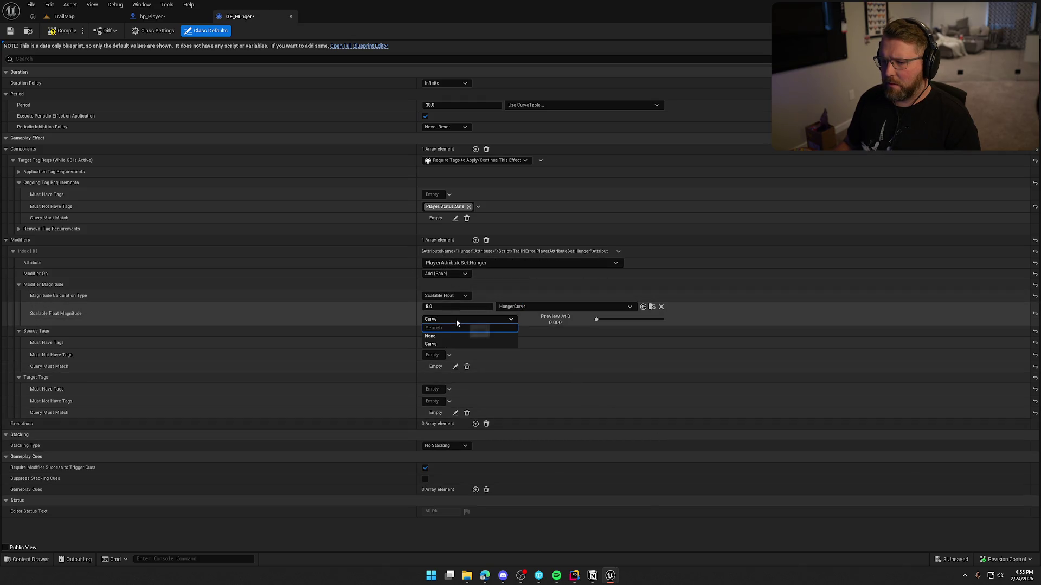
{"action": "left_click", "coordinate": [448, 310]}
{"action": "left_click", "coordinate": [652, 306]}
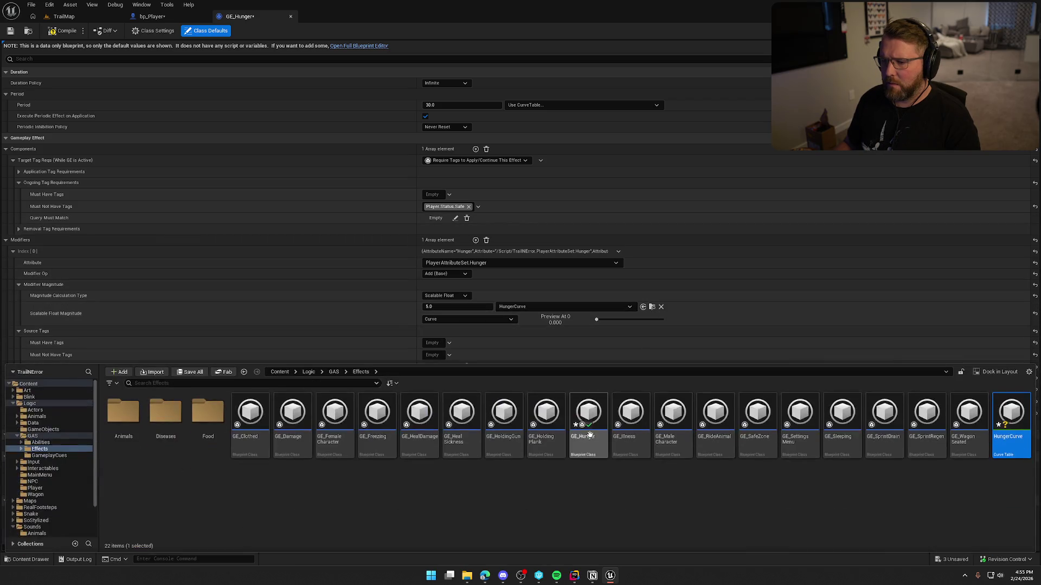
{"action": "double_click", "coordinate": [1006, 410]}
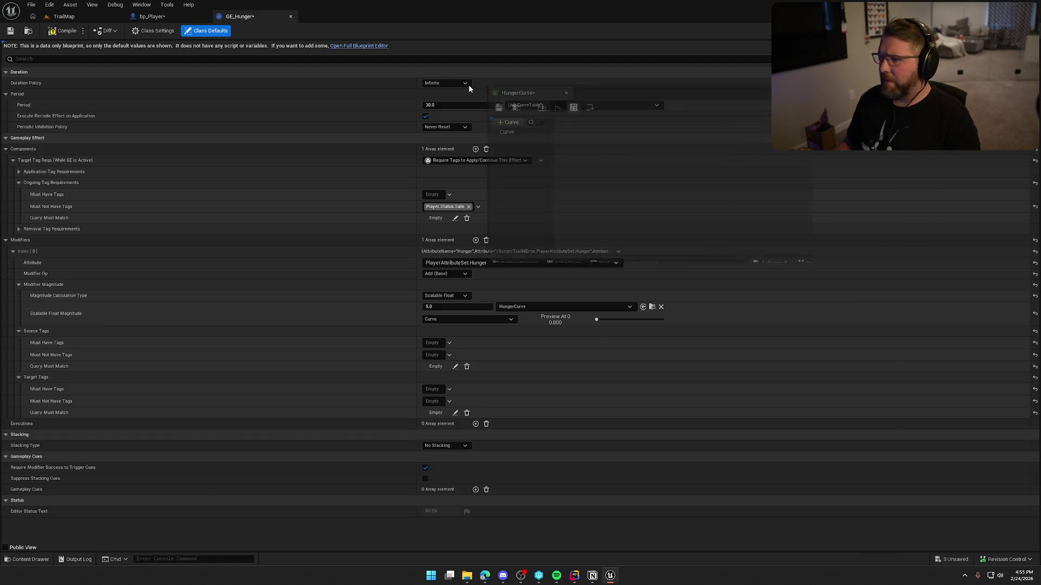
{"action": "left_click_drag", "start_coordinate": [342, 25], "coordinate": [337, 26]}
{"action": "left_click", "coordinate": [20, 57]}
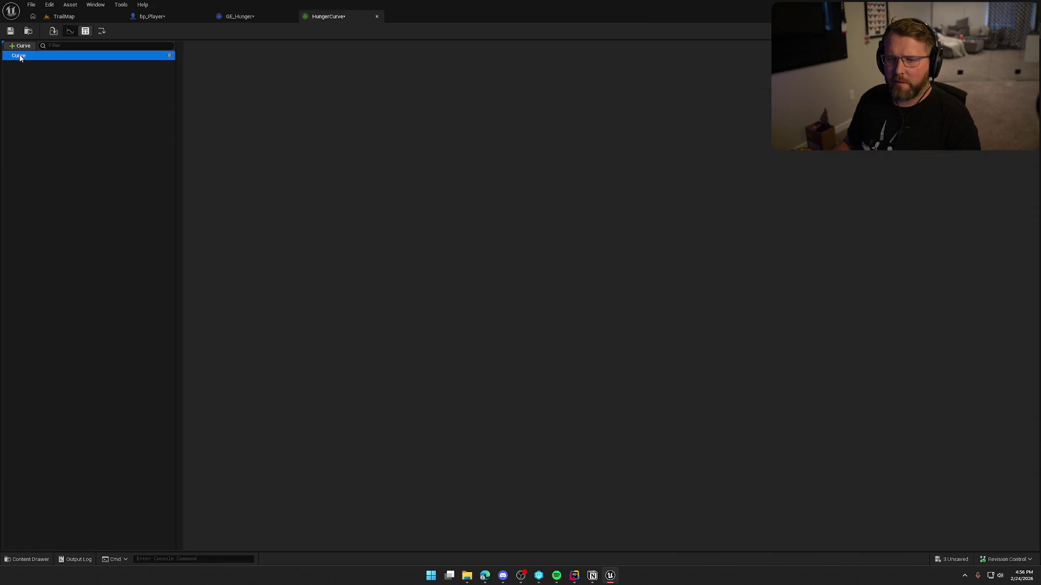
Rename the HungerCurve row from Curve to Difficulty
{"action": "right_click", "coordinate": [20, 58]}
{"action": "key", "text": "Escape"}
{"action": "right_click", "coordinate": [26, 57]}
{"action": "left_click", "coordinate": [48, 62]}
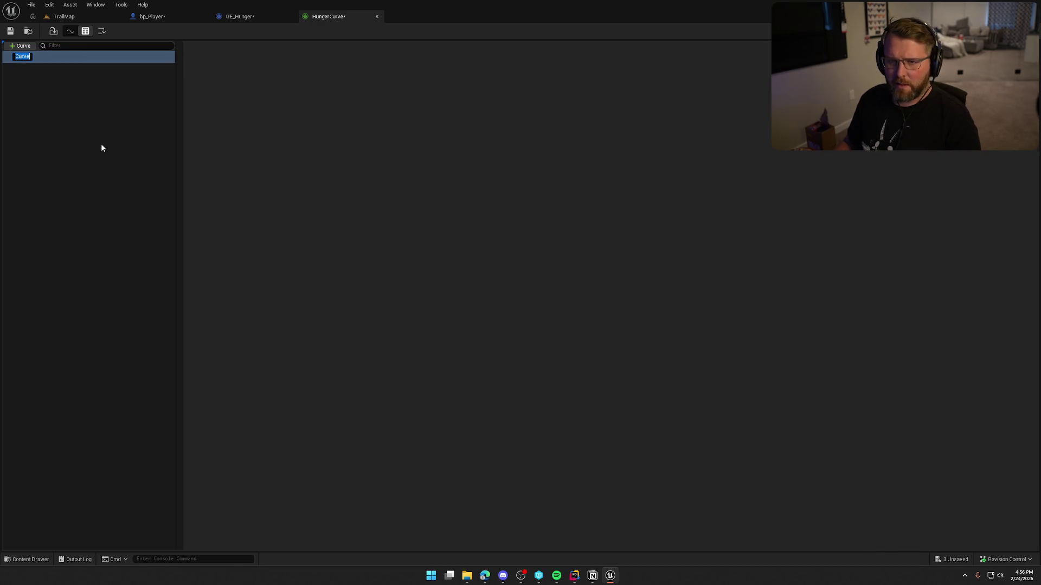
{"action": "type", "text": "Di"}
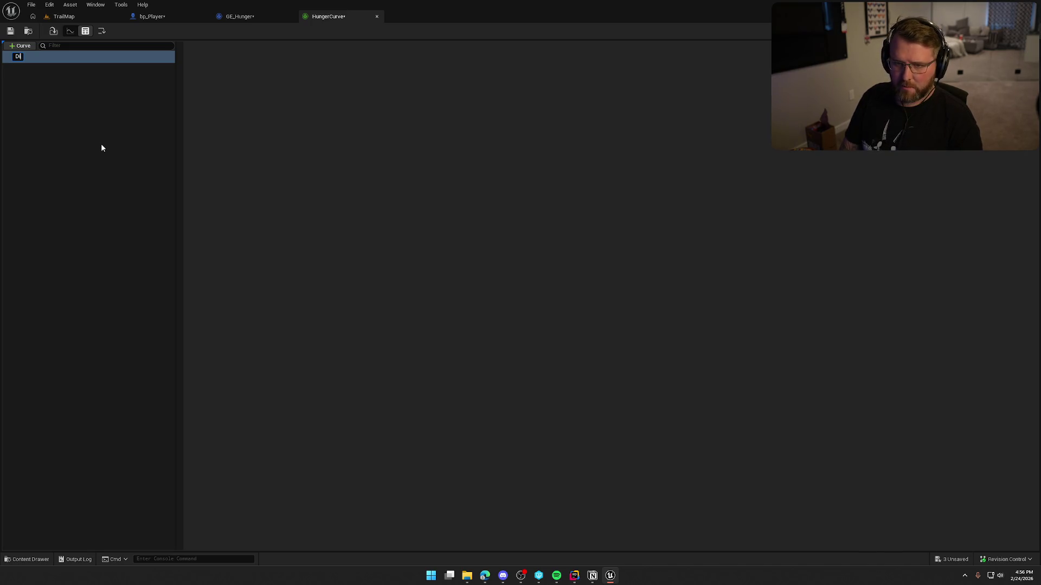
{"action": "type", "text": "fficulty"}
{"action": "key", "text": "Return"}
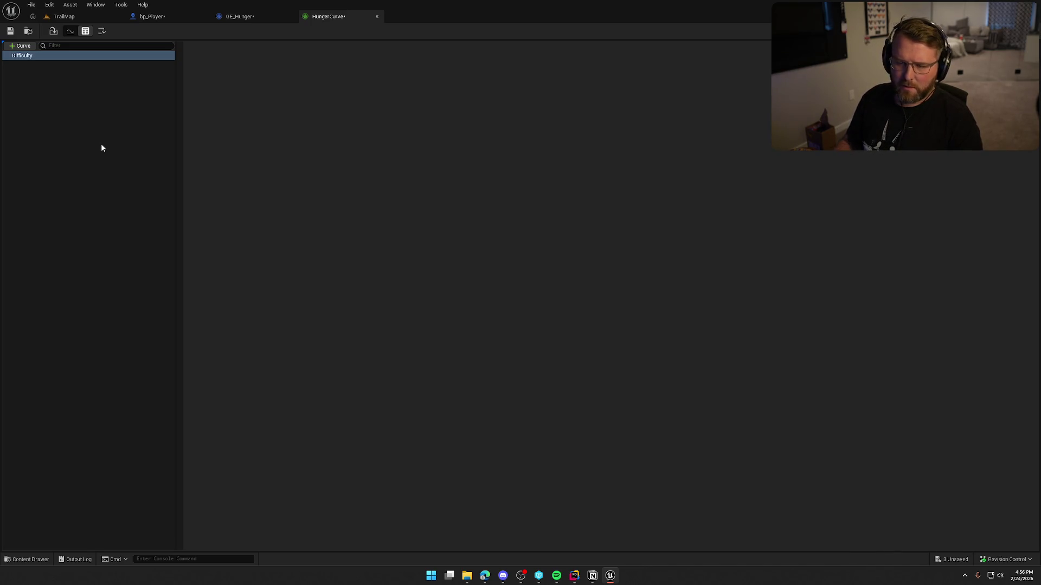
Switch to the curve graph view and try adding a key to the Difficulty curve
{"action": "left_click", "coordinate": [71, 32]}
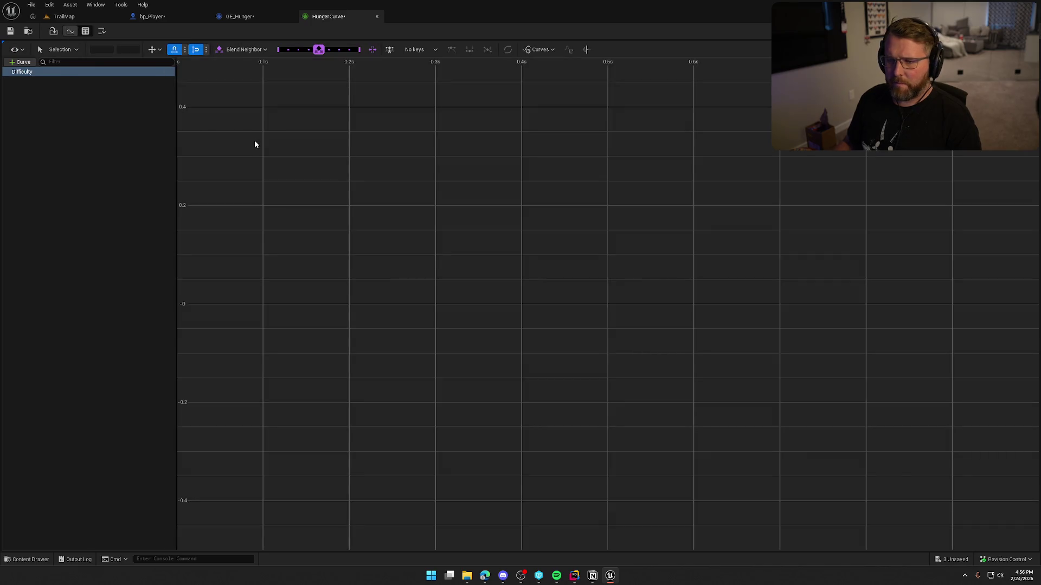
{"action": "scroll", "coordinate": [307, 207], "scroll_direction": "down", "scroll_amount": 5}
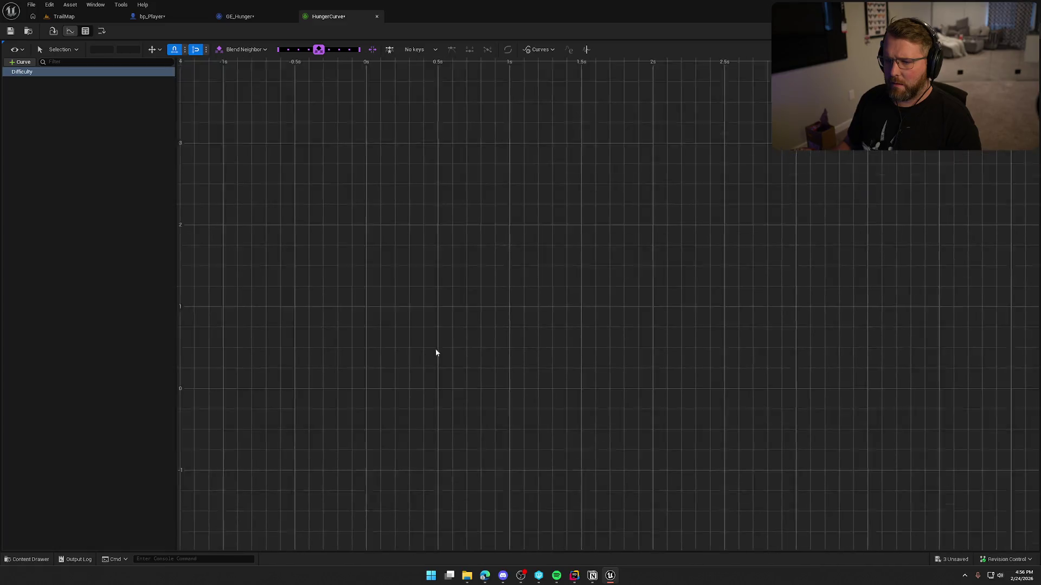
{"action": "right_click", "coordinate": [374, 304]}
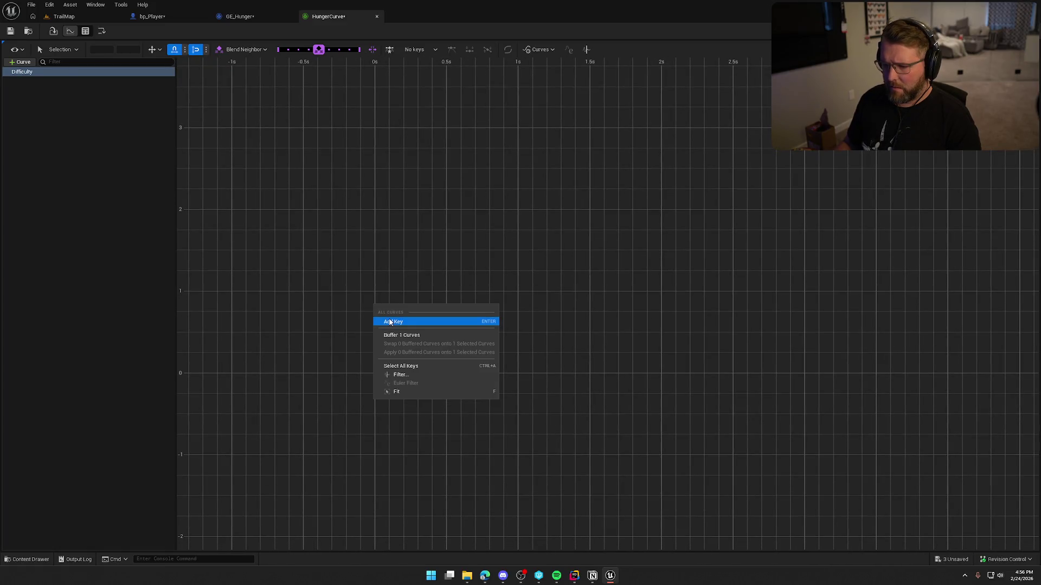
{"action": "left_click", "coordinate": [386, 321]}
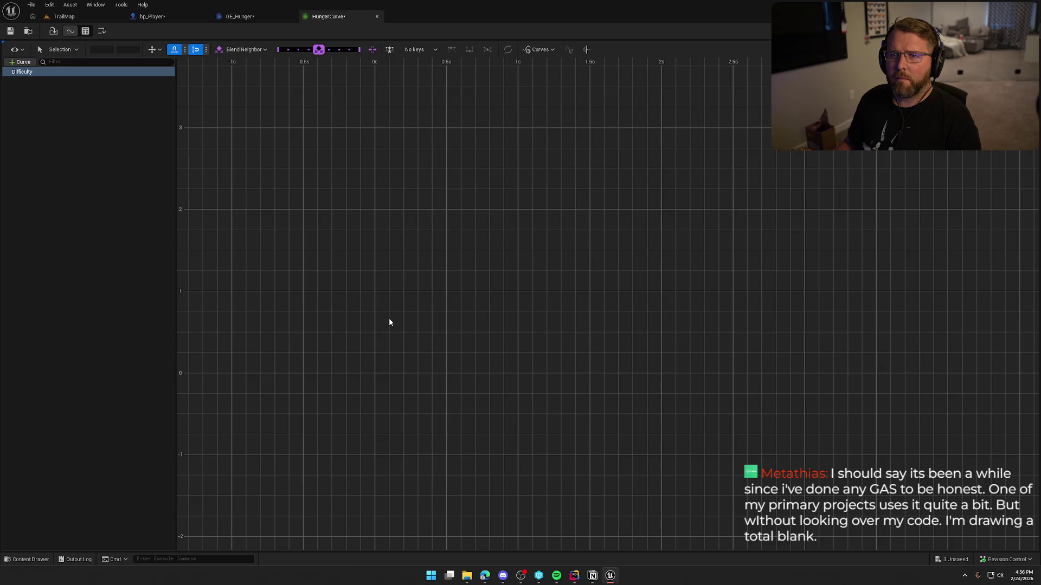
{"action": "mouse_move", "coordinate": [412, 334]}
{"action": "left_mouse_down"}
{"action": "mouse_move", "coordinate": [421, 320]}
{"action": "mouse_move", "coordinate": [412, 319]}
{"action": "left_mouse_up"}
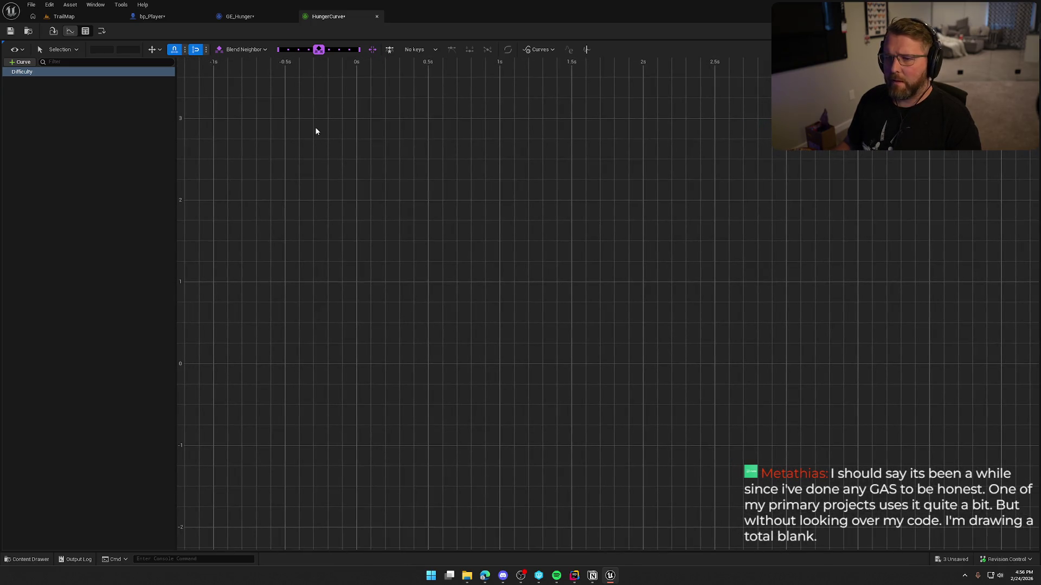
{"action": "left_click", "coordinate": [419, 52]}
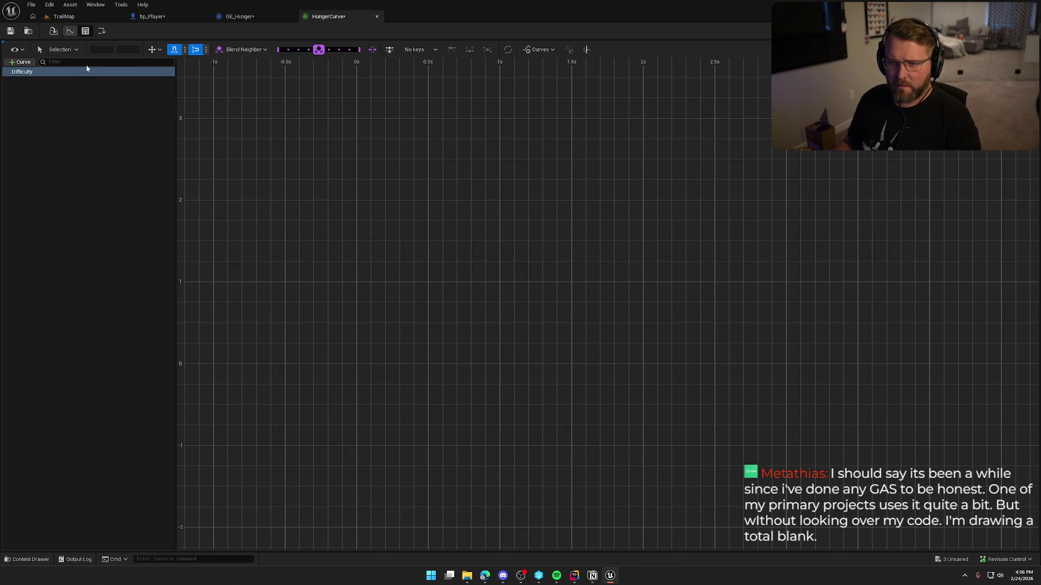
{"action": "left_click", "coordinate": [85, 31]}
{"action": "left_click", "coordinate": [71, 31]}
Select the Difficulty curve and fit the graph view to it
{"action": "left_click", "coordinate": [30, 72]}
{"action": "right_click", "coordinate": [30, 73]}
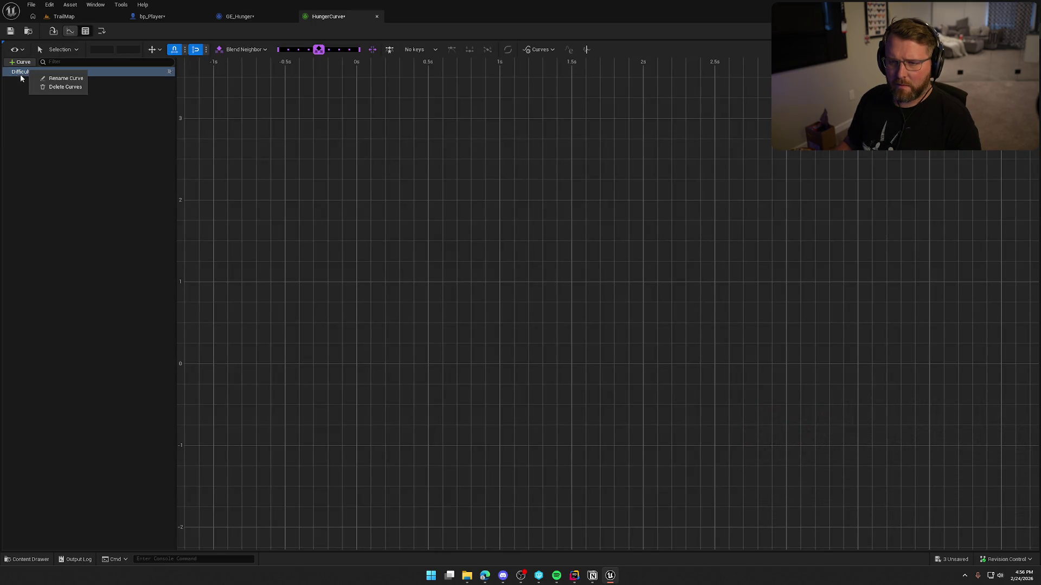
{"action": "left_click", "coordinate": [46, 78]}
{"action": "left_click", "coordinate": [74, 76]}
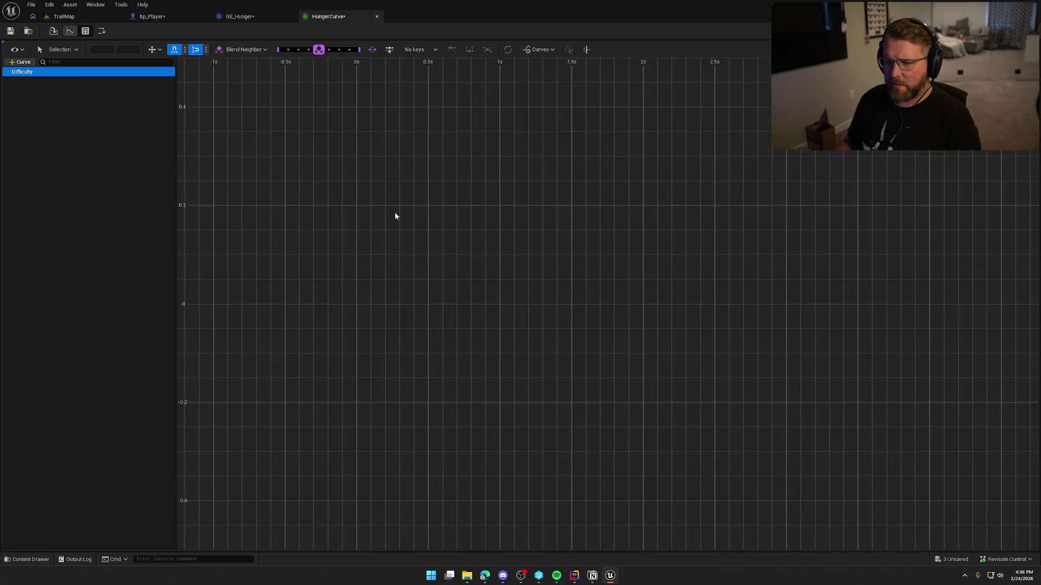
{"action": "right_click", "coordinate": [388, 214]}
{"action": "key", "text": "Escape"}
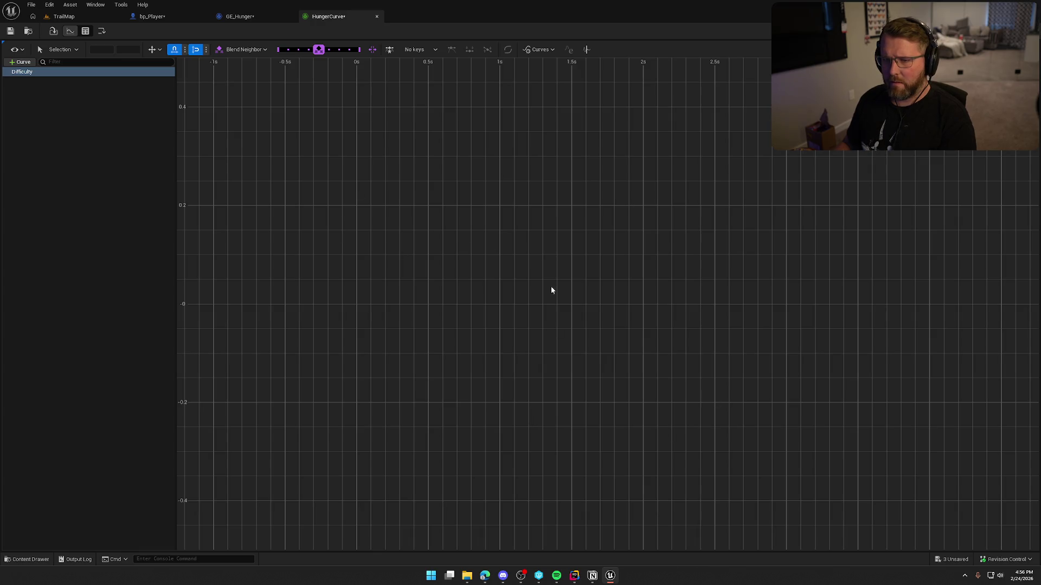
{"action": "scroll", "coordinate": [494, 276], "scroll_direction": "down", "scroll_amount": 5}
{"action": "scroll", "coordinate": [488, 283], "scroll_direction": "down", "scroll_amount": 1}
{"action": "mouse_move", "coordinate": [488, 284]}
{"action": "left_mouse_down"}
{"action": "mouse_move", "coordinate": [448, 334]}
{"action": "mouse_move", "coordinate": [455, 353]}
{"action": "mouse_move", "coordinate": [463, 347]}
{"action": "left_mouse_up"}
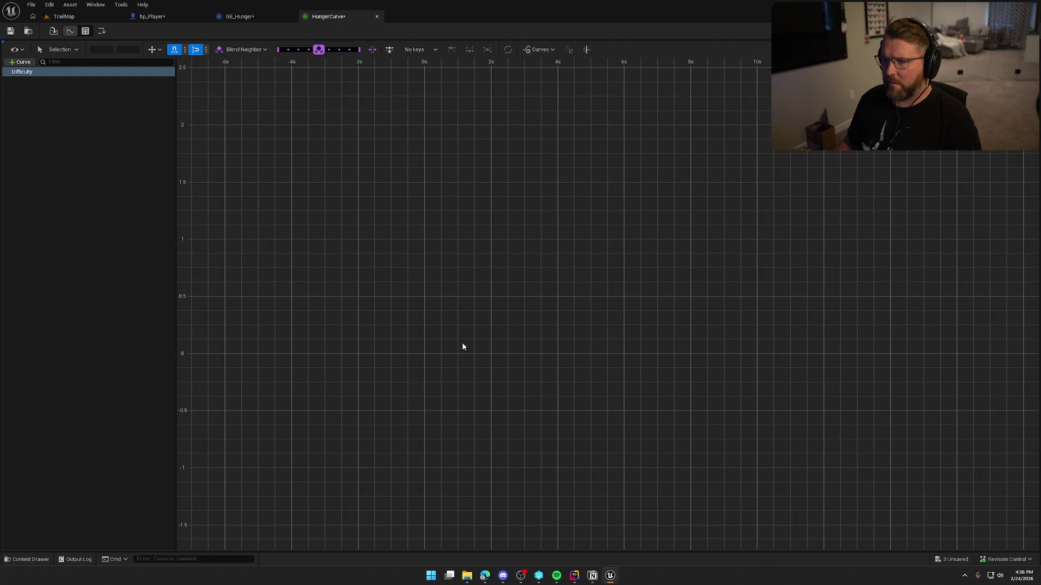
{"action": "right_click", "coordinate": [435, 276]}
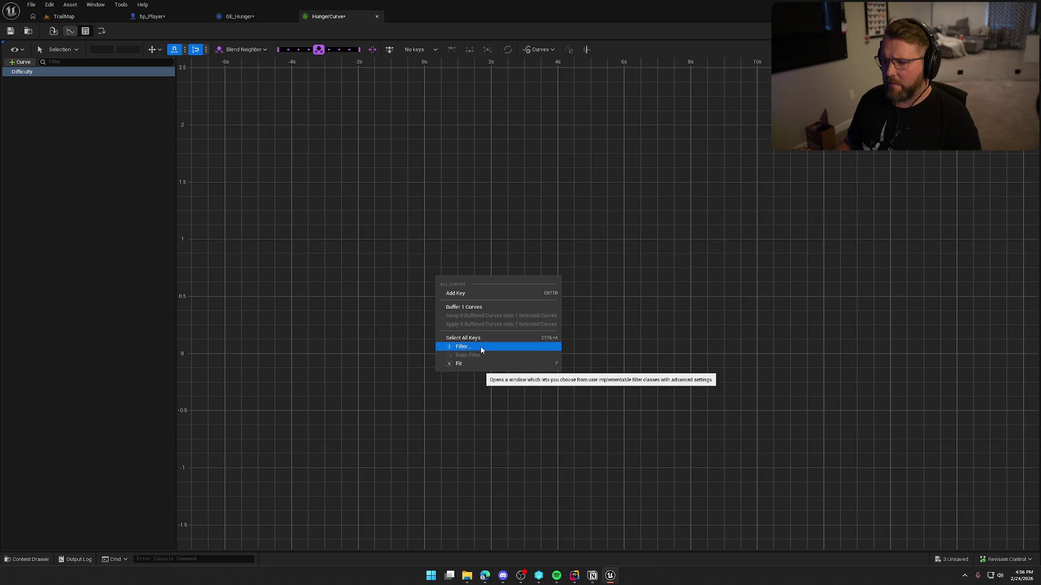
{"action": "left_click", "coordinate": [485, 363]}
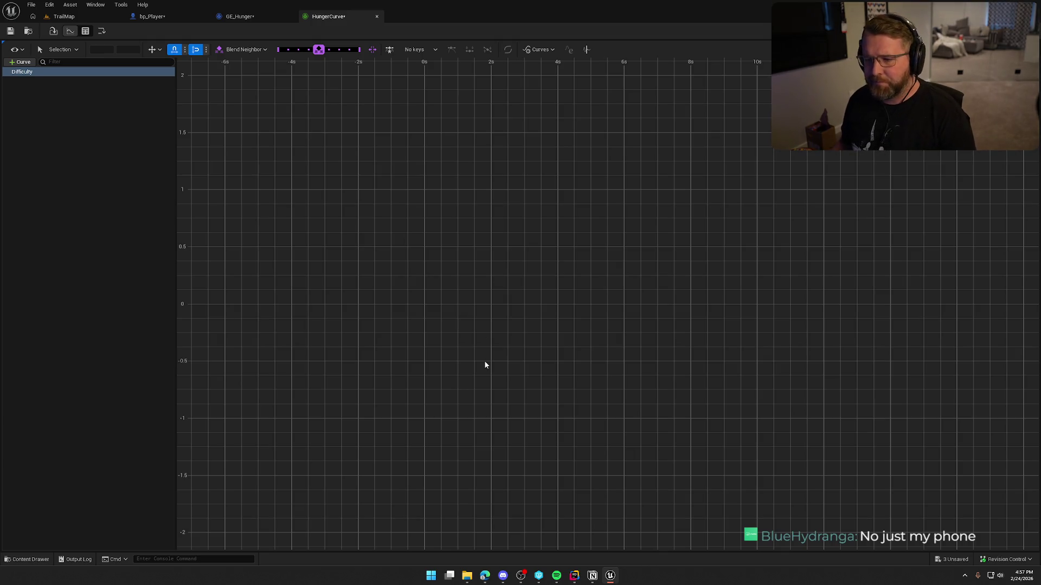
Add a key to the Difficulty curve graph and save all modified assets
{"action": "right_click", "coordinate": [375, 284]}
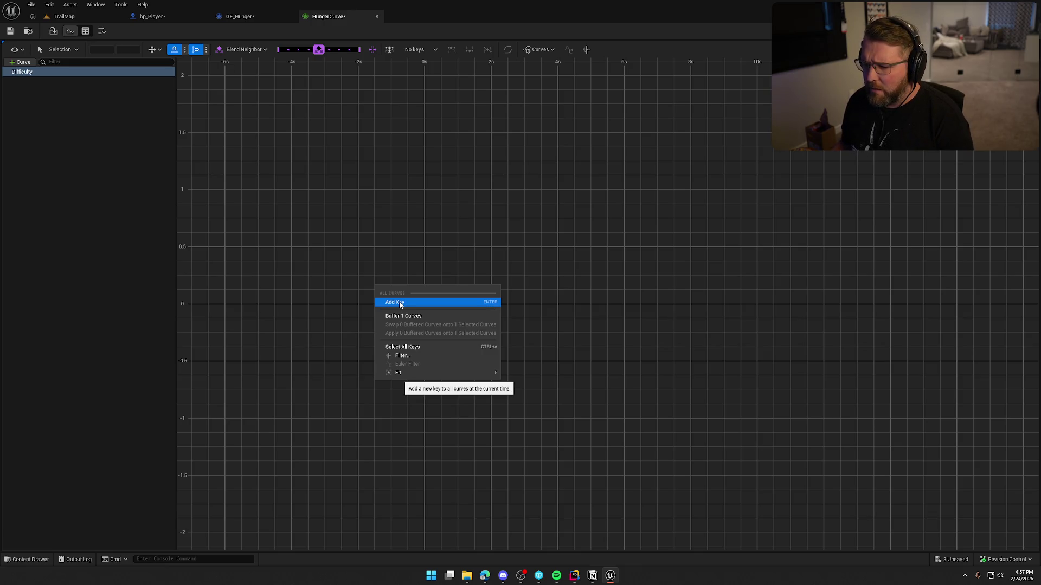
{"action": "left_click", "coordinate": [400, 302]}
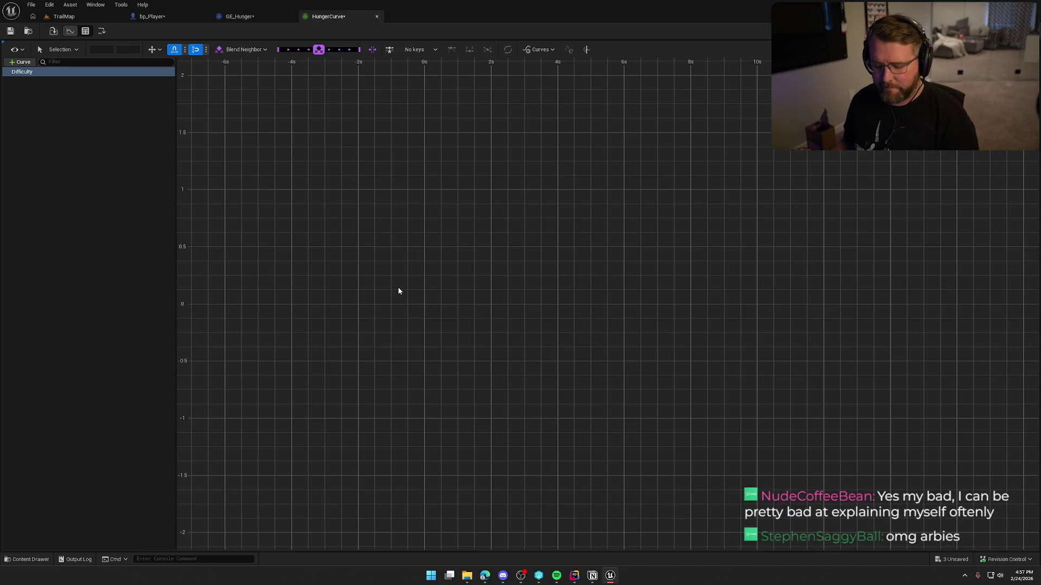
{"action": "left_click", "coordinate": [531, 379]}
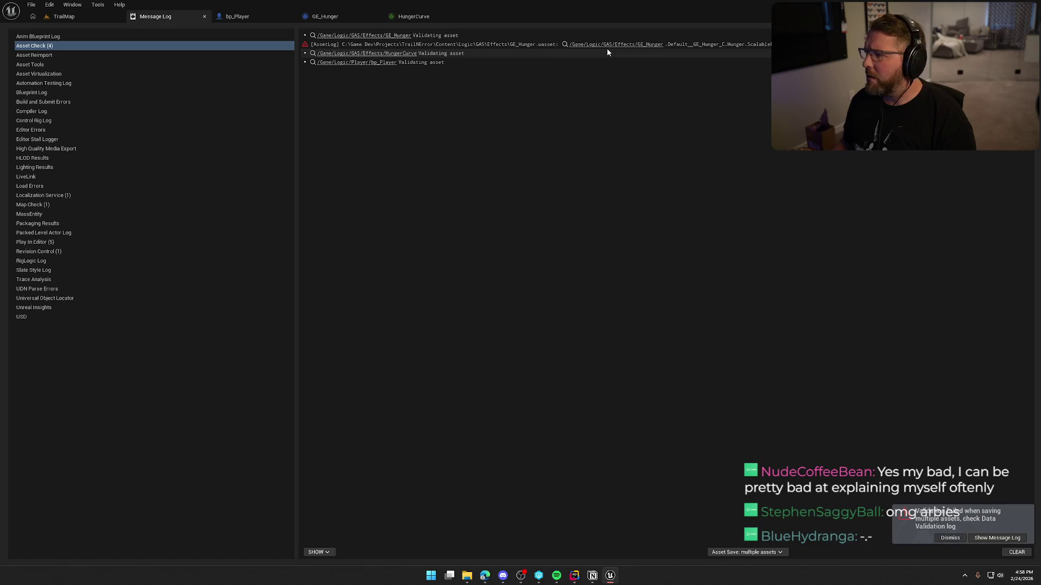
Set GE_Hunger's magnitude to HungerCurve's Difficulty row, then compile and save it
{"action": "left_click", "coordinate": [622, 45]}
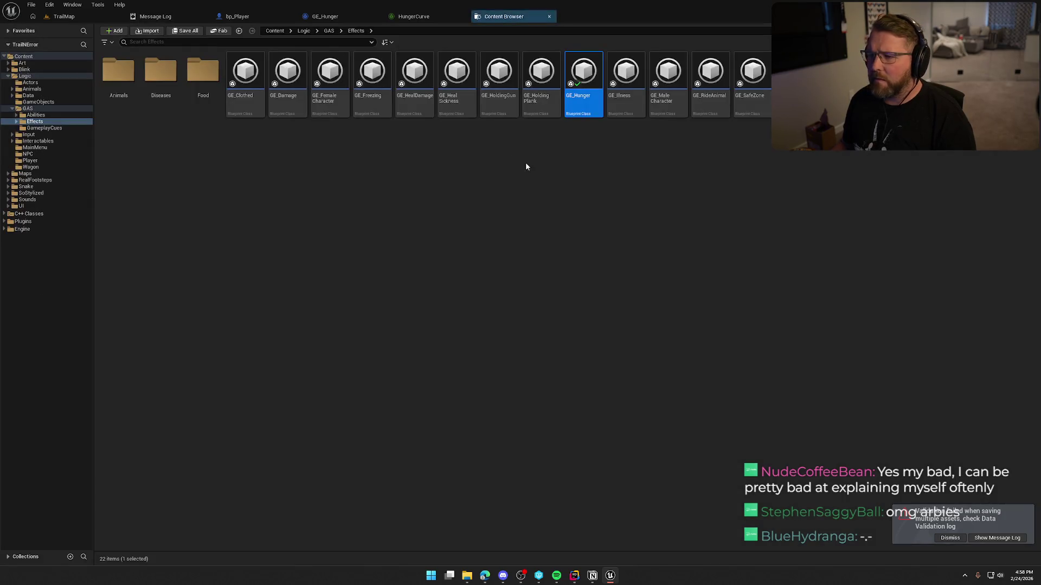
{"action": "left_click", "coordinate": [325, 16]}
{"action": "left_click", "coordinate": [467, 320]}
{"action": "left_click", "coordinate": [460, 344]}
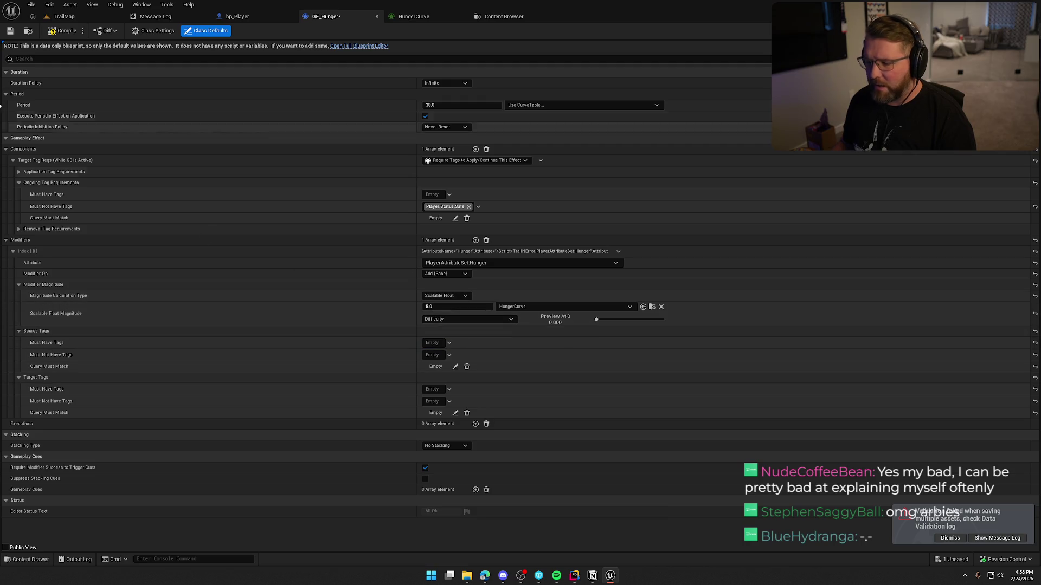
{"action": "left_click", "coordinate": [66, 30]}
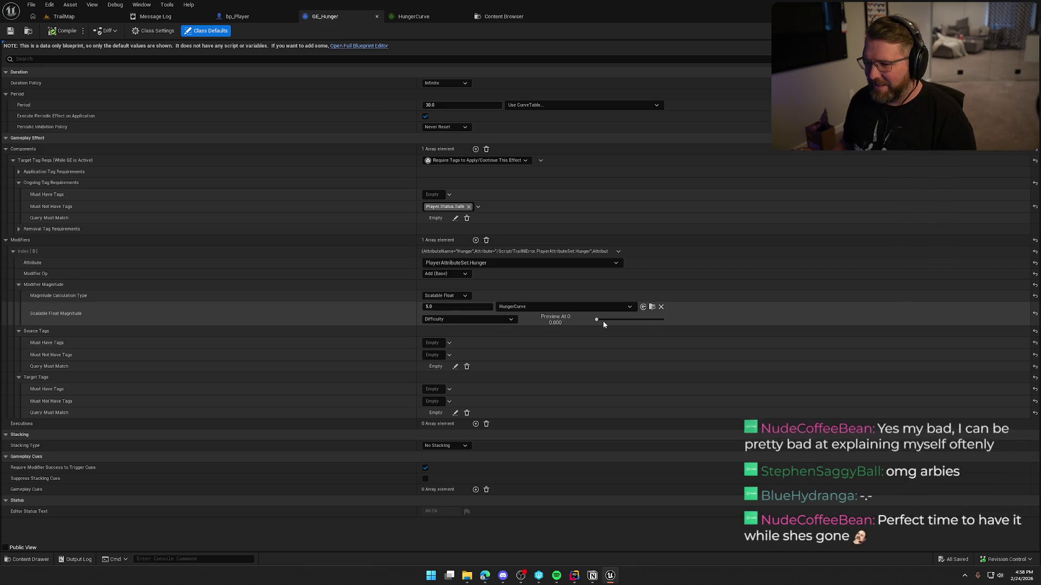
Add a key on HungerCurve's graph, then close and reopen HungerCurve from the Content Drawer
{"action": "left_click", "coordinate": [413, 17]}
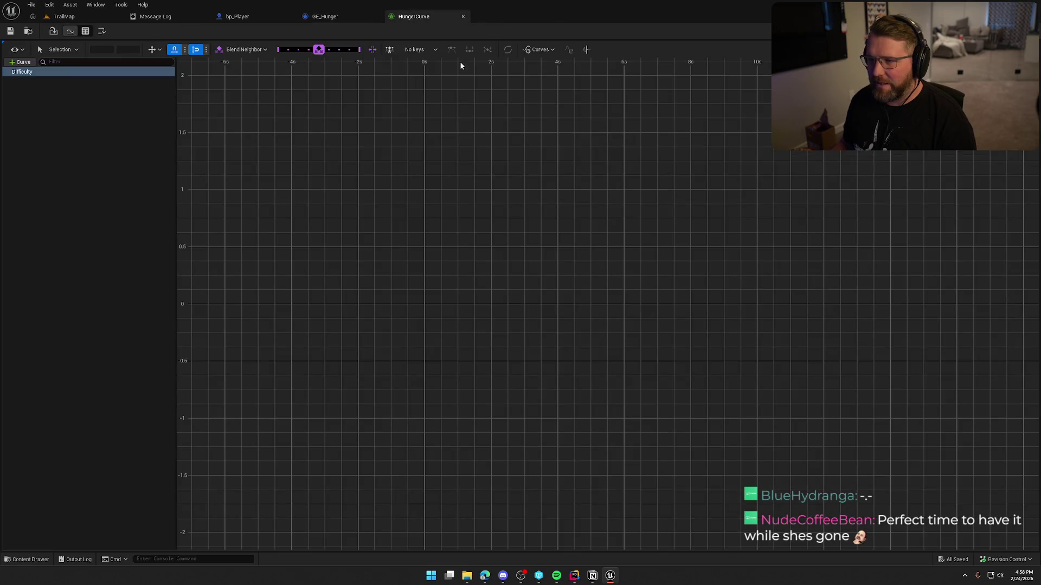
{"action": "right_click", "coordinate": [341, 197]}
{"action": "left_click", "coordinate": [367, 214]}
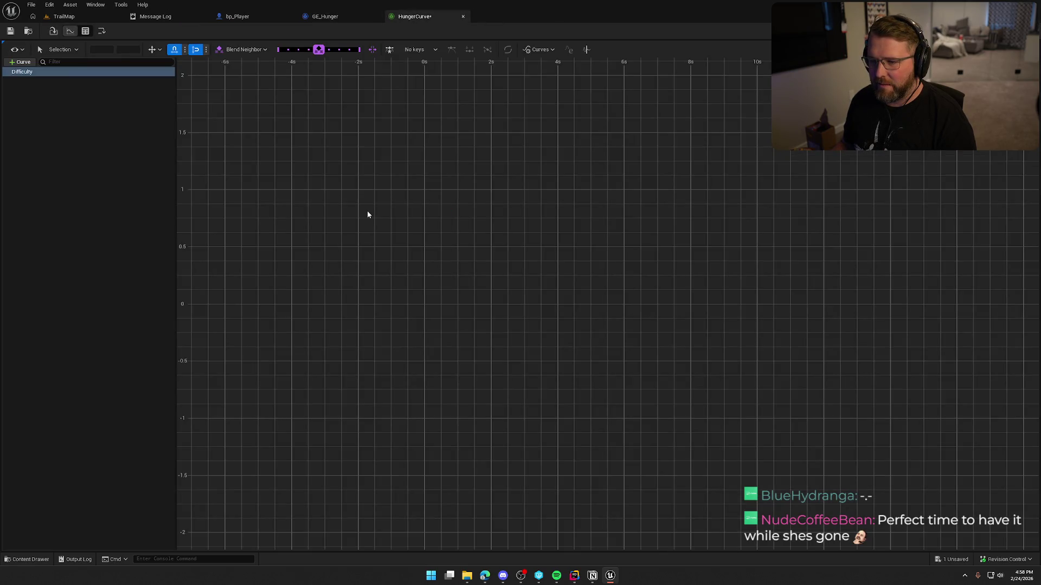
{"action": "left_click", "coordinate": [29, 31]}
{"action": "left_click", "coordinate": [463, 16]}
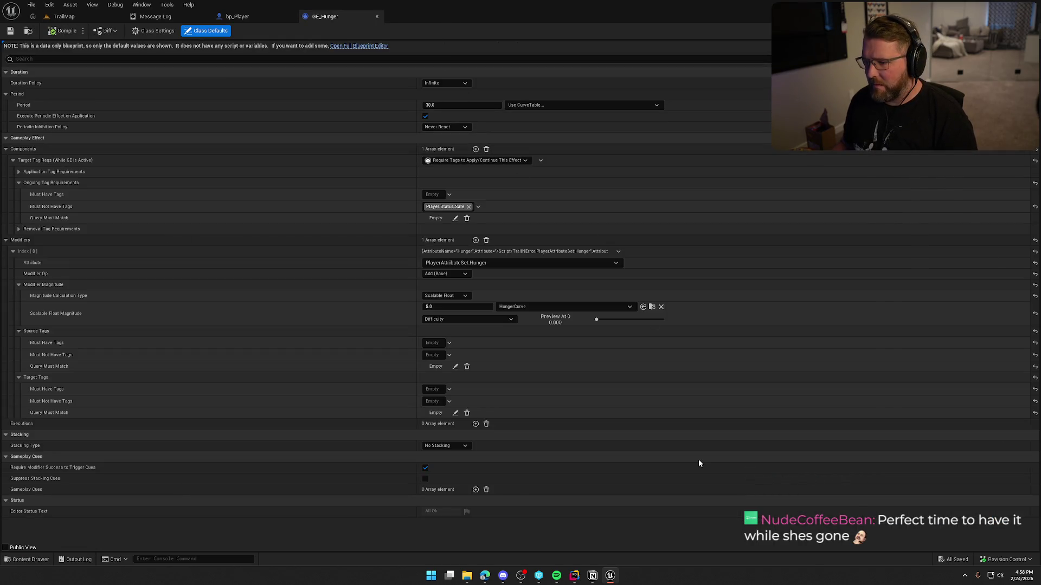
{"action": "key", "text": "ctrl+space"}
{"action": "double_click", "coordinate": [1012, 440]}
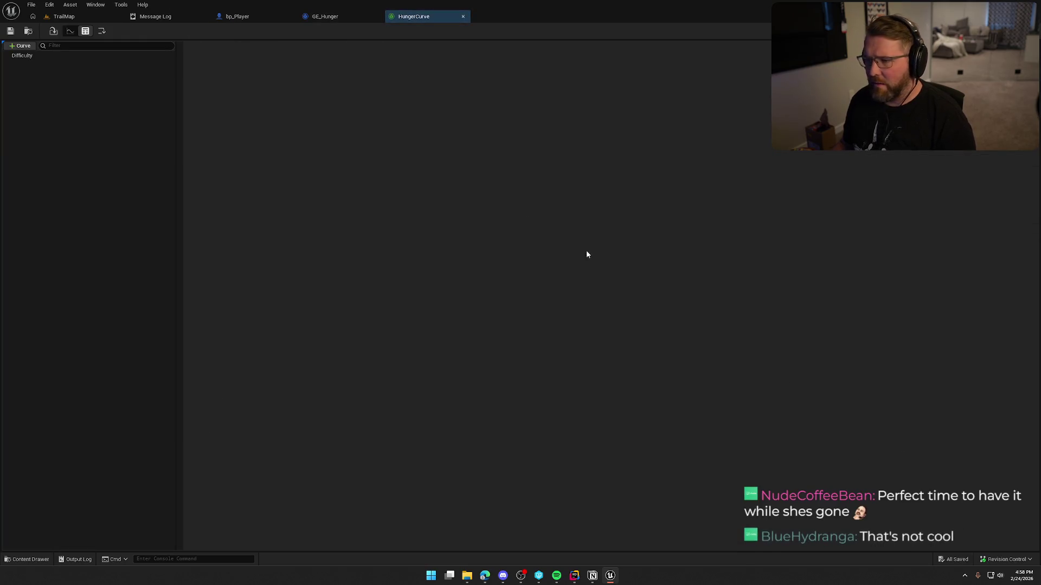
Select the Difficulty row and, in curve view, try adding keys from the graph's context menu
{"action": "left_click", "coordinate": [81, 56]}
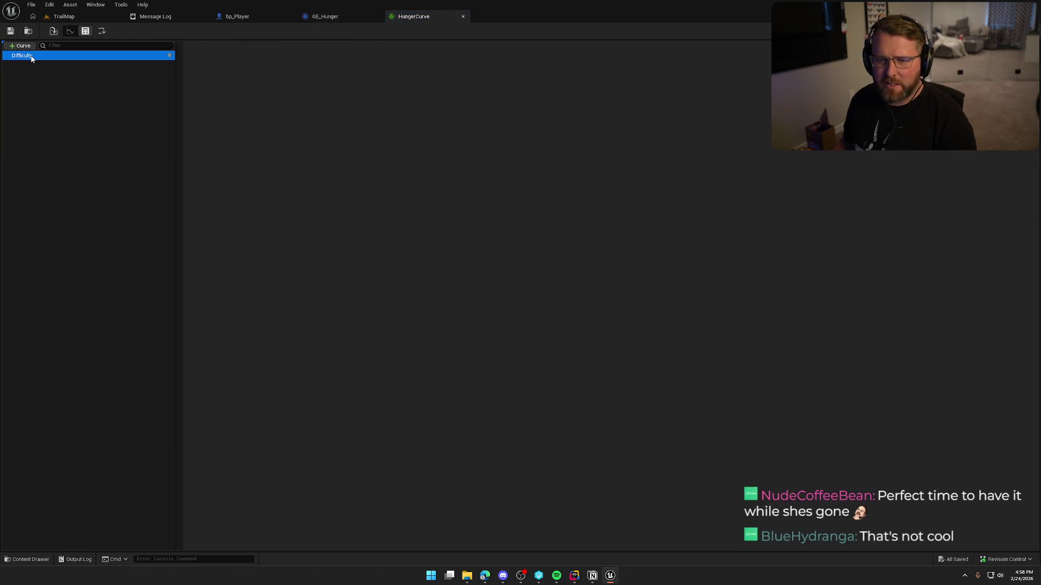
{"action": "left_click", "coordinate": [70, 31]}
{"action": "right_click", "coordinate": [272, 151]}
{"action": "left_click", "coordinate": [310, 172]}
{"action": "right_click", "coordinate": [312, 176]}
{"action": "left_click", "coordinate": [439, 150]}
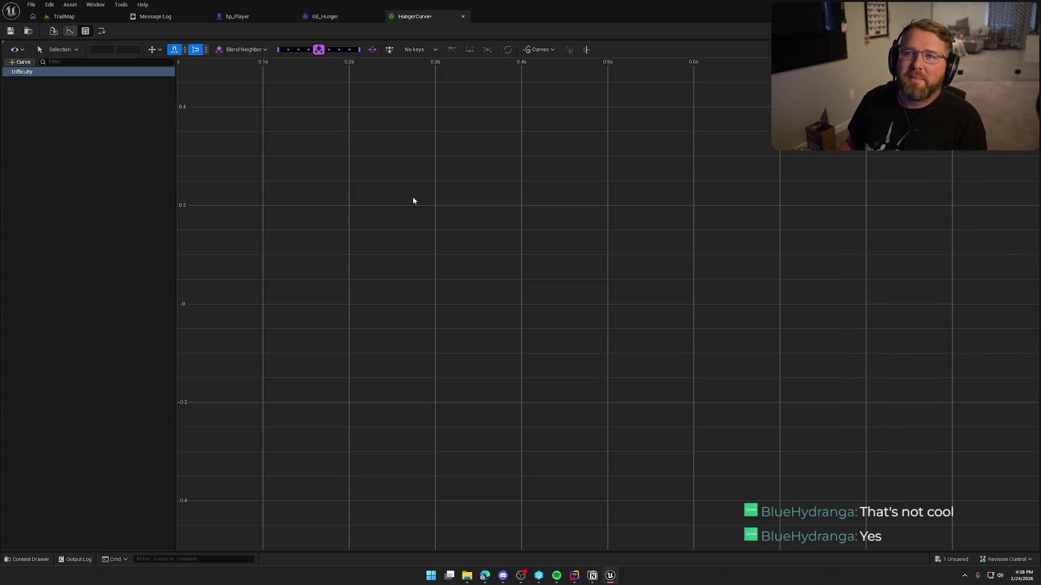
Select the Difficulty curve's keys, check the curve view options, and return to table view
{"action": "right_click", "coordinate": [346, 206]}
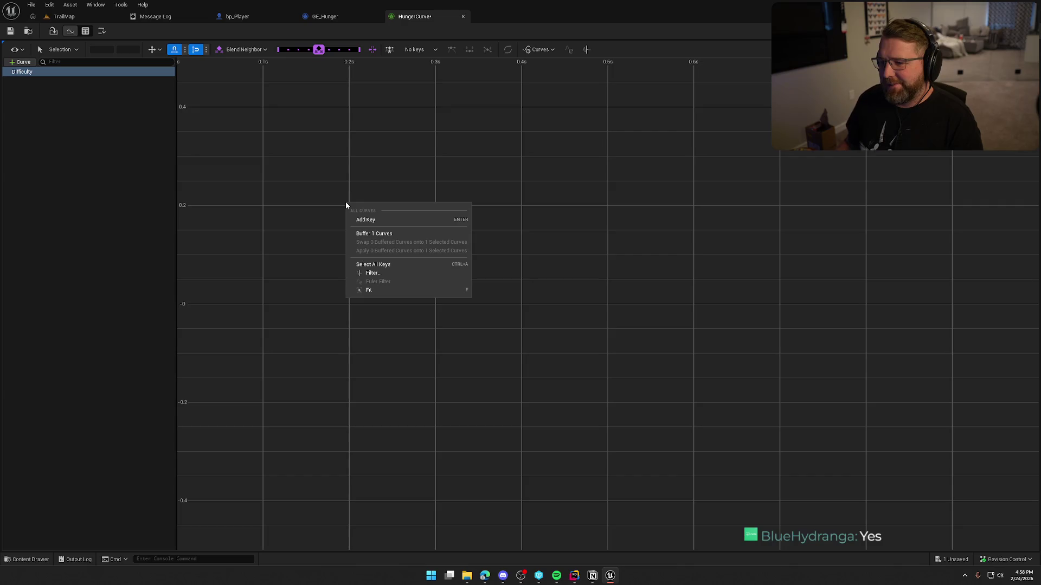
{"action": "left_click", "coordinate": [388, 266]}
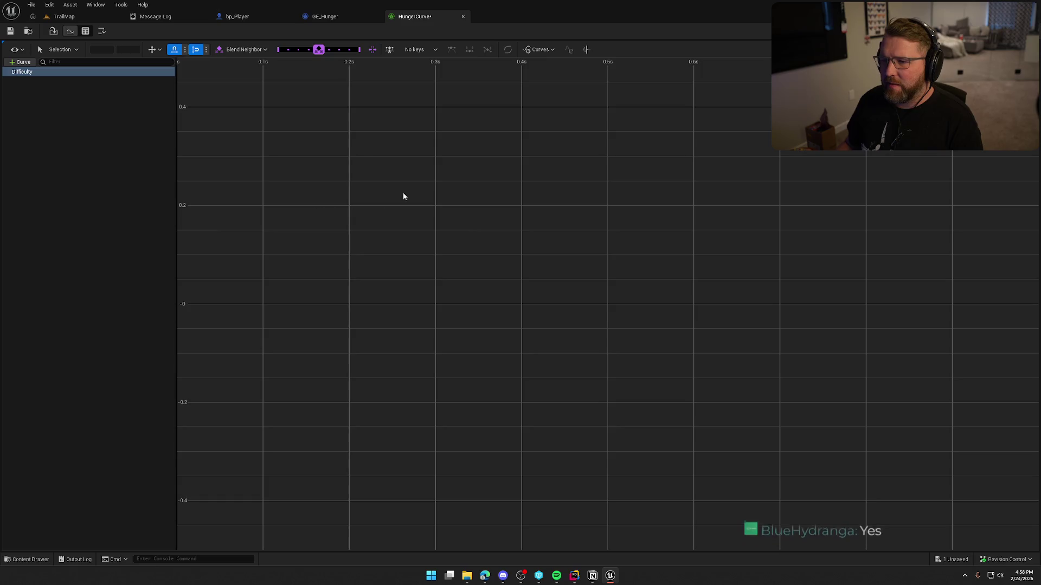
{"action": "left_click_drag", "start_coordinate": [388, 179], "coordinate": [399, 205]}
{"action": "left_click", "coordinate": [16, 49]}
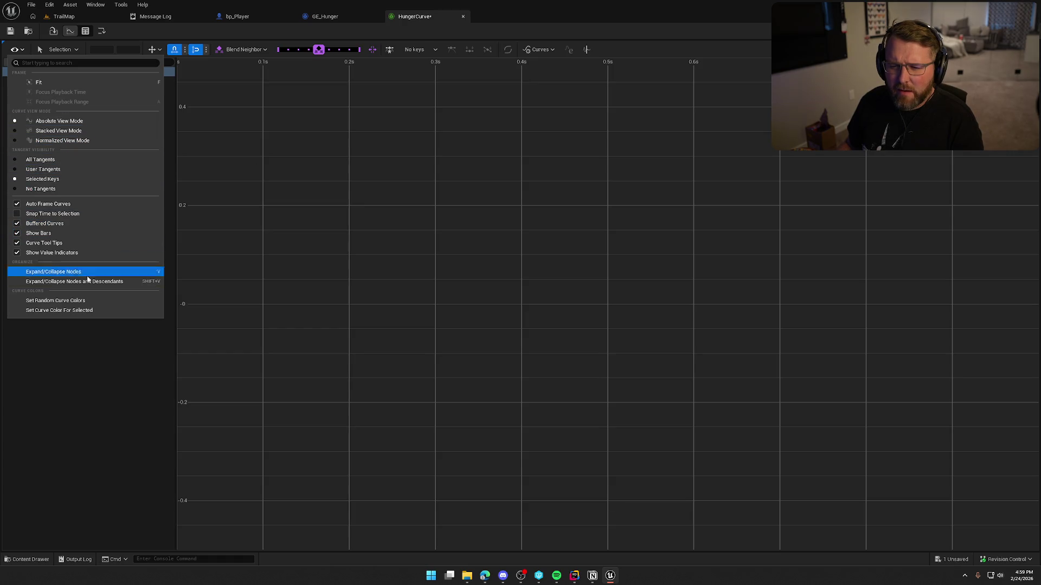
{"action": "left_click", "coordinate": [82, 385]}
{"action": "left_click", "coordinate": [27, 72]}
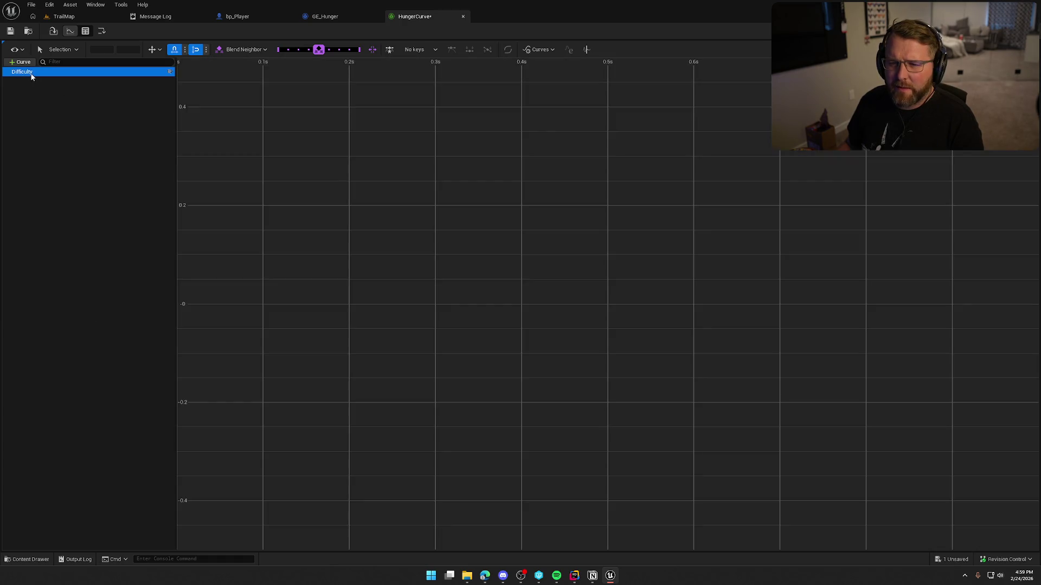
{"action": "left_click", "coordinate": [80, 32]}
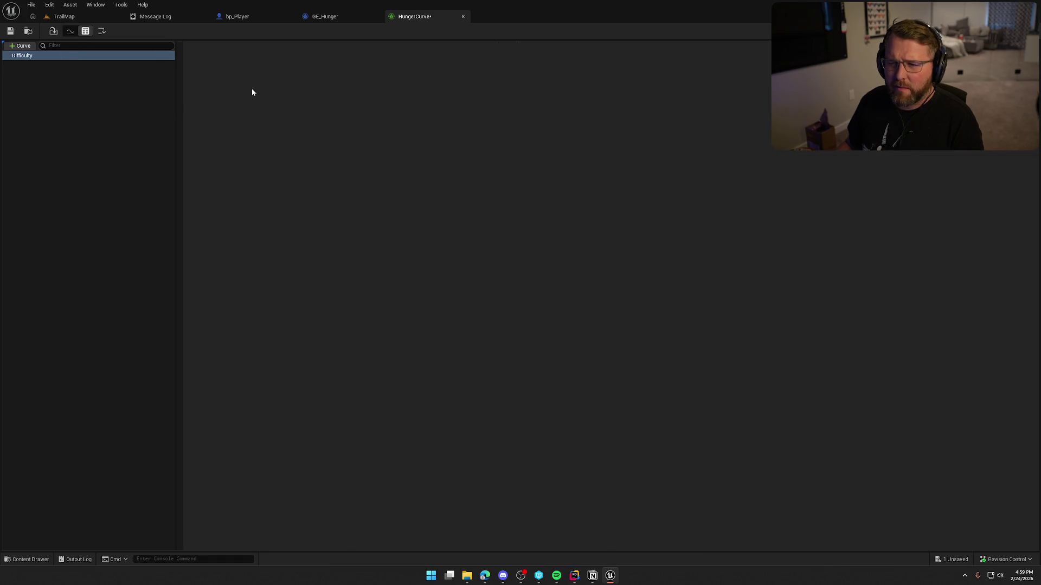
Cancel a reimport of the curve table, then Append a key column to the Difficulty row
{"action": "right_click", "coordinate": [71, 56]}
{"action": "left_click", "coordinate": [36, 78]}
{"action": "left_click", "coordinate": [28, 56]}
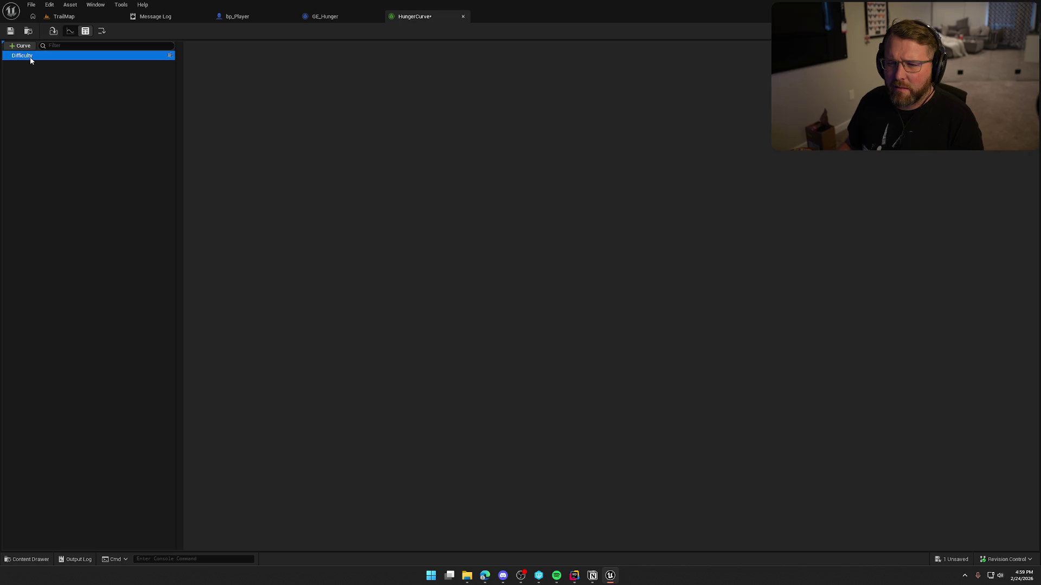
{"action": "left_click", "coordinate": [52, 31]}
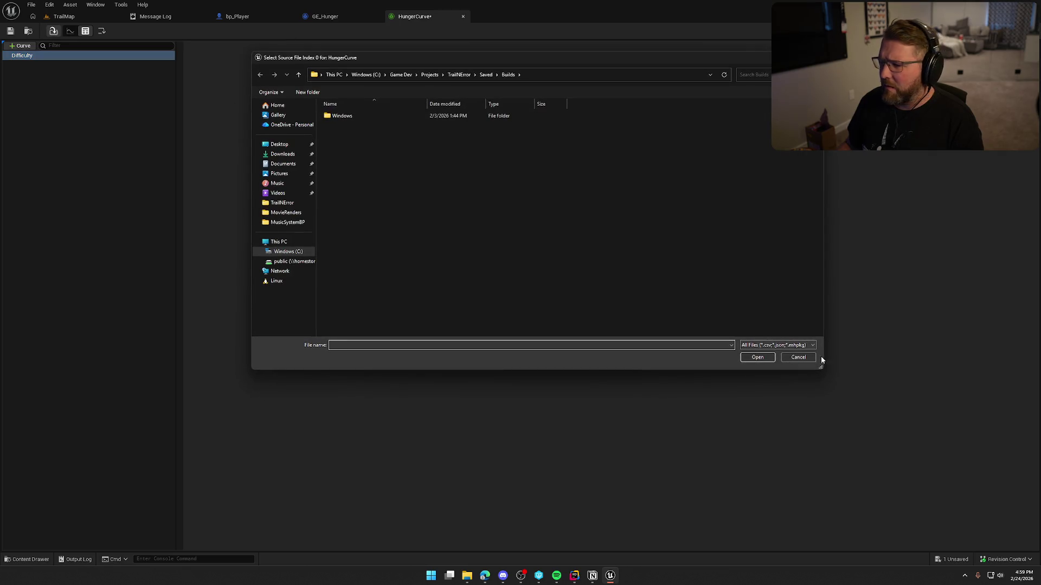
{"action": "left_click", "coordinate": [799, 357]}
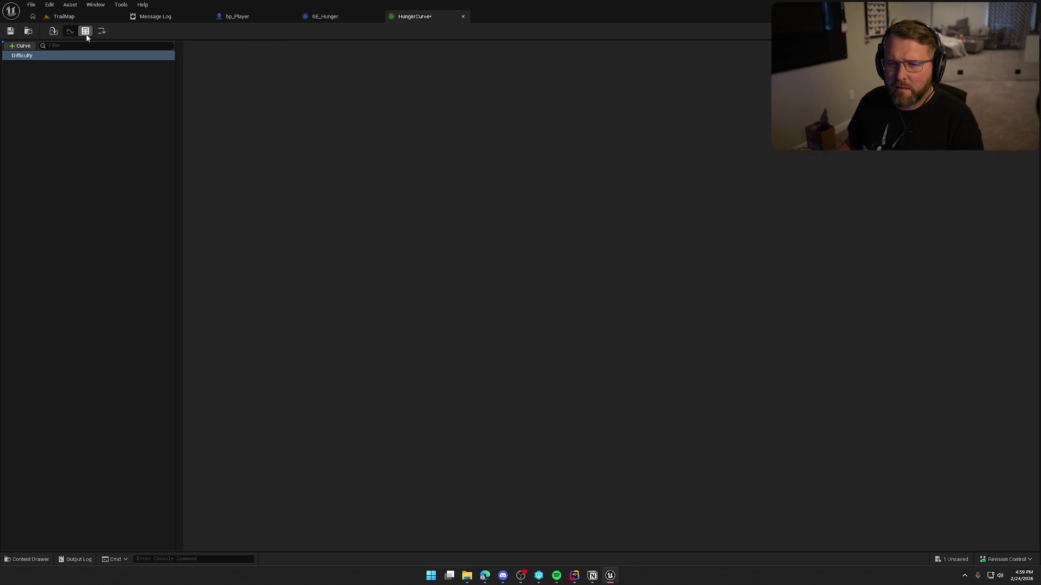
{"action": "left_click", "coordinate": [70, 31]}
{"action": "left_click", "coordinate": [103, 33]}
Keep linear interpolation and Blend Neighbor blending, and turn off time and value snapping
{"action": "left_click", "coordinate": [164, 136]}
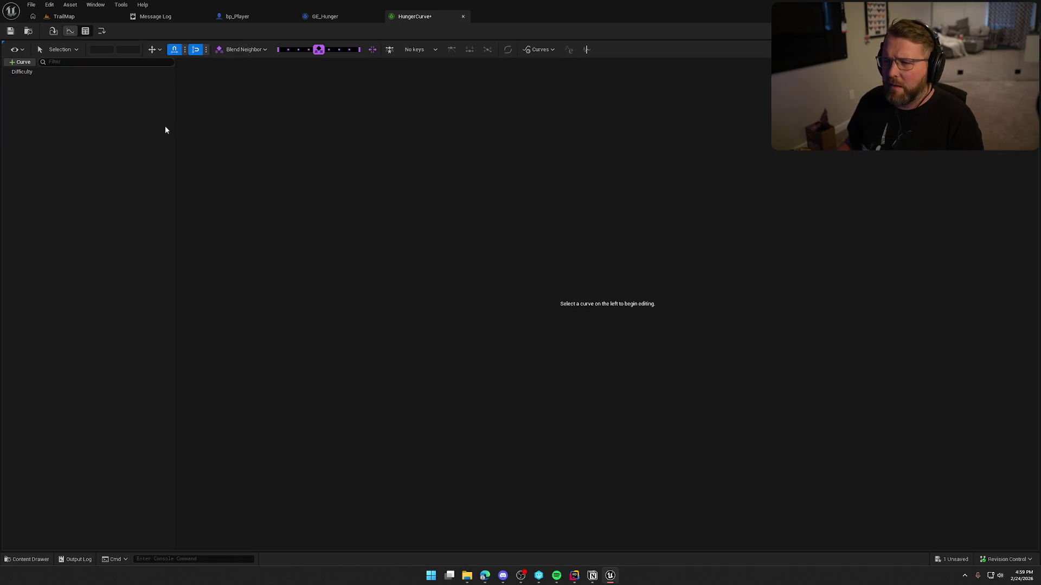
{"action": "left_click", "coordinate": [32, 72]}
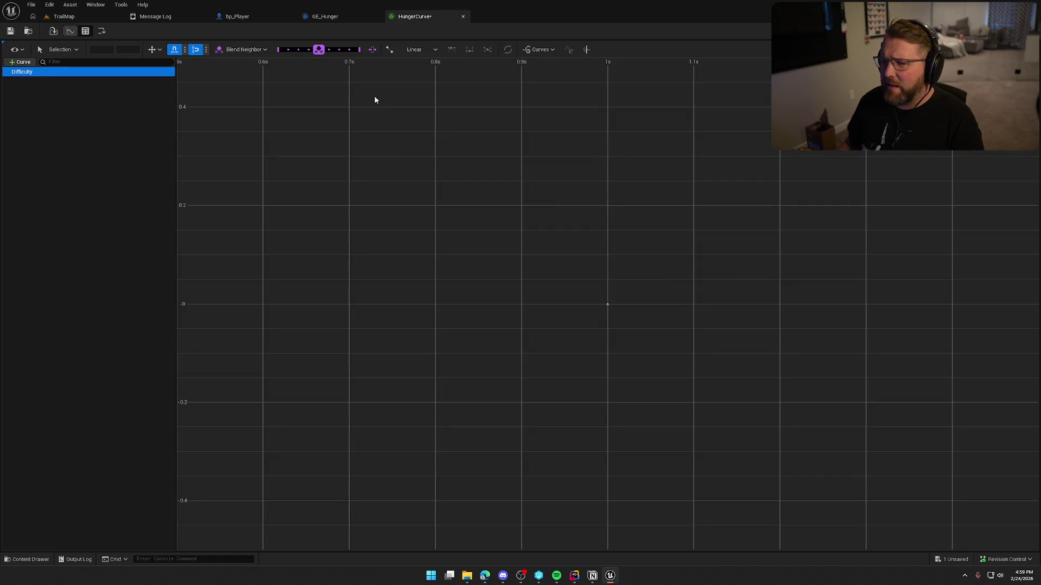
{"action": "left_click", "coordinate": [425, 50]}
{"action": "left_click", "coordinate": [427, 51]}
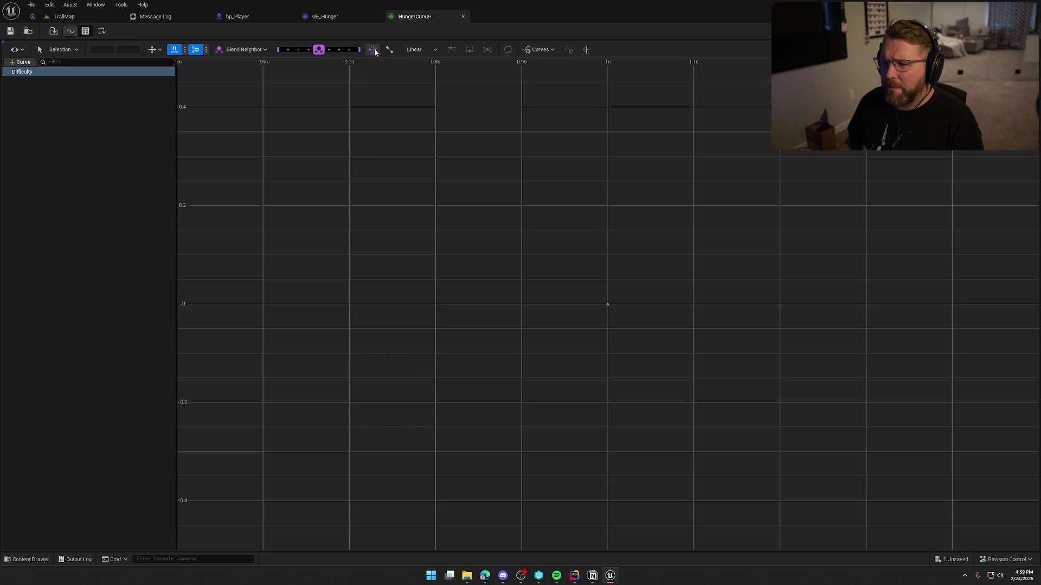
{"action": "left_click", "coordinate": [250, 51]}
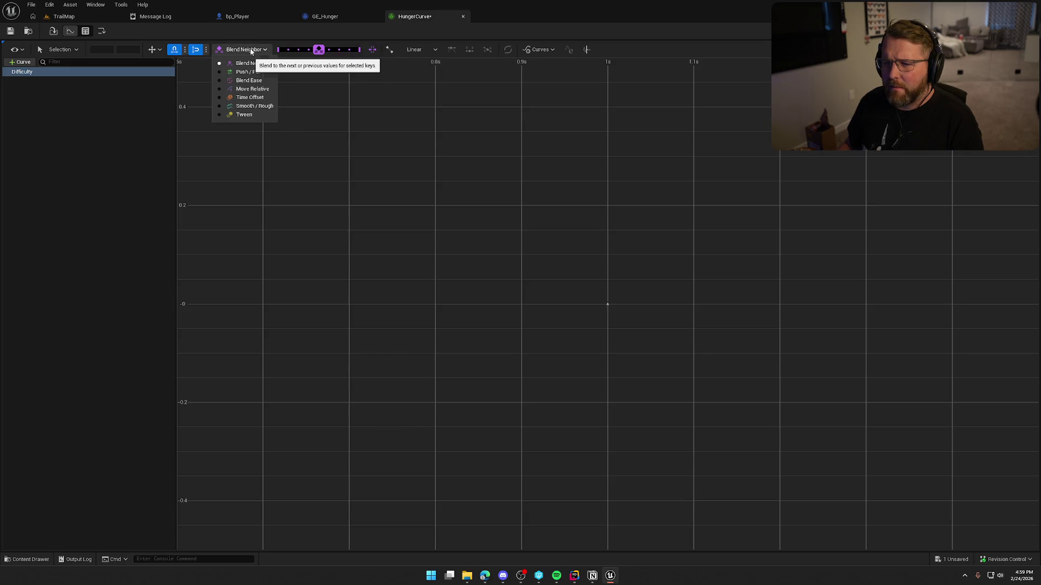
{"action": "left_click", "coordinate": [250, 50]}
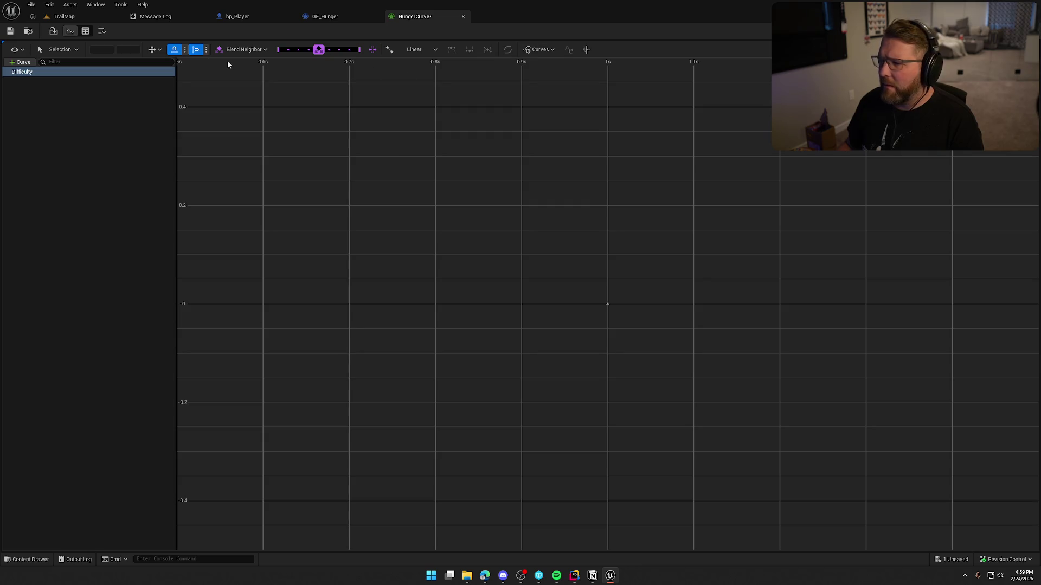
{"action": "left_click", "coordinate": [174, 50]}
{"action": "left_click", "coordinate": [196, 49]}
Add a key to the Difficulty curve near time 1 with value 0
{"action": "right_click", "coordinate": [313, 172]}
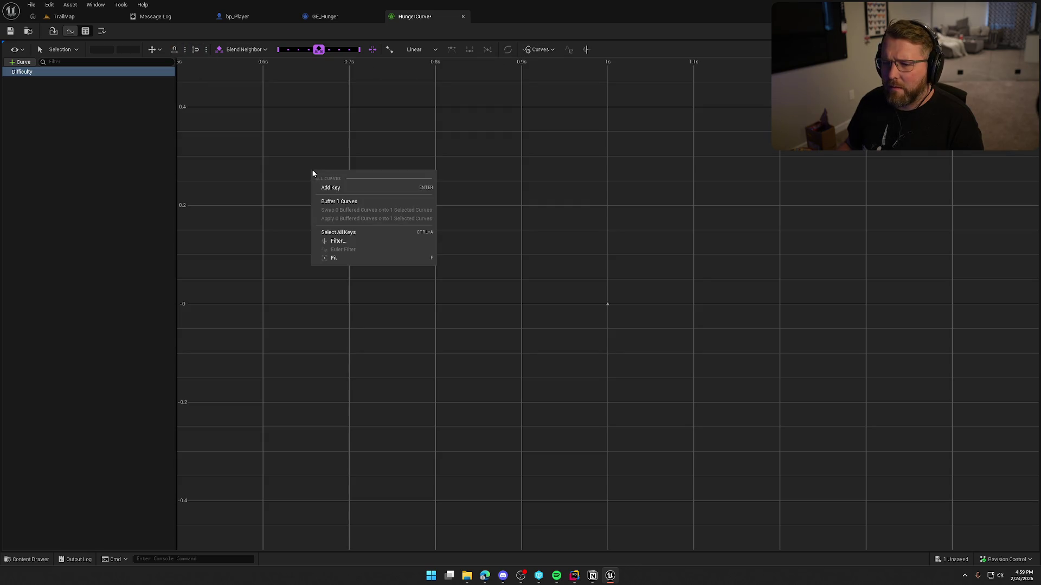
{"action": "left_click", "coordinate": [344, 188]}
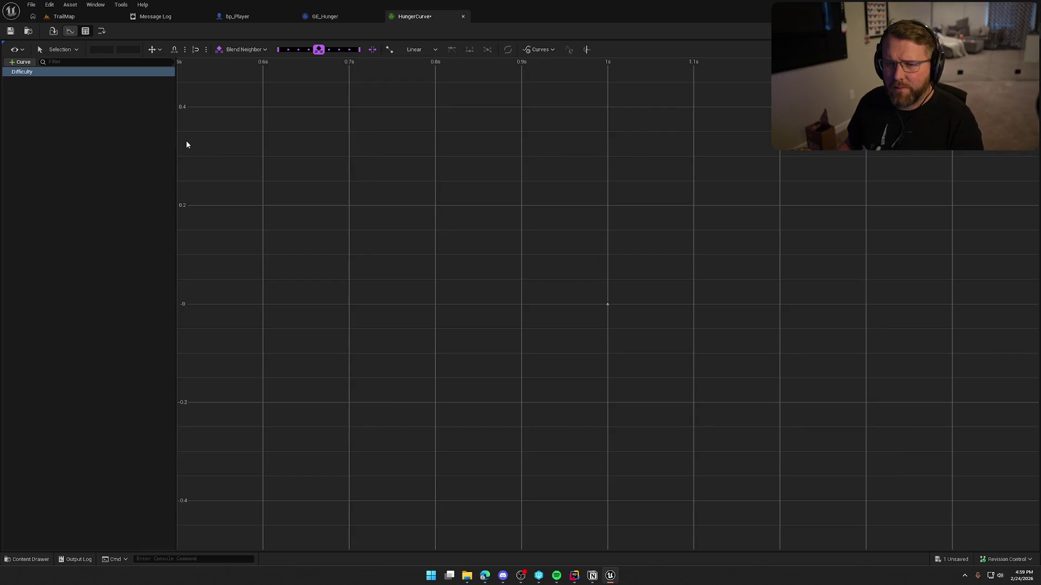
{"action": "left_click", "coordinate": [121, 133]}
{"action": "left_click", "coordinate": [34, 73]}
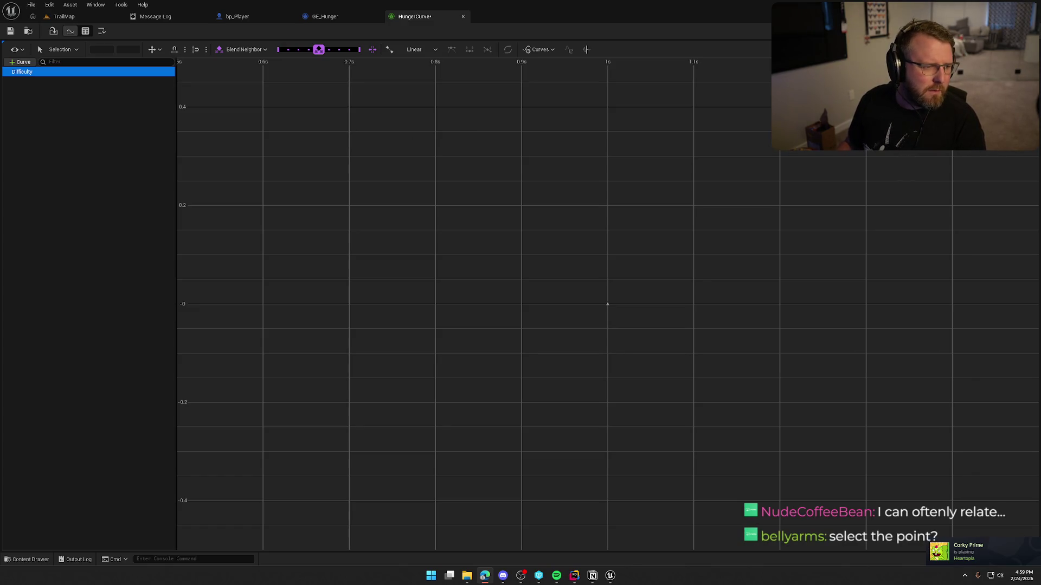
Glance at the 'ue5 curve table' search results, then retry adding keys to the Difficulty curve
{"action": "key", "text": "alt+Tab"}
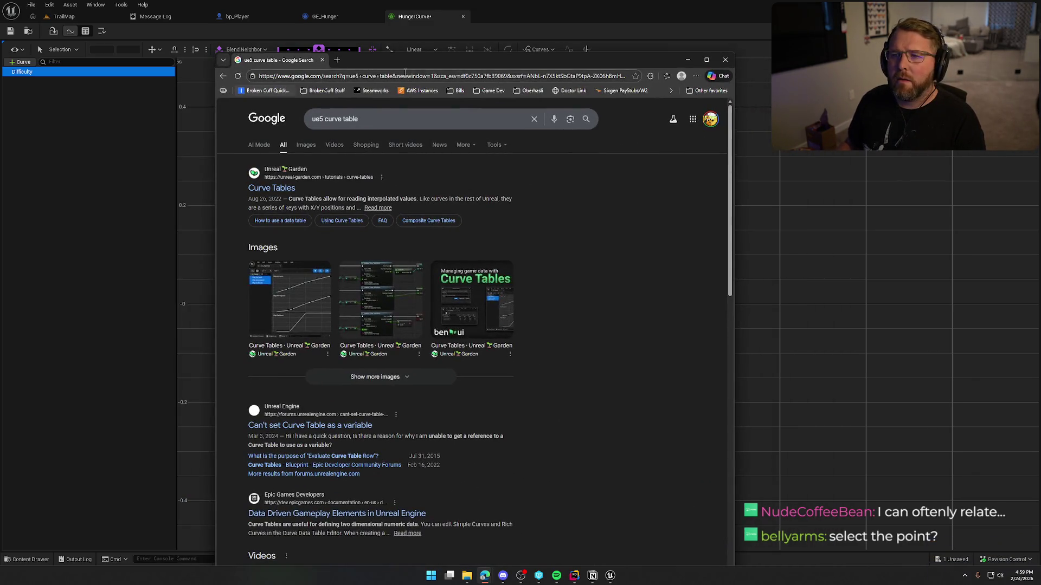
{"action": "key", "text": "alt+Tab"}
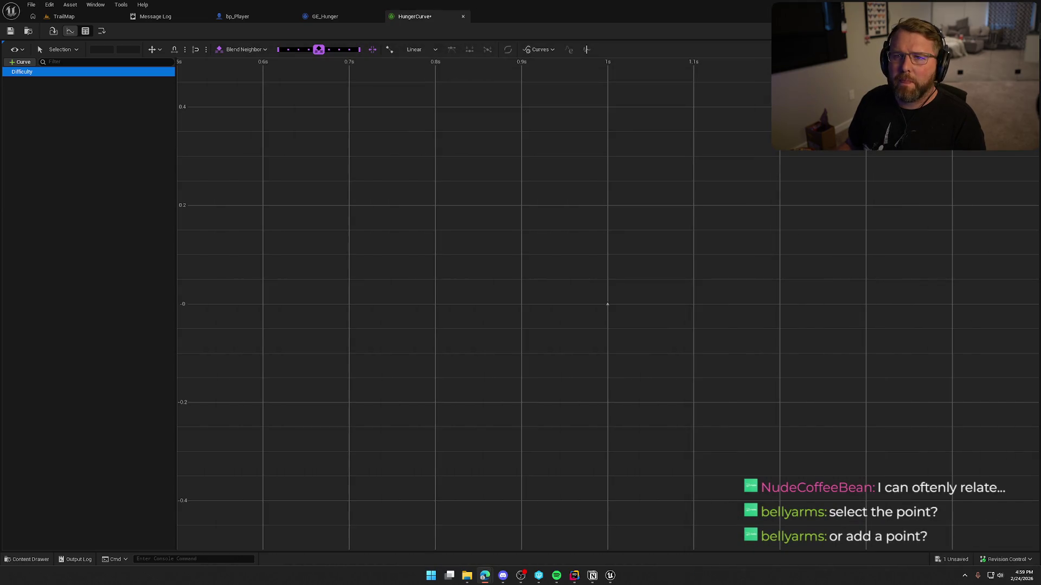
{"action": "right_click", "coordinate": [376, 208]}
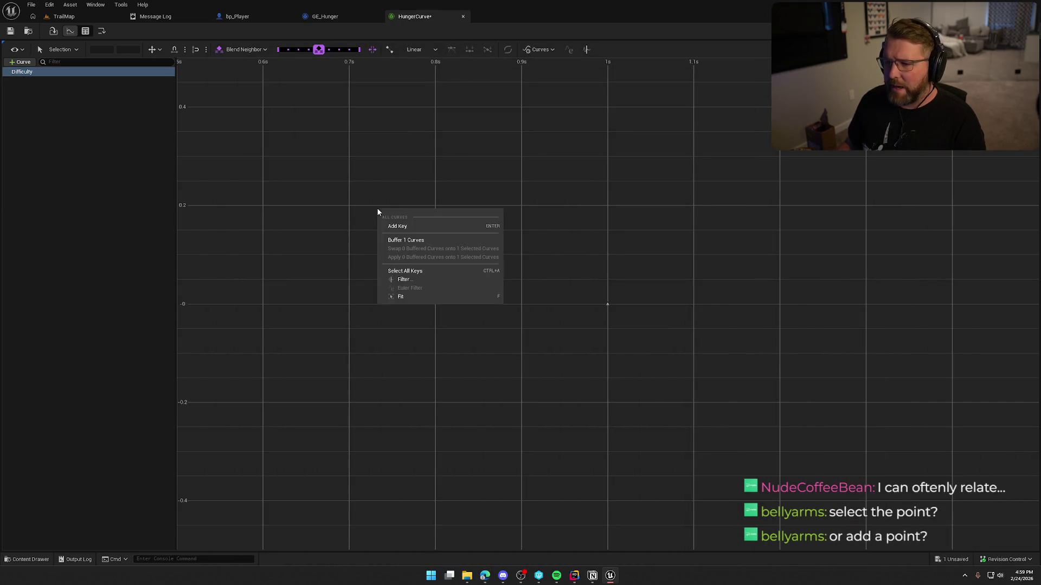
{"action": "left_click", "coordinate": [366, 217]}
{"action": "right_click", "coordinate": [344, 200]}
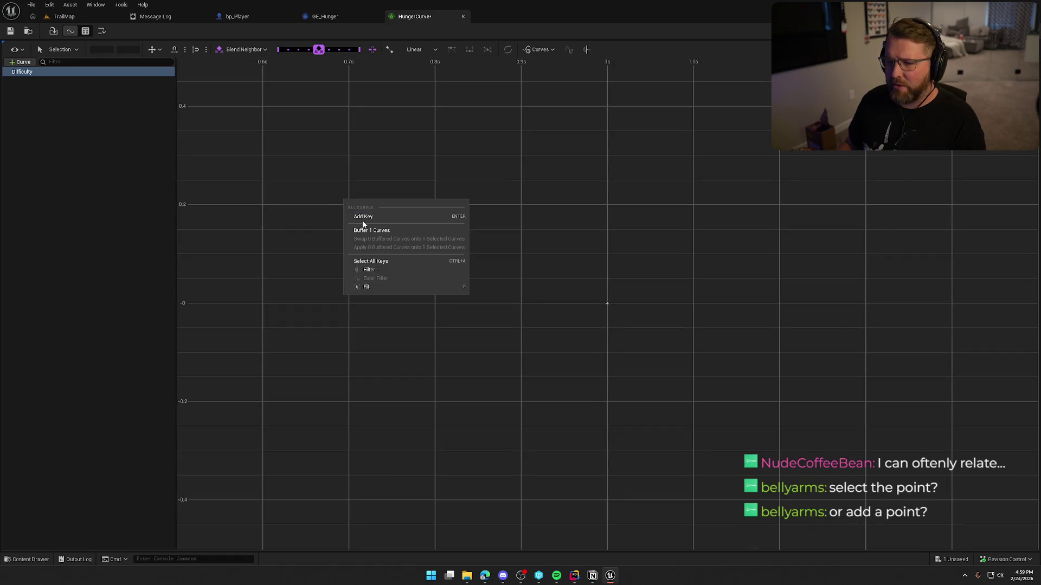
{"action": "left_click", "coordinate": [340, 210]}
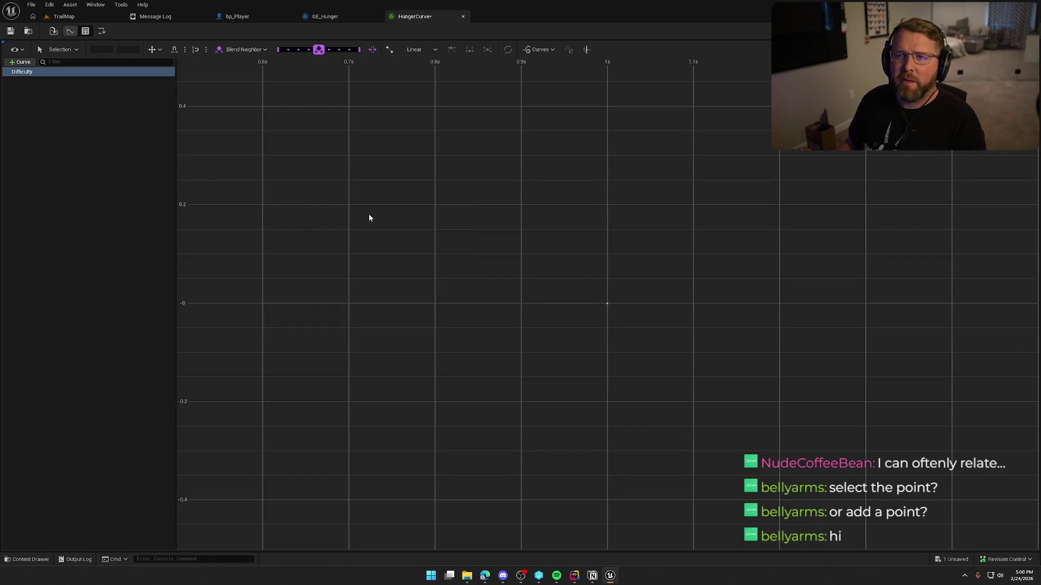
Recheck the Chrome search results and bring up GE_Hunger's effect defaults in Unreal
{"action": "key", "text": "alt+Tab"}
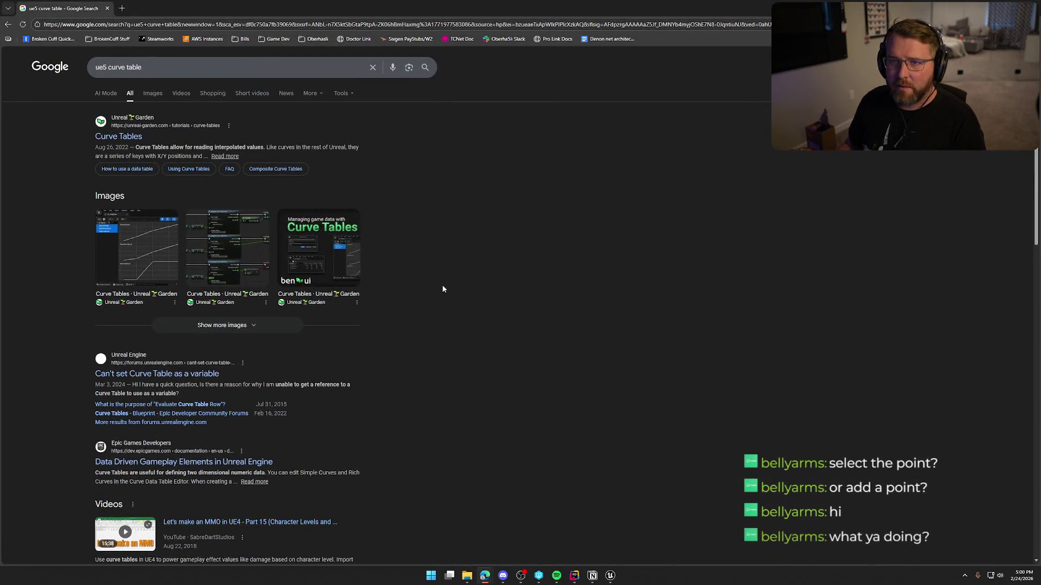
{"action": "key", "text": "alt+Tab"}
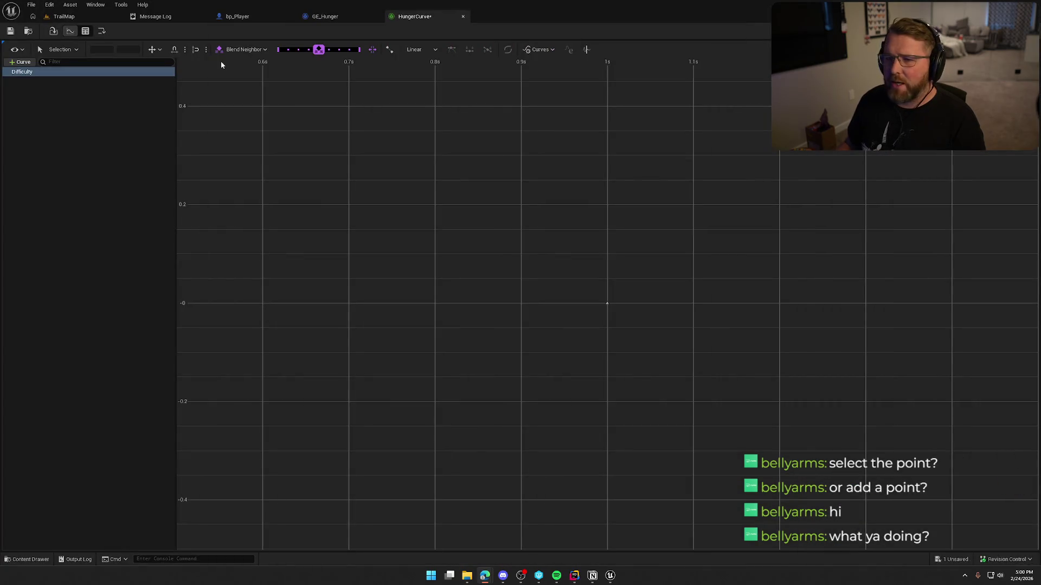
{"action": "left_click", "coordinate": [324, 16]}
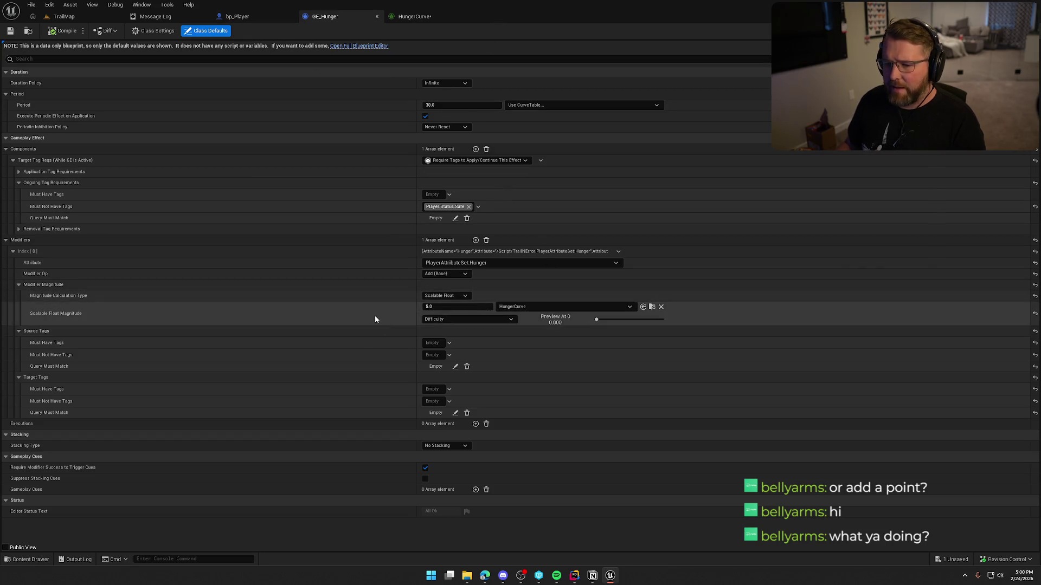
In Rider, inspect where DifficultyLevel and CurrentDifficulty are used
{"action": "left_click", "coordinate": [574, 576]}
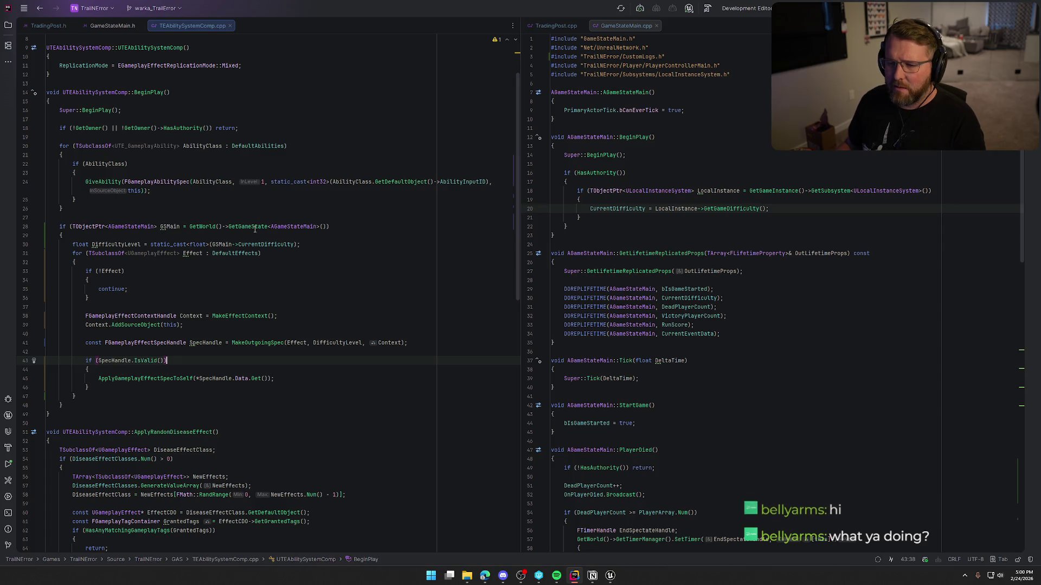
{"action": "double_click", "coordinate": [334, 343]}
{"action": "left_click", "coordinate": [279, 244]}
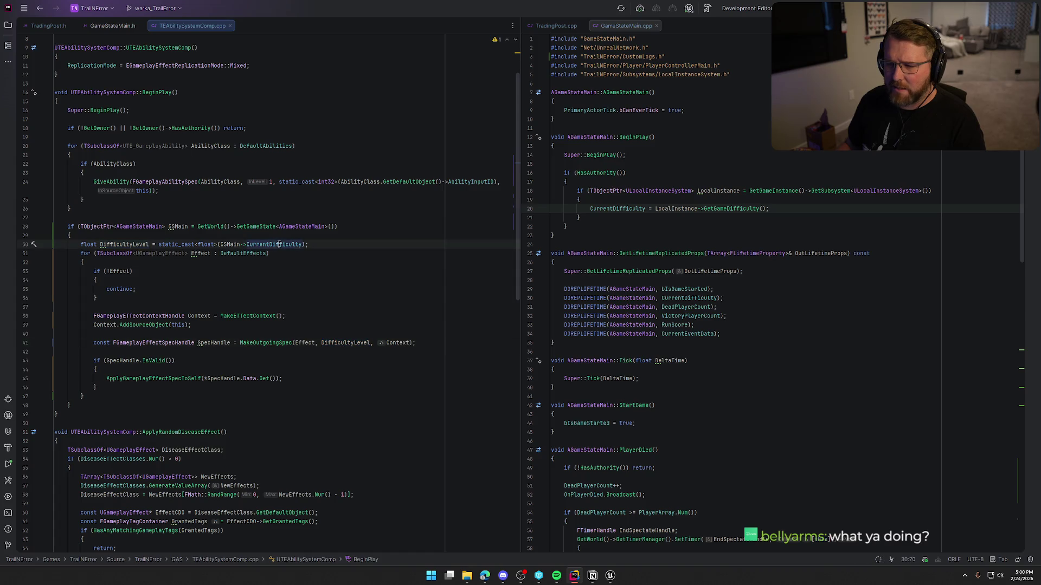
{"action": "left_click", "coordinate": [344, 343]}
Return to Unreal and bring the HungerCurve curve editor back up
{"action": "left_click", "coordinate": [613, 577]}
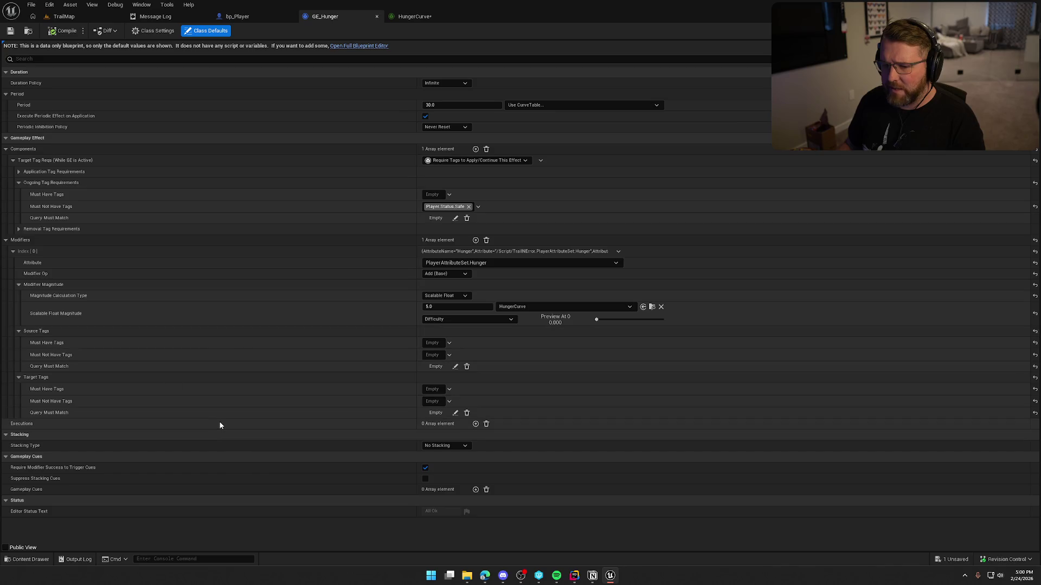
{"action": "left_click", "coordinate": [392, 22]}
{"action": "left_click", "coordinate": [347, 17]}
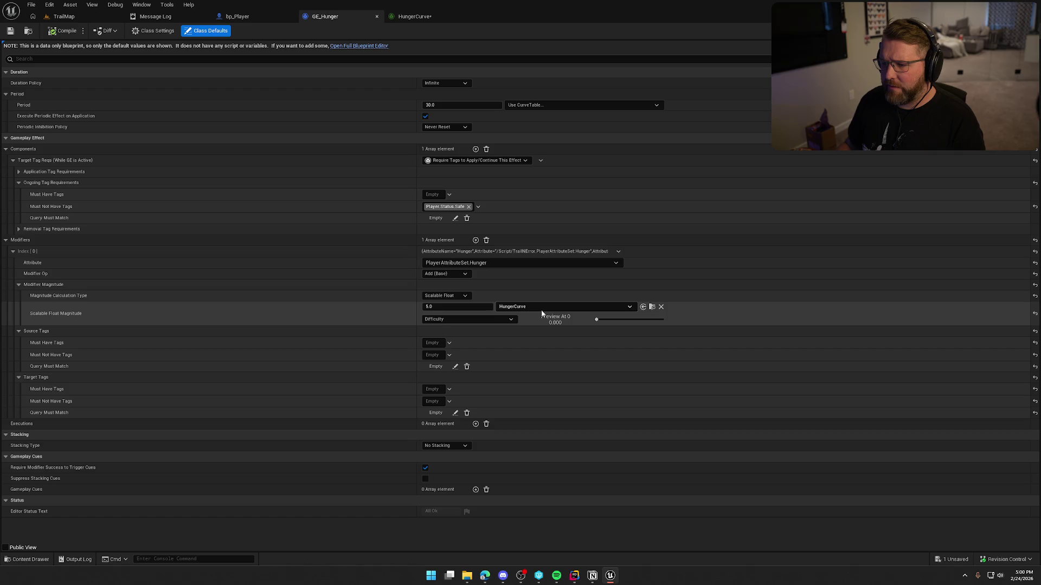
{"action": "left_click", "coordinate": [407, 18]}
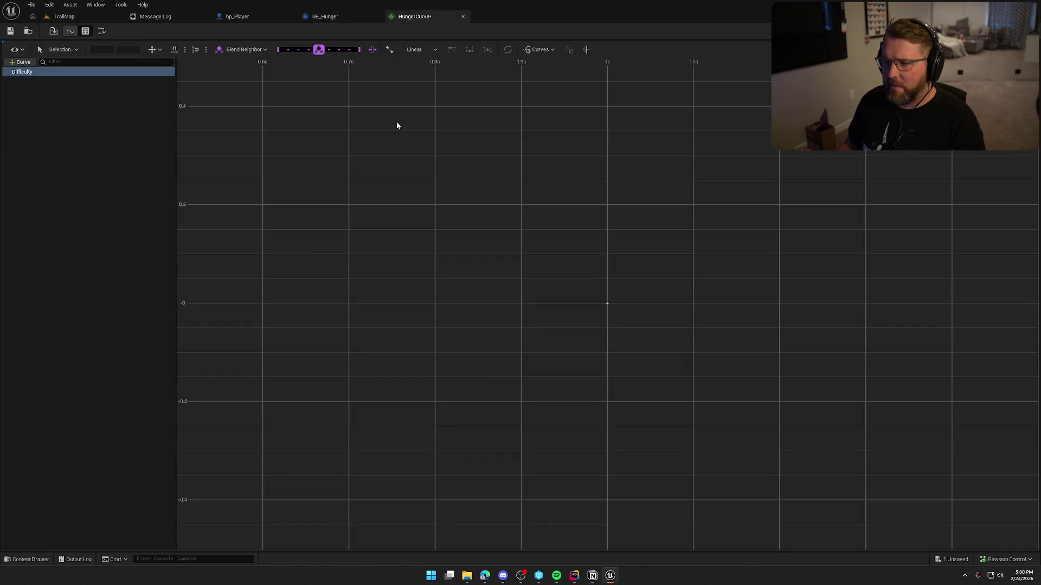
Open the Unreal Garden Curve Tables guide from the Chrome search results
{"action": "right_click", "coordinate": [384, 212]}
{"action": "left_click", "coordinate": [214, 130]}
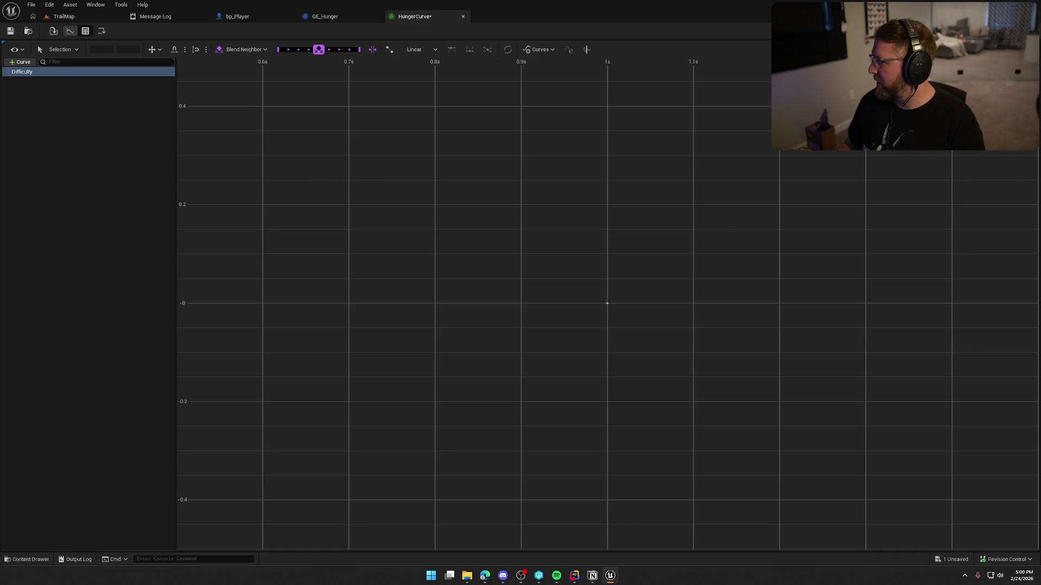
{"action": "left_click_drag", "start_coordinate": [1040, 86], "coordinate": [473, 87]}
{"action": "double_click", "coordinate": [471, 88]}
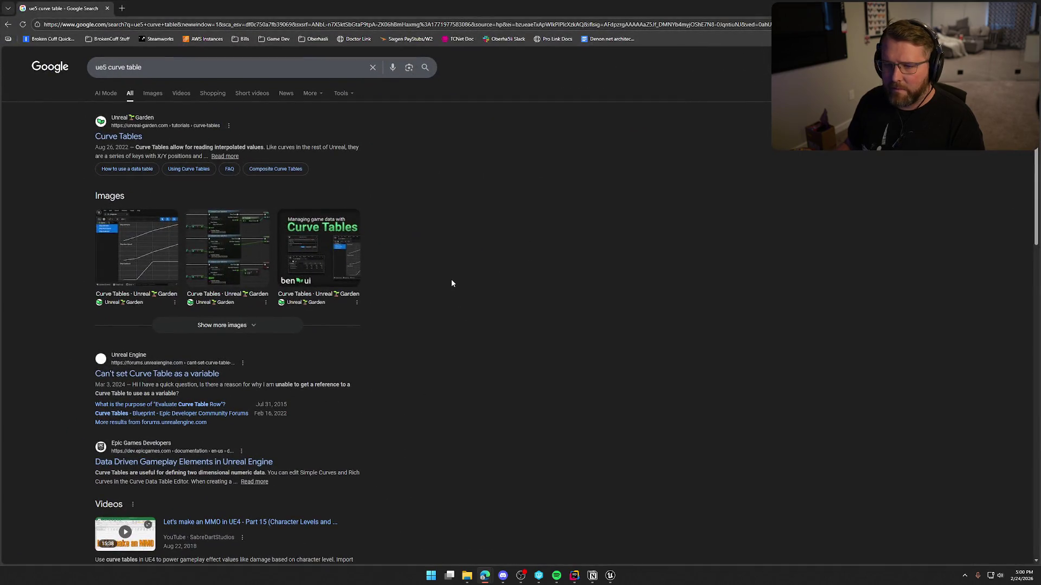
{"action": "left_click", "coordinate": [118, 137]}
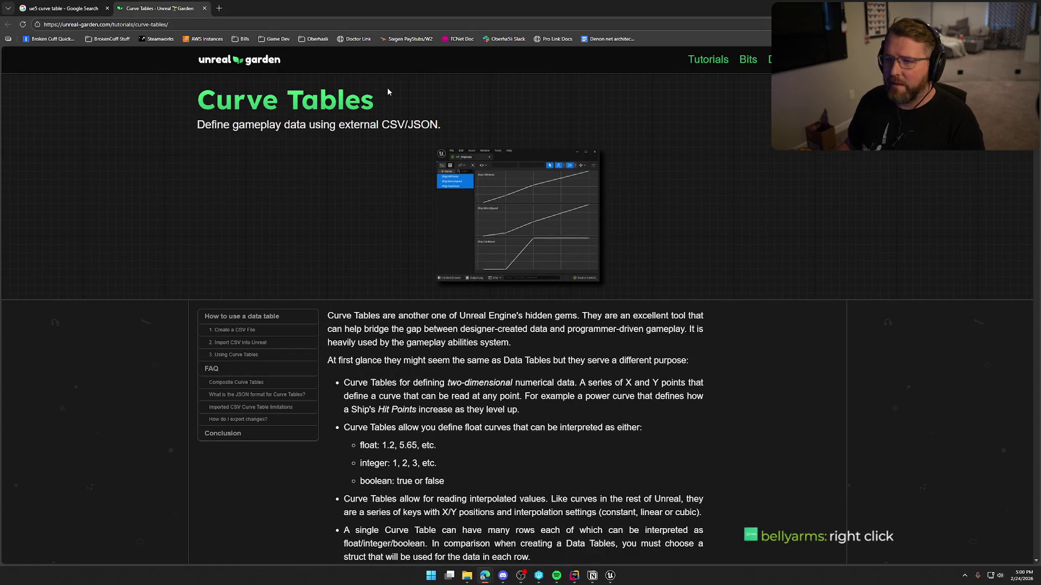
{"action": "key", "text": "alt+Tab"}
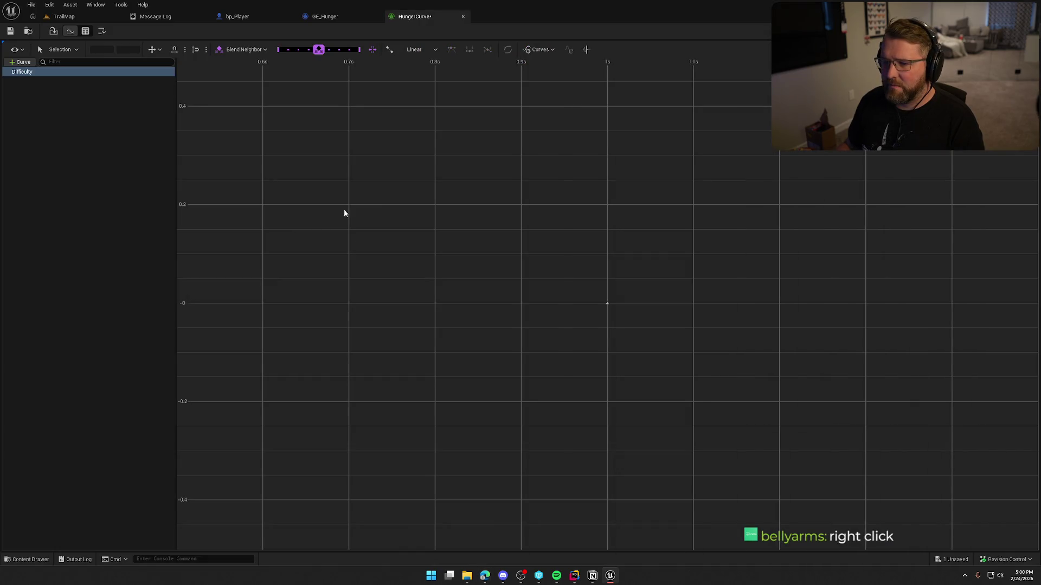
Add a key to the Difficulty curve at 1s after repeated Add Key attempts on the graph
{"action": "right_click", "coordinate": [365, 193]}
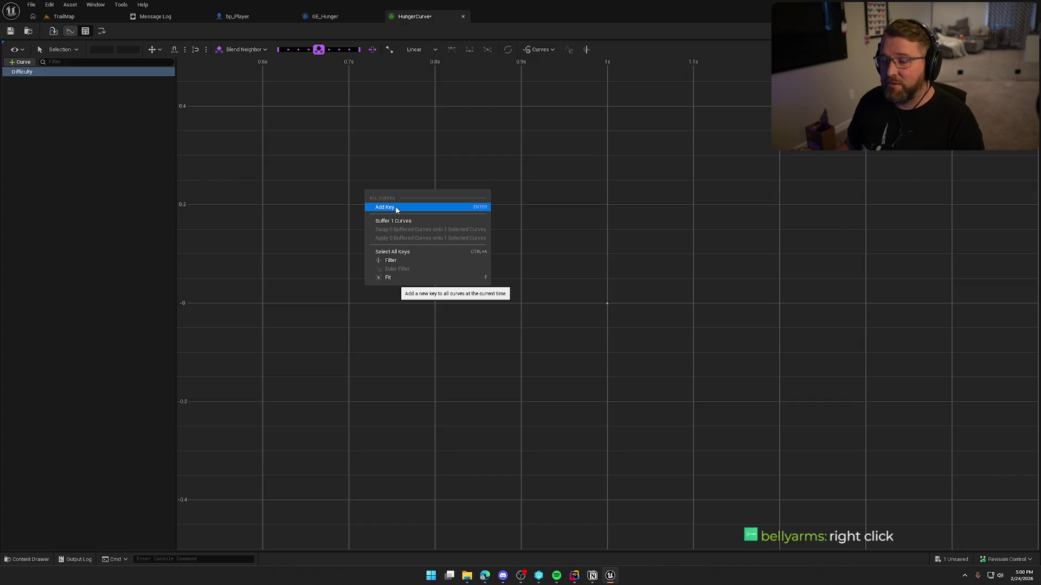
{"action": "left_click", "coordinate": [395, 206]}
{"action": "right_click", "coordinate": [395, 206]}
{"action": "left_click", "coordinate": [414, 225]}
{"action": "right_click", "coordinate": [386, 192]}
{"action": "left_click", "coordinate": [402, 210]}
{"action": "right_click", "coordinate": [402, 207]}
{"action": "left_click", "coordinate": [412, 227]}
{"action": "right_click", "coordinate": [398, 210]}
{"action": "left_click", "coordinate": [405, 226]}
{"action": "right_click", "coordinate": [348, 208]}
{"action": "left_click", "coordinate": [380, 222]}
{"action": "right_click", "coordinate": [433, 153]}
{"action": "left_click", "coordinate": [466, 169]}
{"action": "right_click", "coordinate": [521, 254]}
{"action": "left_click", "coordinate": [523, 281]}
{"action": "left_click_drag", "start_coordinate": [269, 312], "coordinate": [324, 303]}
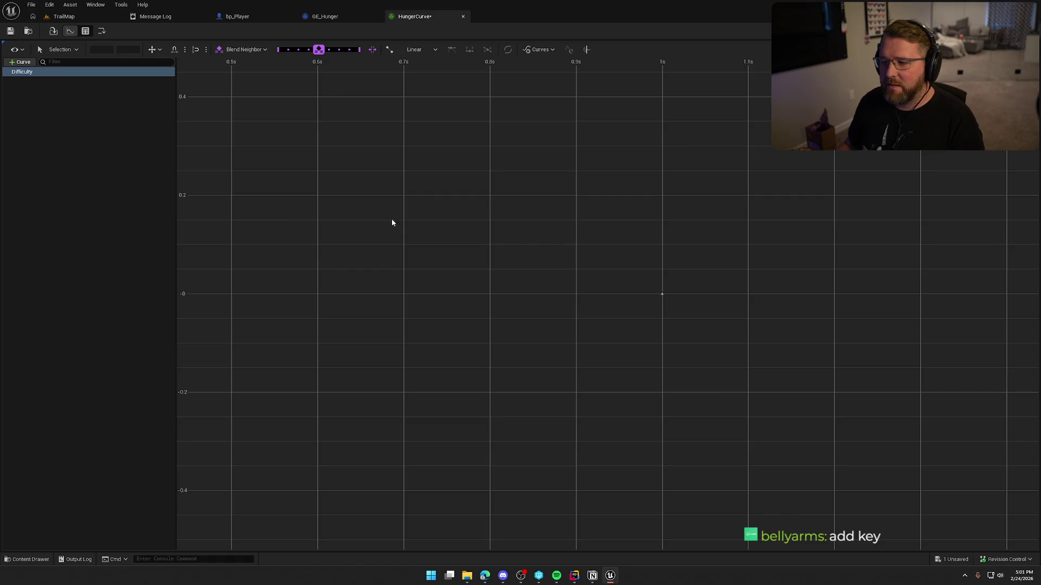
{"action": "key", "text": "f"}
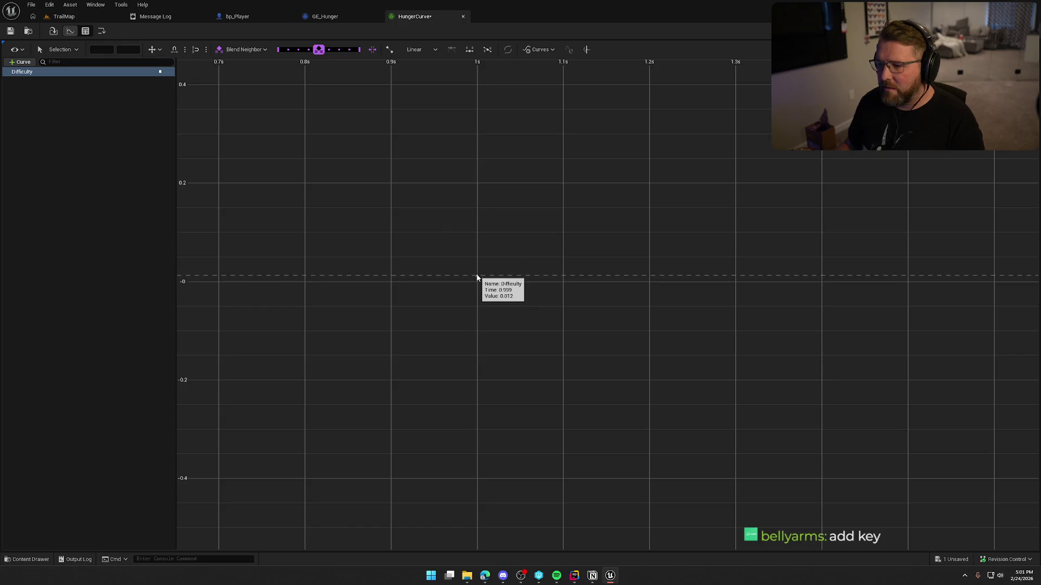
Add a key and drag the 1s key up to about 0.09
{"action": "right_click", "coordinate": [539, 277]}
{"action": "left_click", "coordinate": [581, 304]}
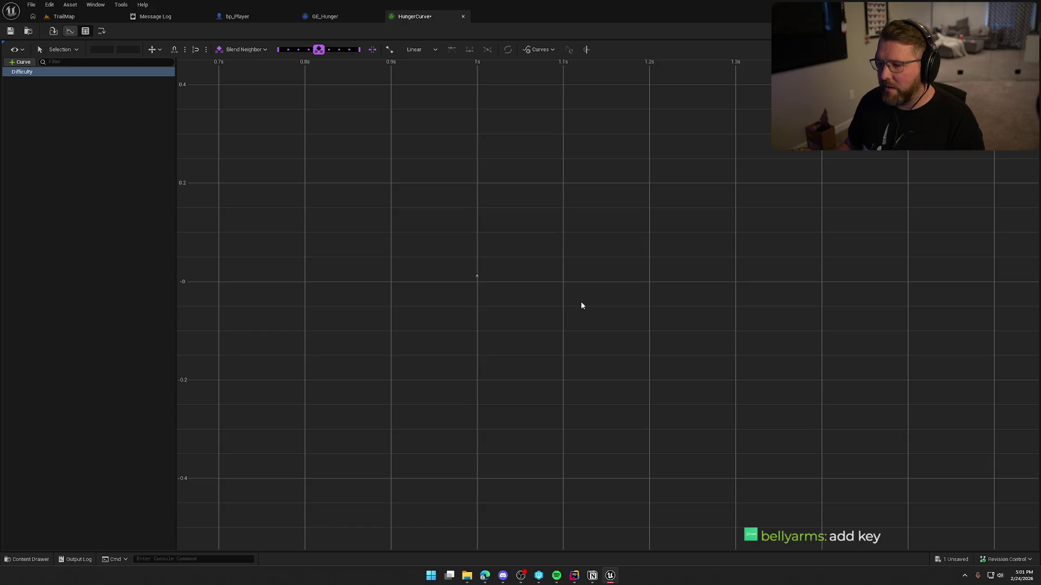
{"action": "left_click_drag", "start_coordinate": [476, 276], "coordinate": [488, 239]}
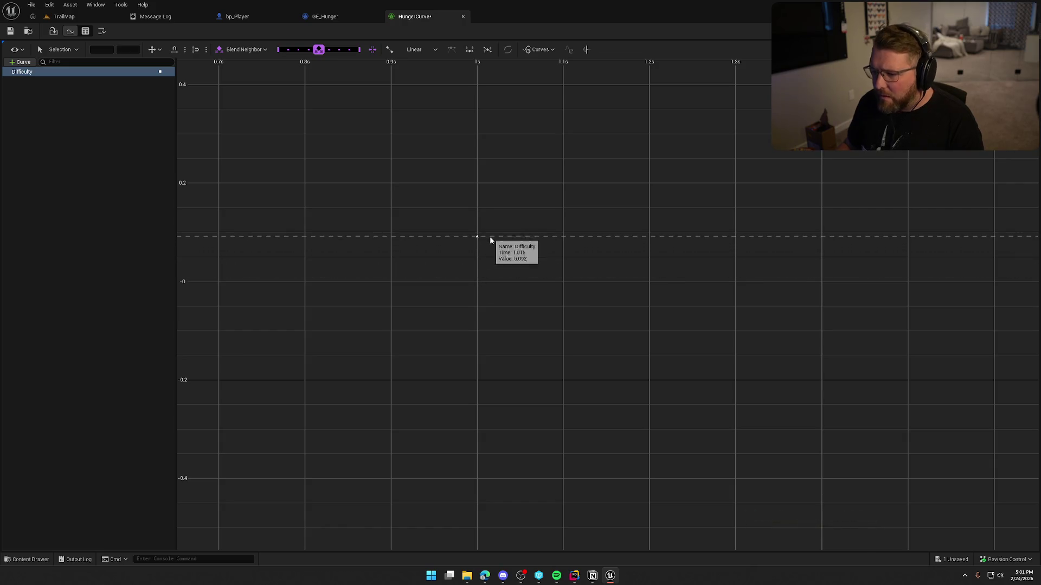
{"action": "left_click", "coordinate": [489, 246]}
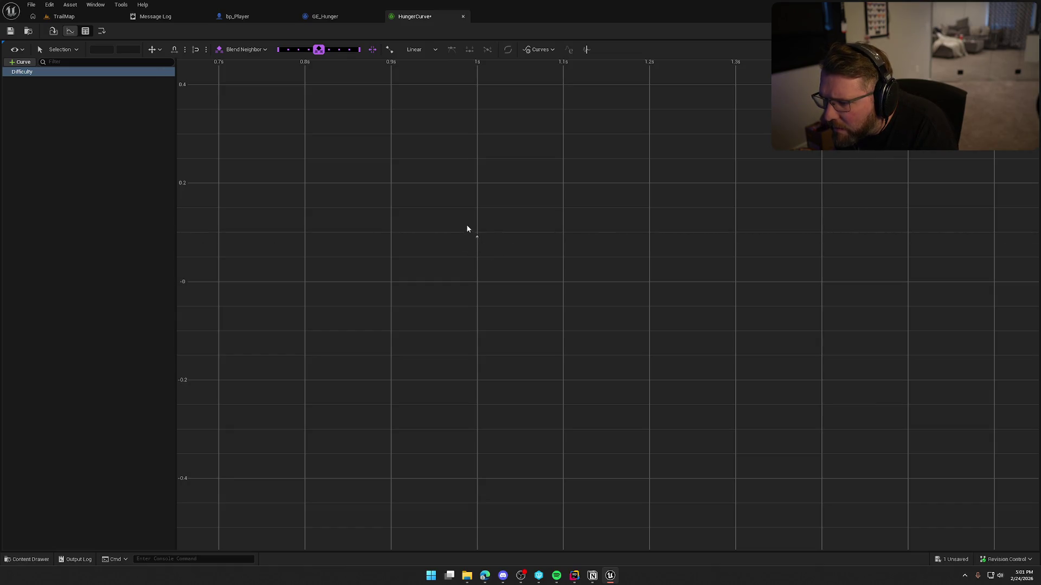
{"action": "left_click", "coordinate": [477, 237]}
{"action": "scroll", "coordinate": [479, 239], "scroll_direction": "up", "scroll_amount": 5}
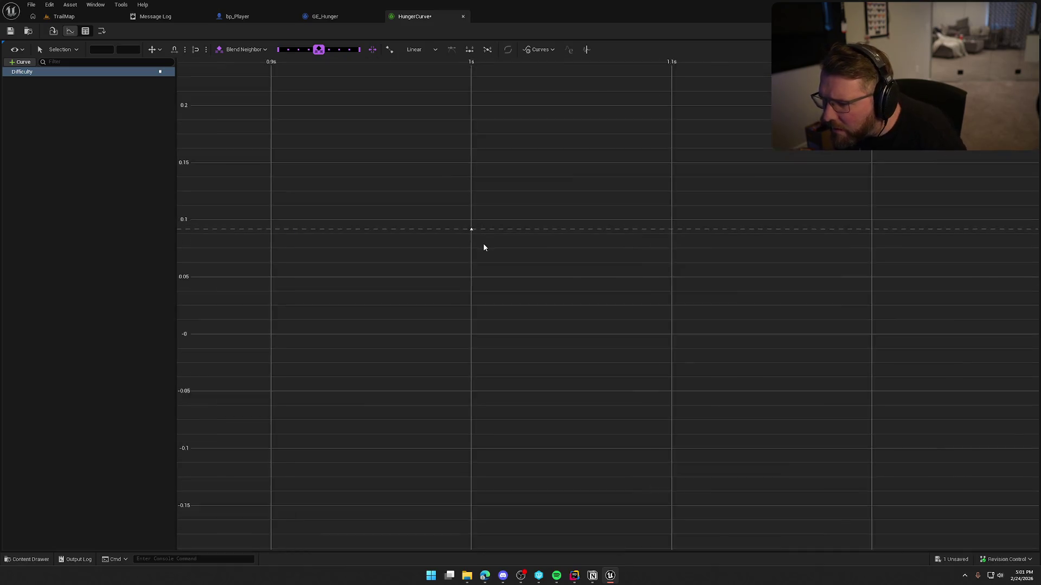
{"action": "right_click", "coordinate": [467, 224]}
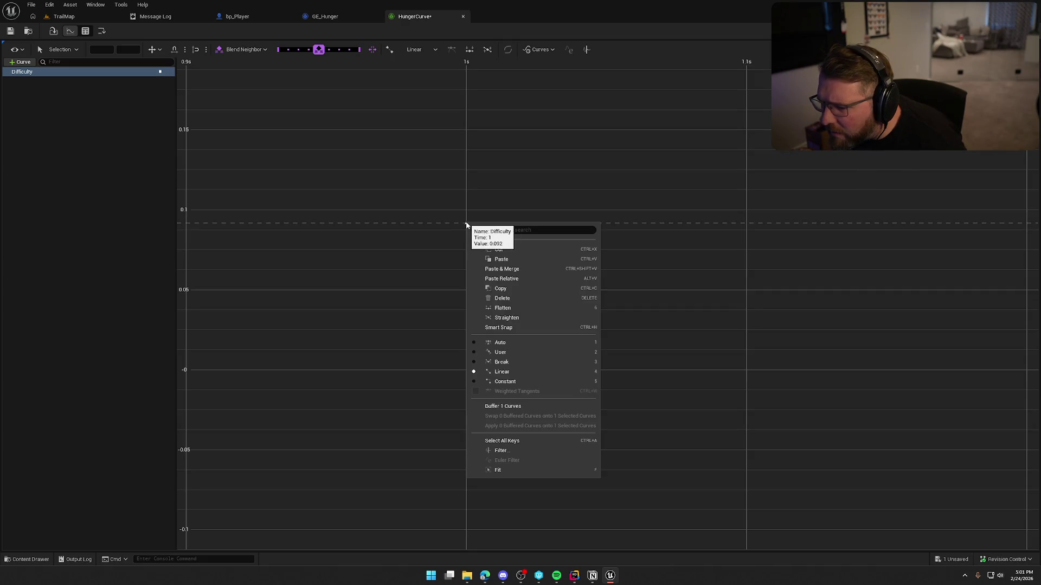
{"action": "left_click", "coordinate": [508, 202]}
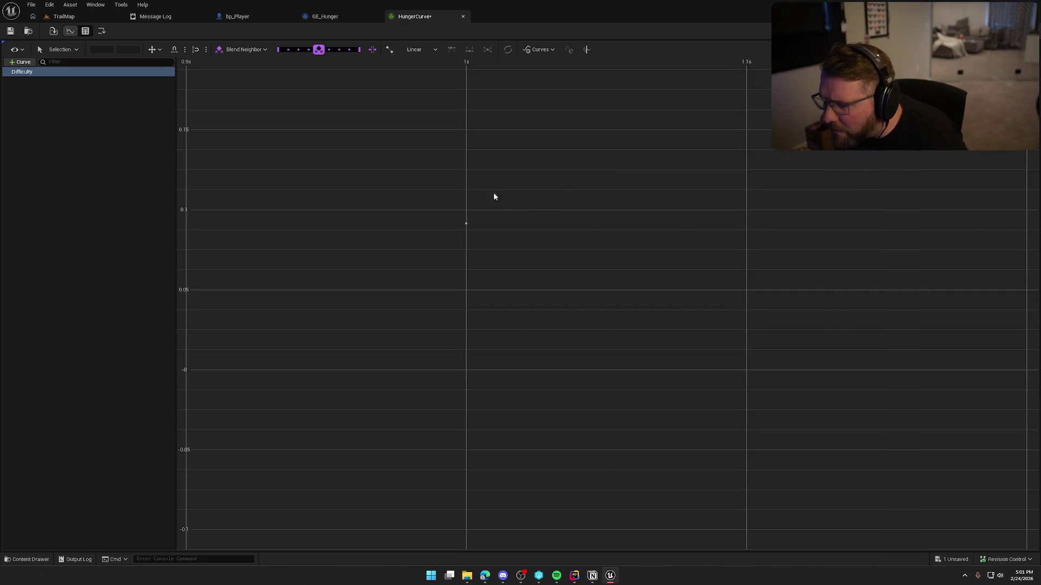
Turn snapping back on and add a key to the Difficulty curve at 1s
{"action": "left_click", "coordinate": [66, 50]}
{"action": "left_click", "coordinate": [67, 50]}
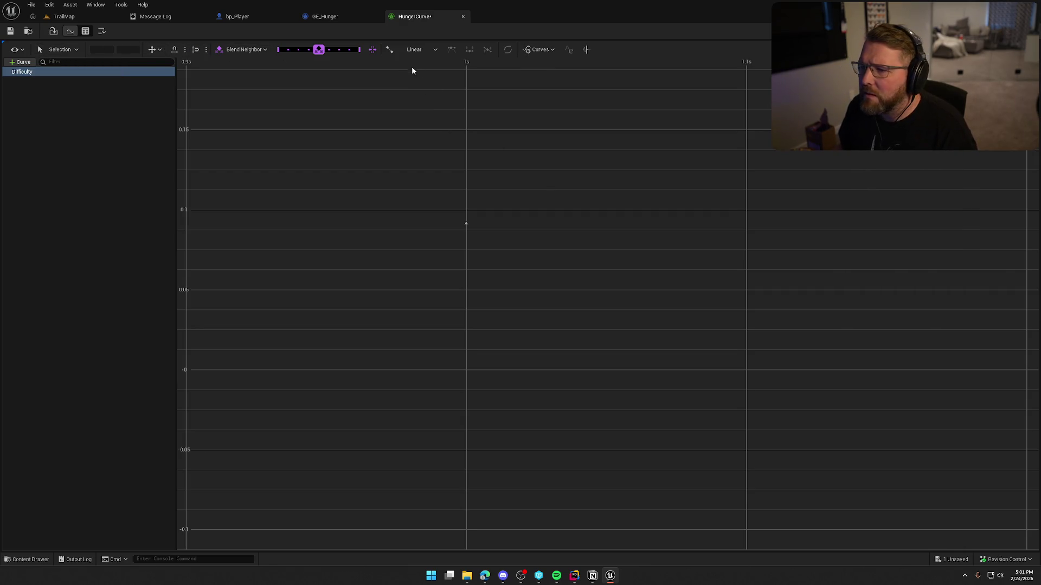
{"action": "left_click", "coordinate": [196, 50]}
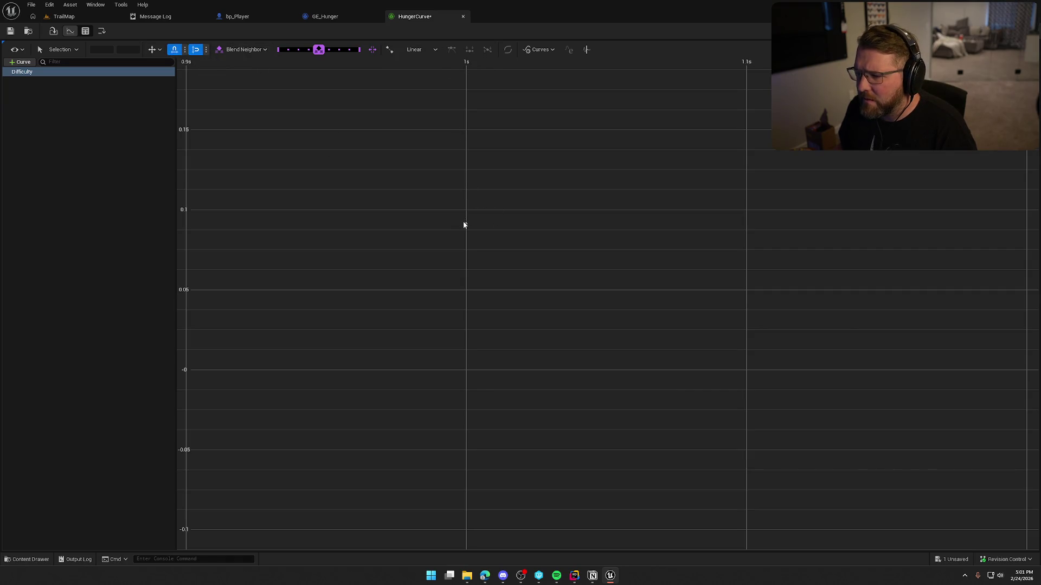
{"action": "middle_click", "coordinate": [468, 227]}
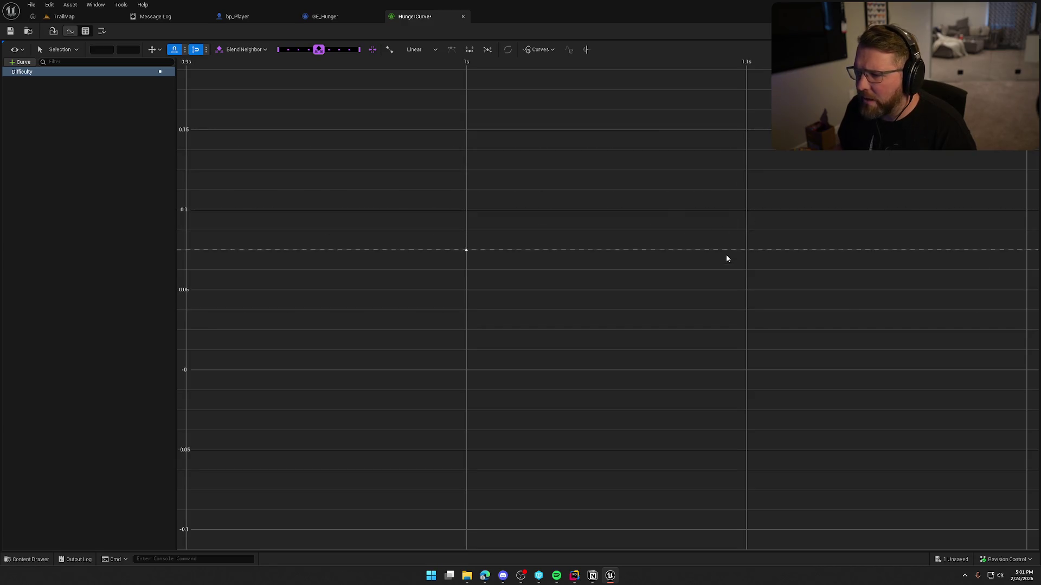
{"action": "right_click", "coordinate": [466, 272]}
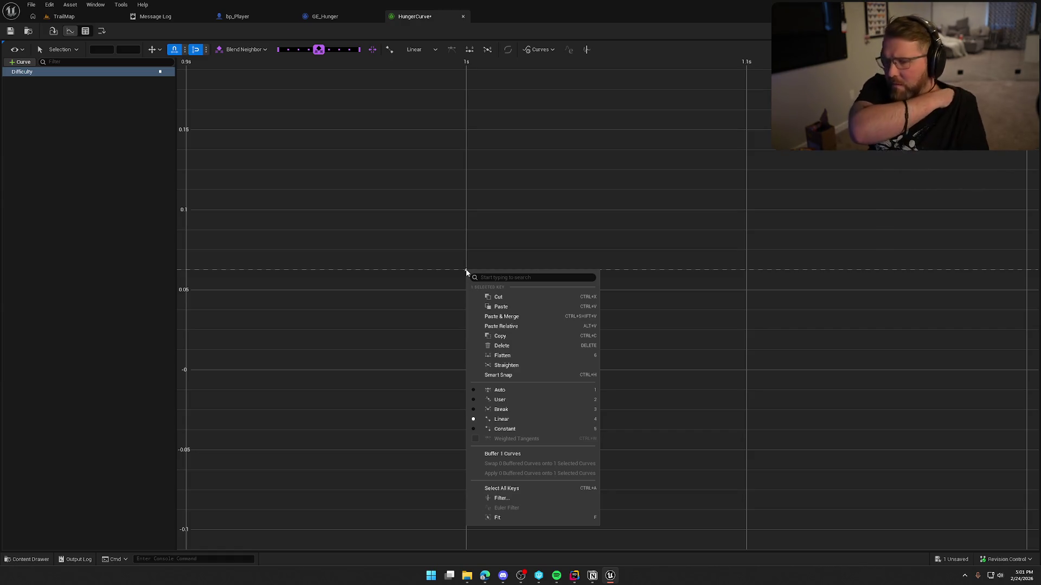
{"action": "left_click", "coordinate": [534, 489]}
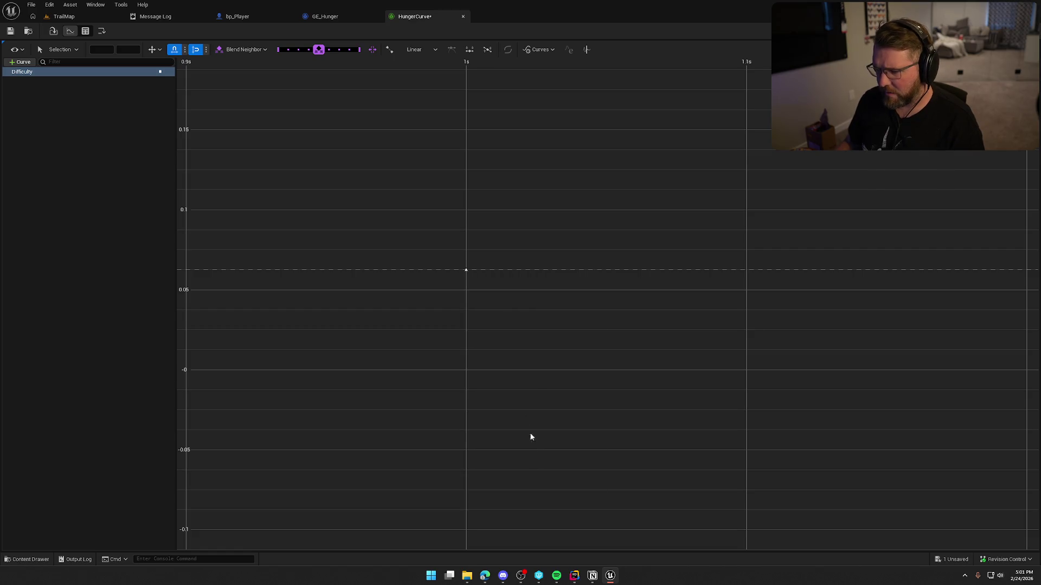
{"action": "left_click", "coordinate": [519, 372]}
Select the 1s key and check its value through its context options
{"action": "left_click", "coordinate": [466, 270]}
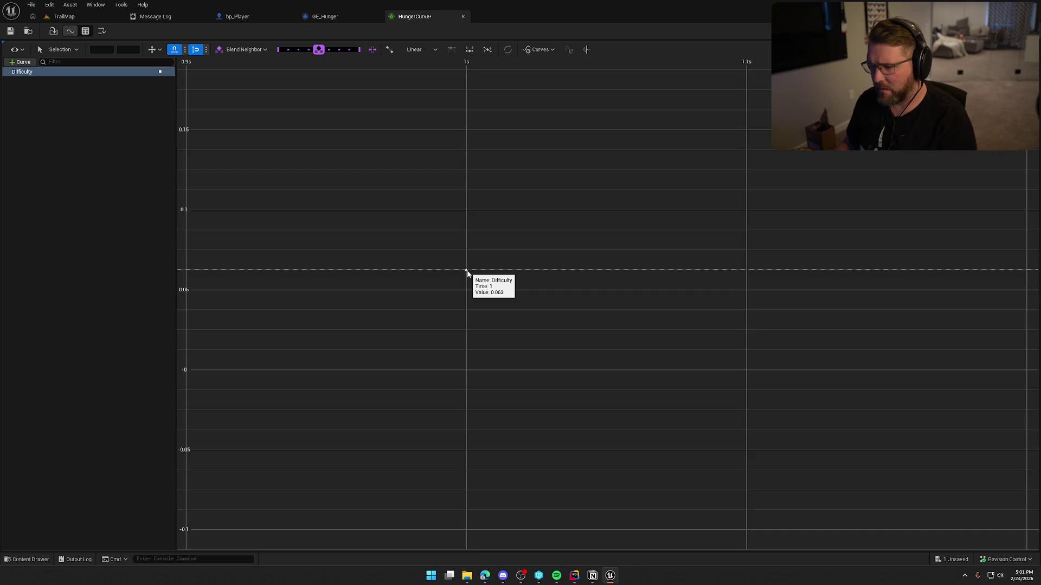
{"action": "right_click", "coordinate": [468, 274]}
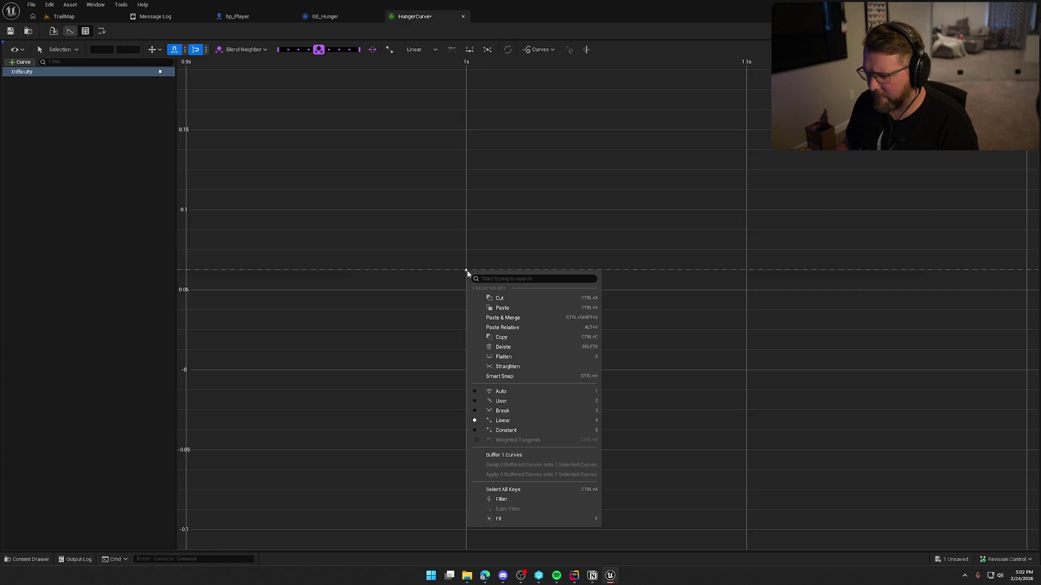
{"action": "left_click", "coordinate": [683, 271]}
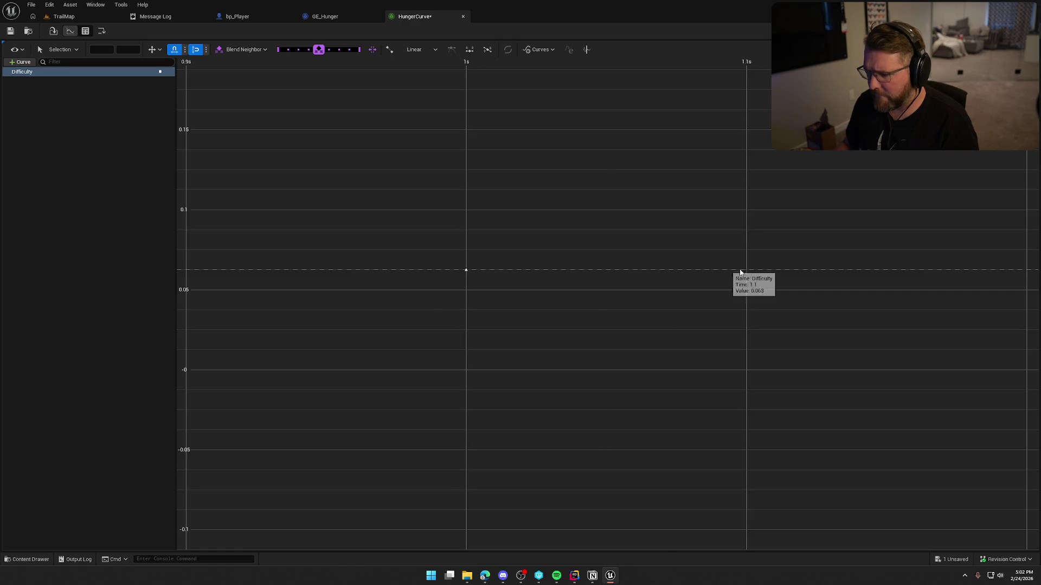
{"action": "right_click", "coordinate": [747, 272]}
{"action": "left_click", "coordinate": [773, 298]}
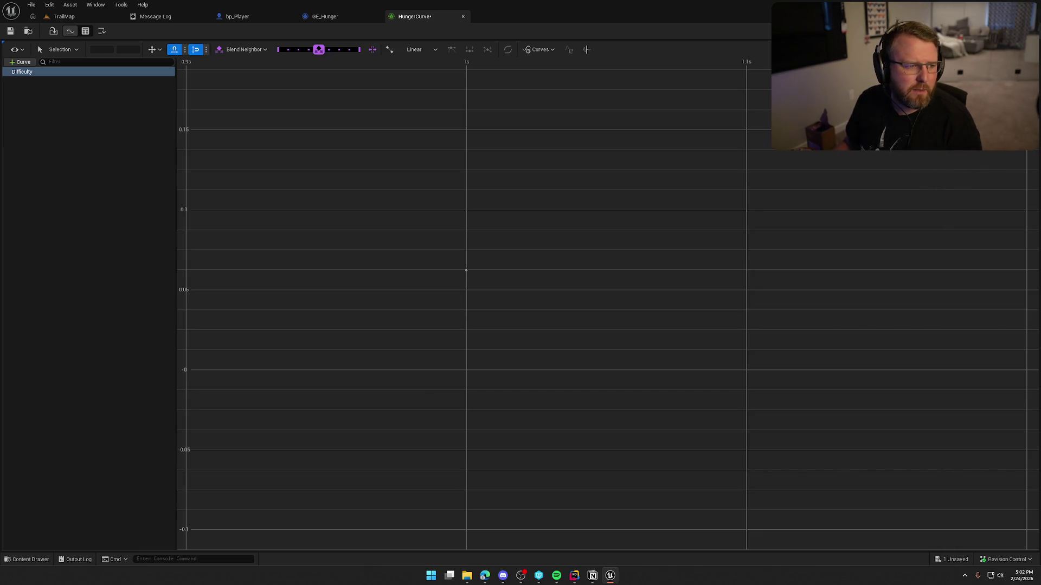
After a look at the browser, drag the 1s key down to value 0
{"action": "key", "text": "alt+Tab"}
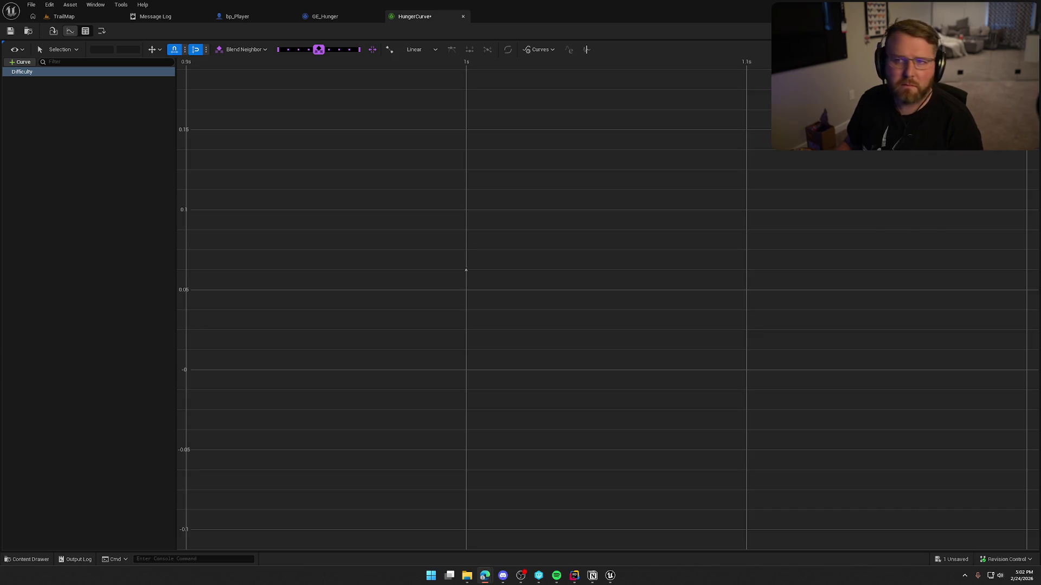
{"action": "left_click", "coordinate": [516, 263]}
{"action": "left_click", "coordinate": [466, 270]}
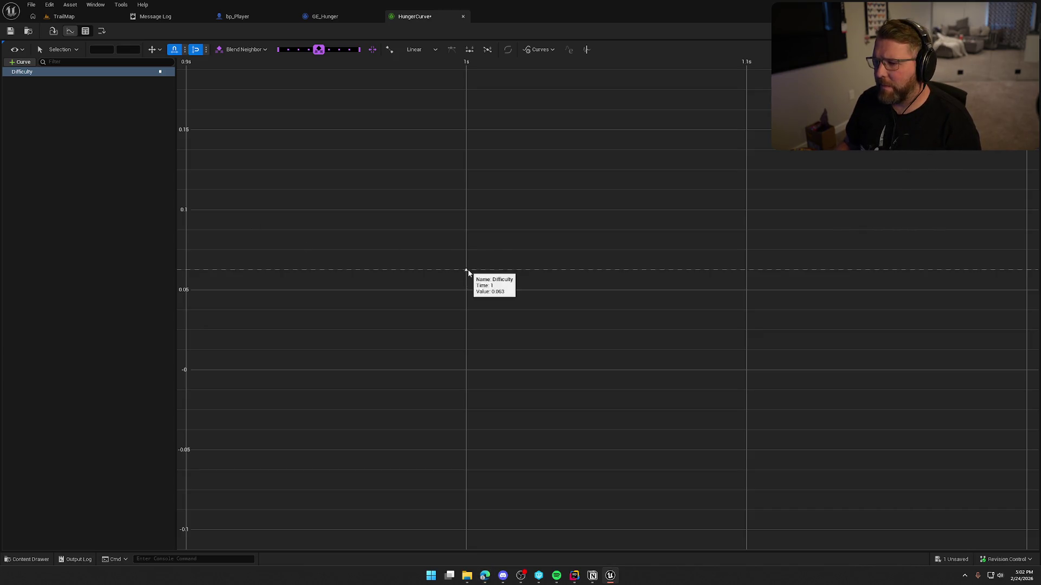
{"action": "left_click", "coordinate": [748, 271]}
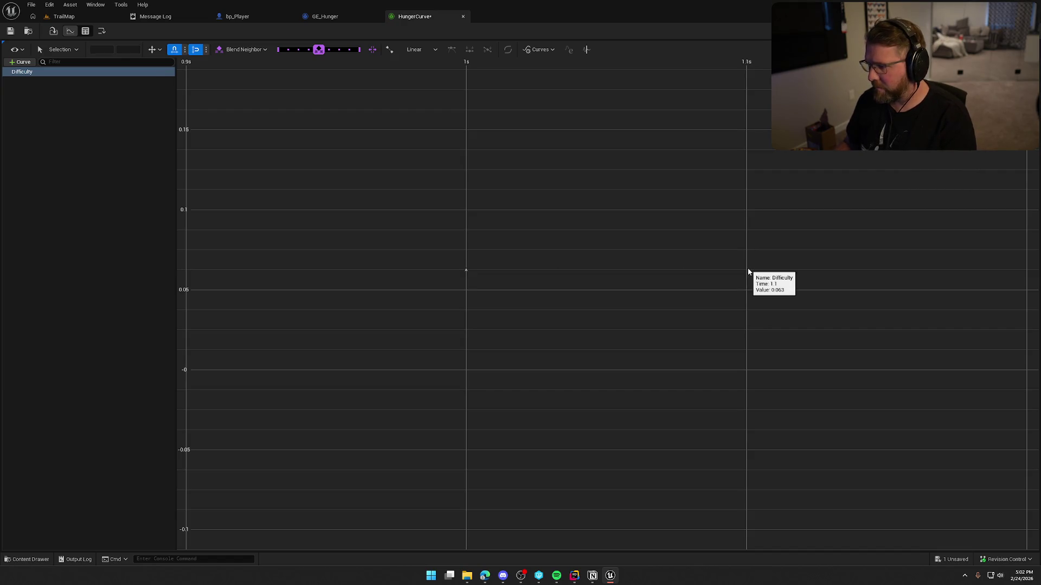
{"action": "left_click", "coordinate": [466, 270]}
{"action": "right_click", "coordinate": [466, 271]}
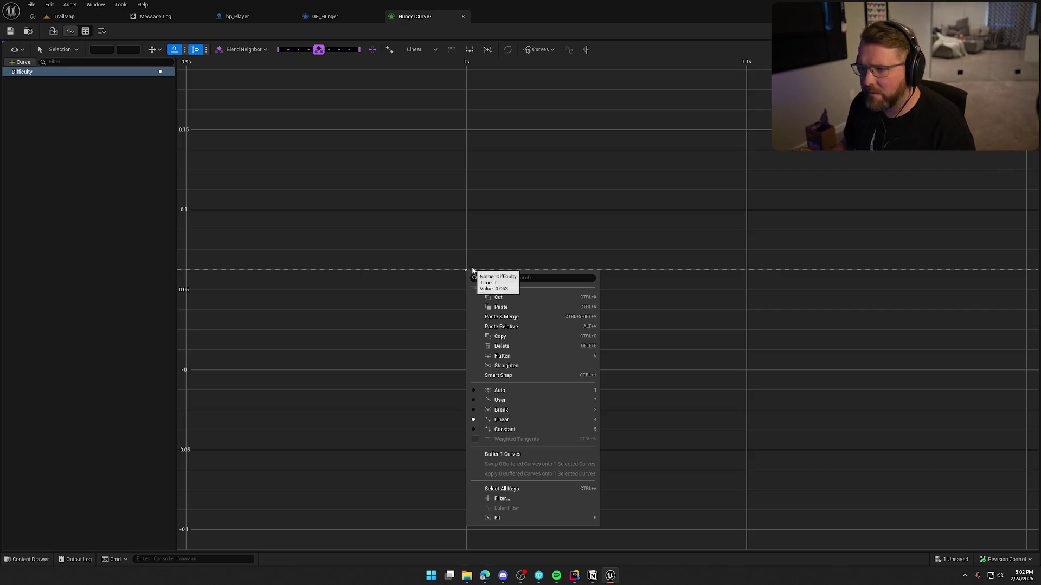
{"action": "left_click", "coordinate": [524, 255]}
{"action": "left_click", "coordinate": [466, 270]}
{"action": "left_click_drag", "start_coordinate": [467, 294], "coordinate": [472, 191]}
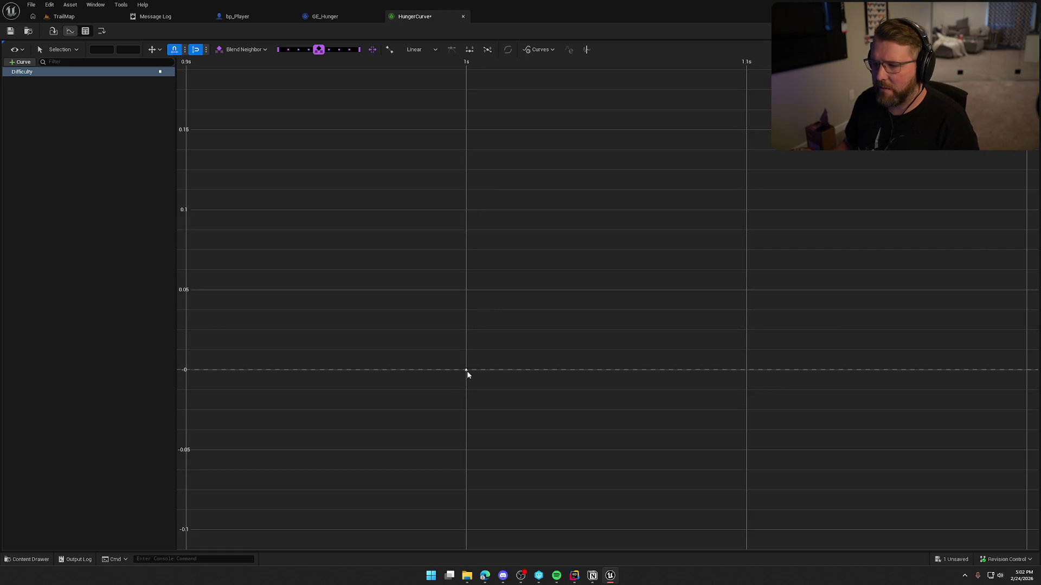
{"action": "left_click_drag", "start_coordinate": [466, 311], "coordinate": [595, 304]}
Zoom out the graph and nudge the 1s key below zero and back to value 0
{"action": "scroll", "coordinate": [595, 316], "scroll_direction": "down", "scroll_amount": 6}
{"action": "scroll", "coordinate": [457, 254], "scroll_direction": "down", "scroll_amount": 5}
{"action": "scroll", "coordinate": [469, 271], "scroll_direction": "down", "scroll_amount": 3}
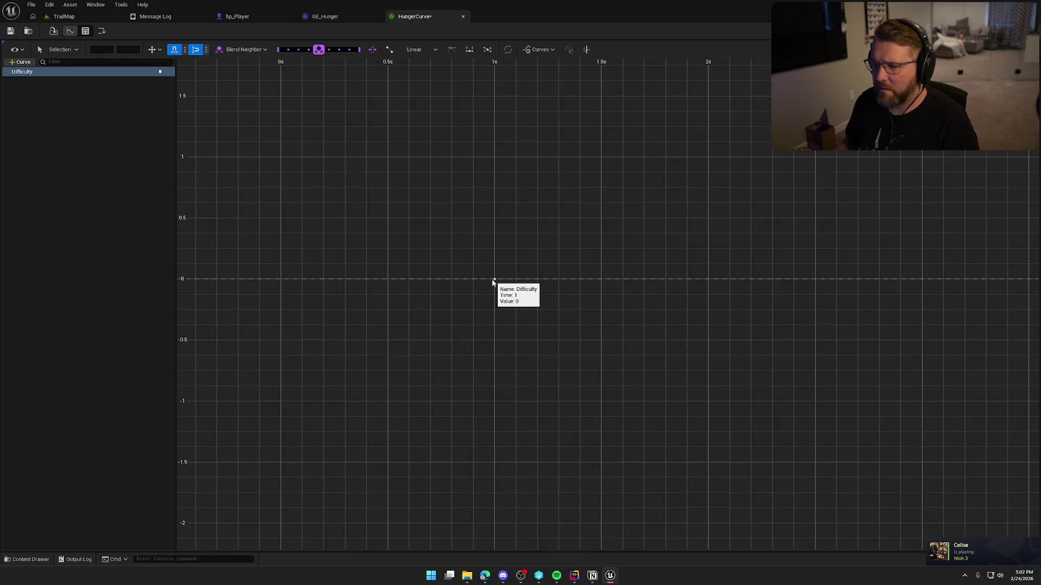
{"action": "left_click_drag", "start_coordinate": [280, 280], "coordinate": [604, 295]}
{"action": "left_click_drag", "start_coordinate": [327, 297], "coordinate": [334, 284]}
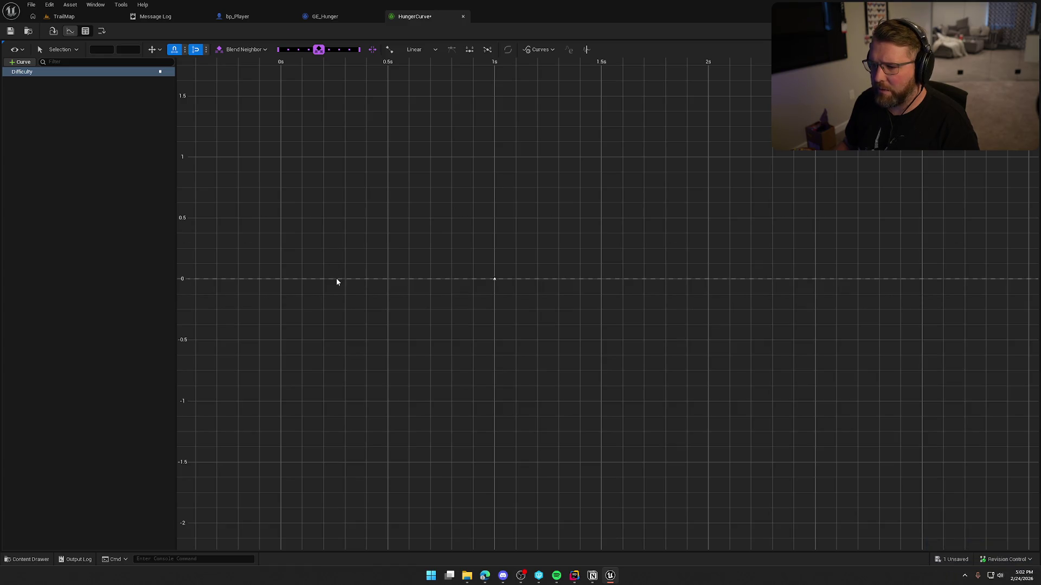
{"action": "right_click", "coordinate": [494, 281]}
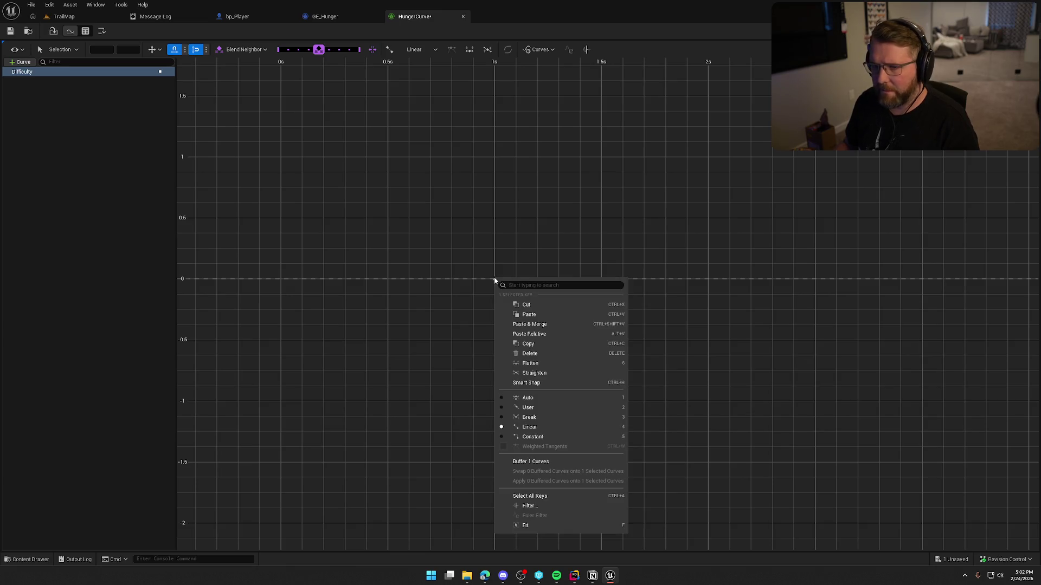
{"action": "left_click", "coordinate": [450, 288]}
{"action": "mouse_move", "coordinate": [495, 281]}
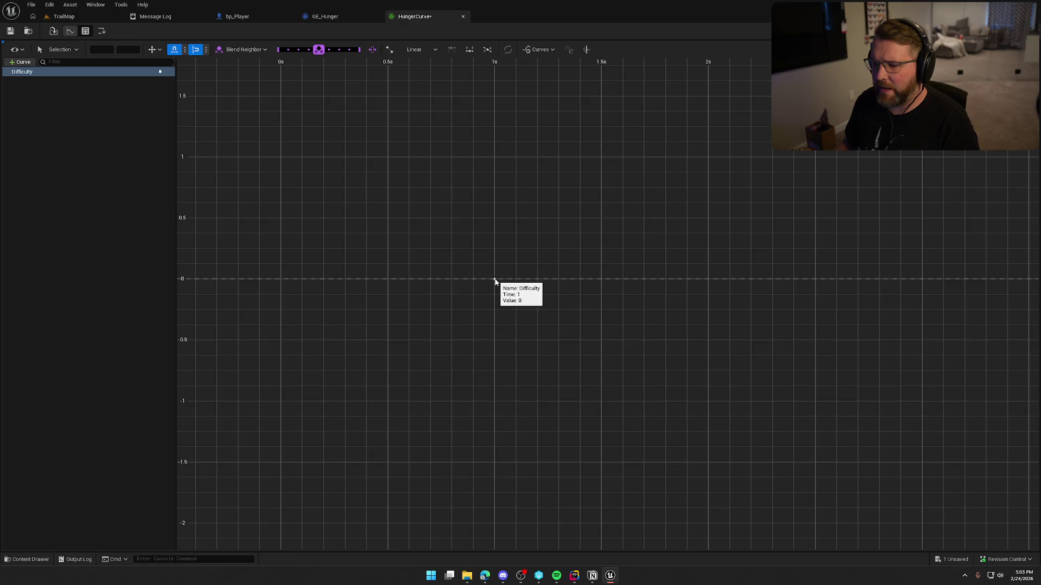
{"action": "mouse_move", "coordinate": [495, 281]}
{"action": "left_mouse_down"}
{"action": "mouse_move", "coordinate": [497, 218]}
{"action": "mouse_move", "coordinate": [495, 279]}
{"action": "left_mouse_up"}
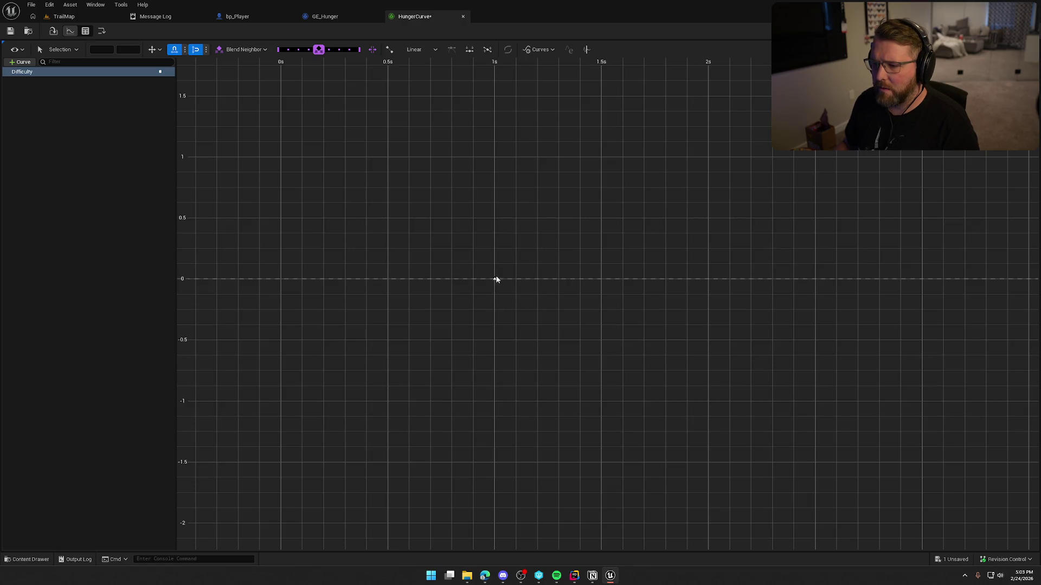
Frame the Difficulty key at time 1, value 0, then return to GE_Hunger
{"action": "left_click", "coordinate": [44, 73]}
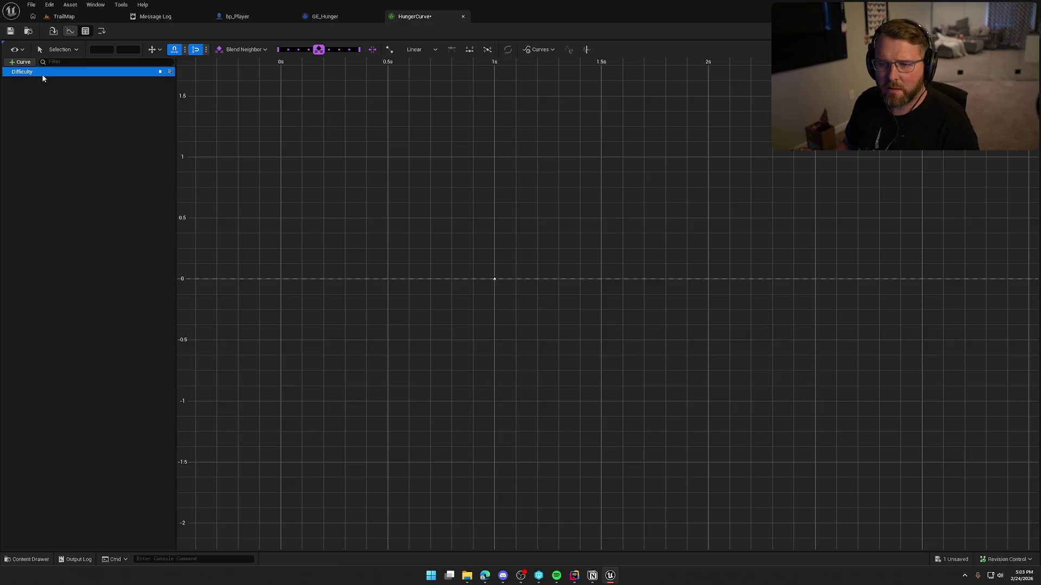
{"action": "left_click", "coordinate": [160, 73]}
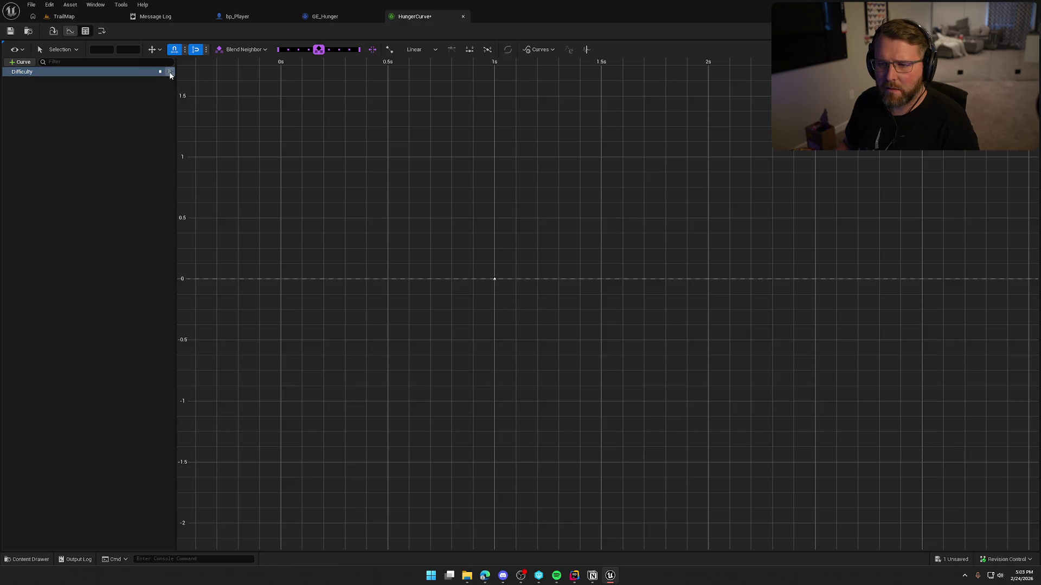
{"action": "left_click", "coordinate": [170, 73]}
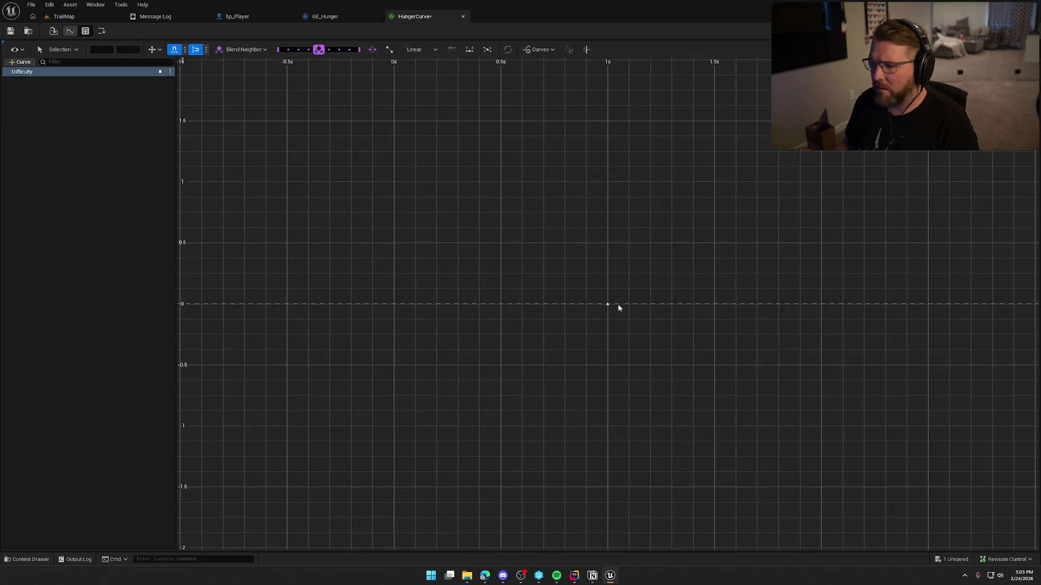
{"action": "left_click_drag", "start_coordinate": [676, 360], "coordinate": [529, 340]}
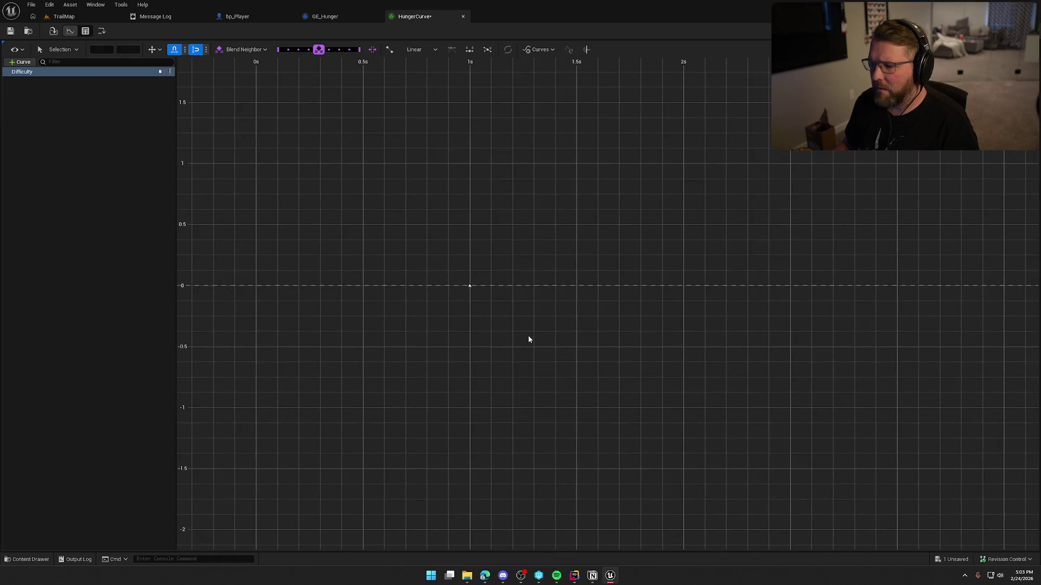
{"action": "right_click", "coordinate": [508, 287]}
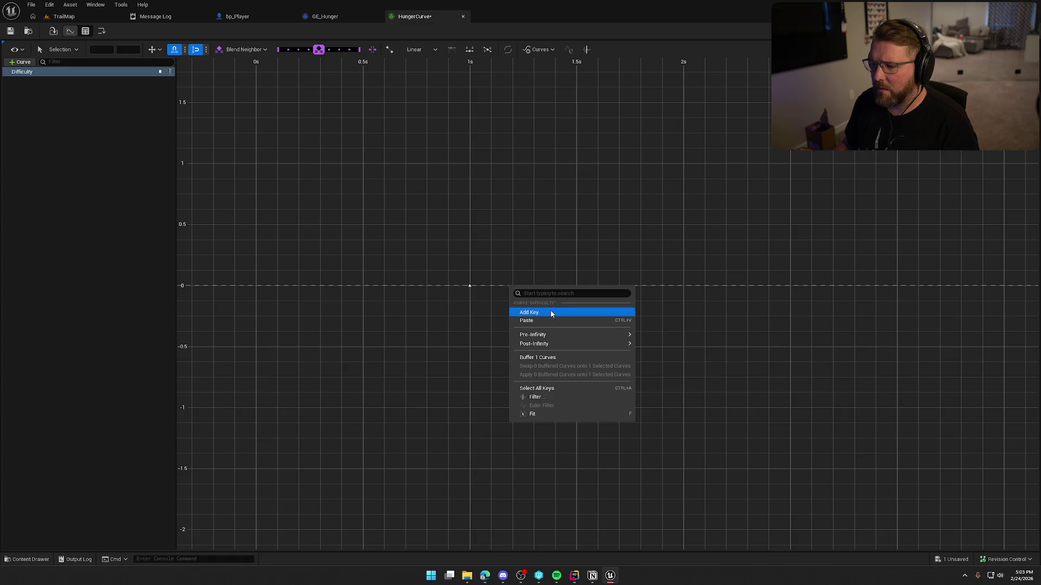
{"action": "left_click", "coordinate": [550, 311]}
{"action": "left_click", "coordinate": [470, 285]}
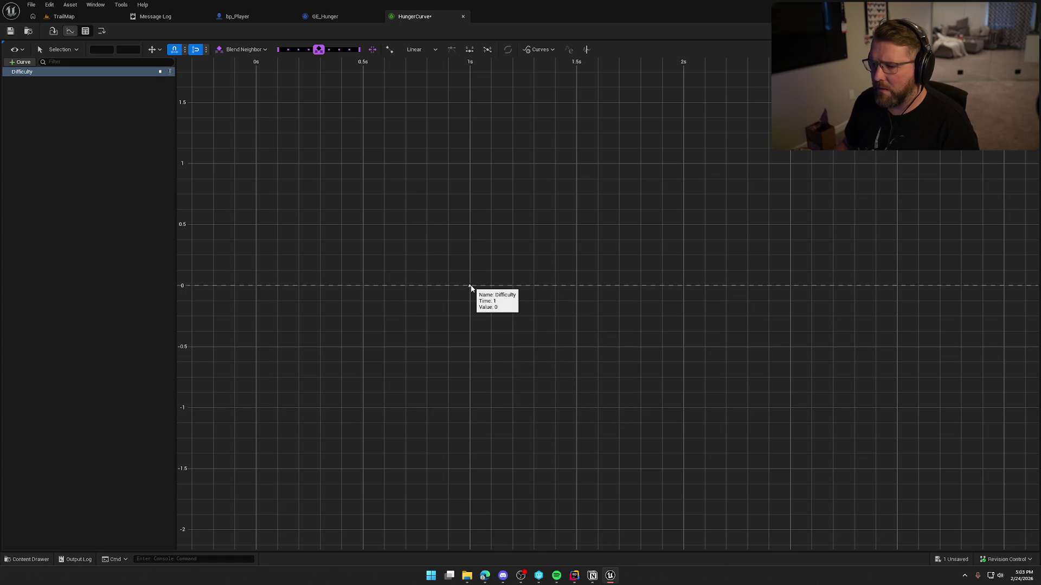
{"action": "key", "text": "f"}
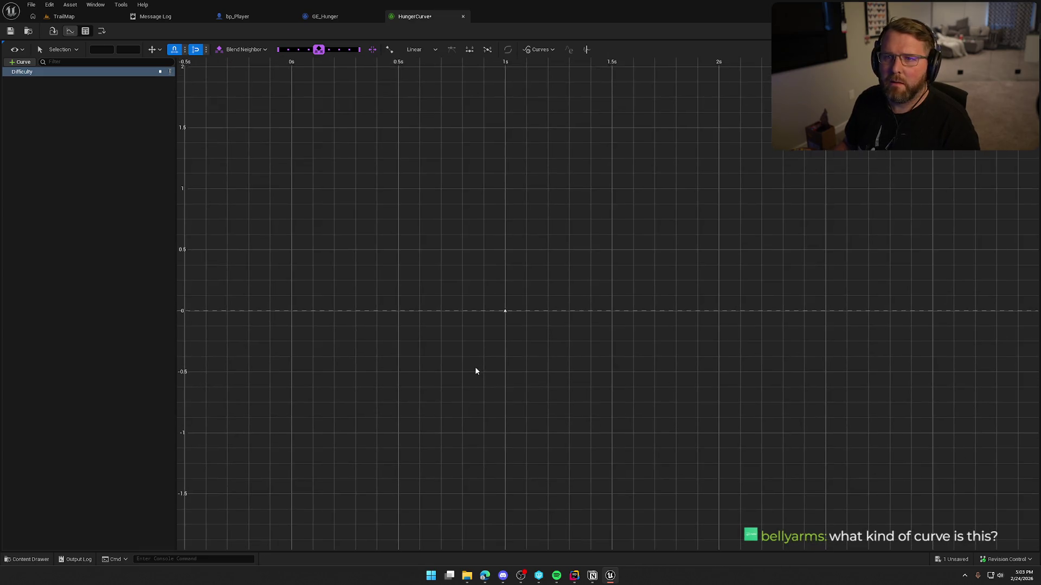
{"action": "left_click", "coordinate": [347, 15]}
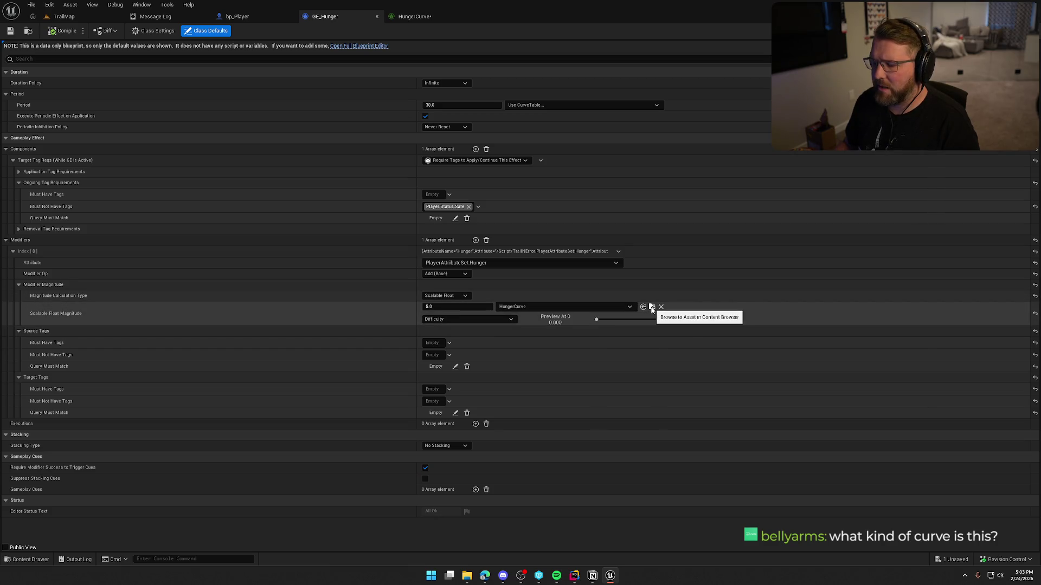
In GE_Hunger's Scalable Float Magnitude, keep HungerCurve and choose the Difficulty row
{"action": "left_click", "coordinate": [541, 307]}
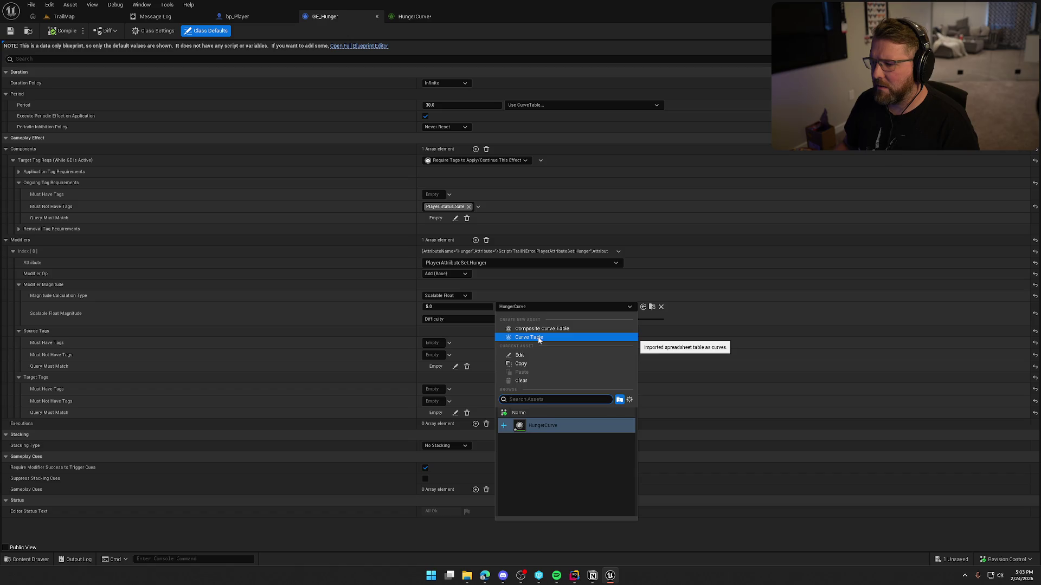
{"action": "left_click", "coordinate": [390, 318]}
{"action": "left_click", "coordinate": [557, 307]}
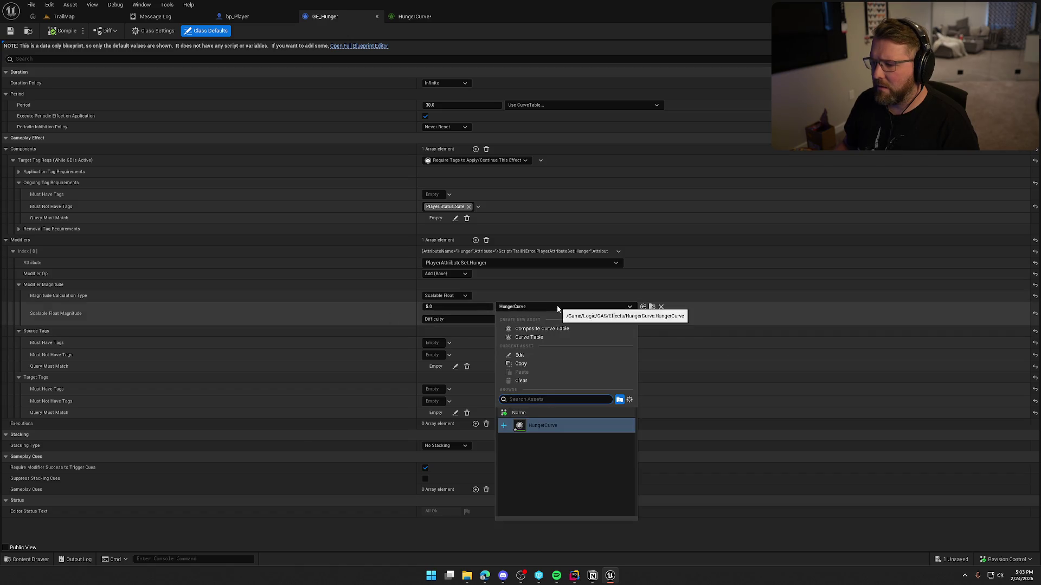
{"action": "left_click", "coordinate": [514, 430]}
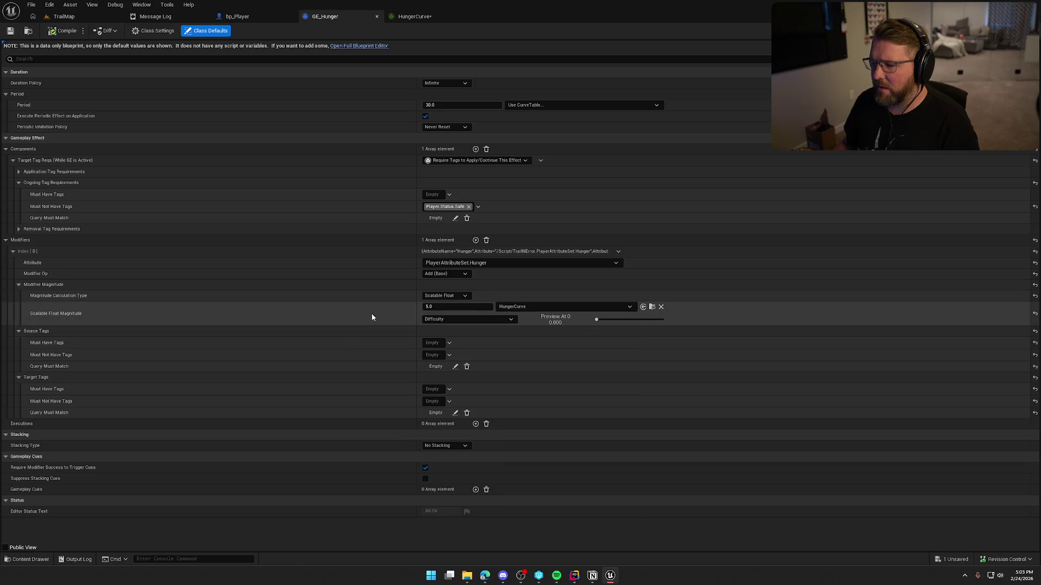
{"action": "left_click", "coordinate": [443, 319]}
{"action": "left_click", "coordinate": [447, 344]}
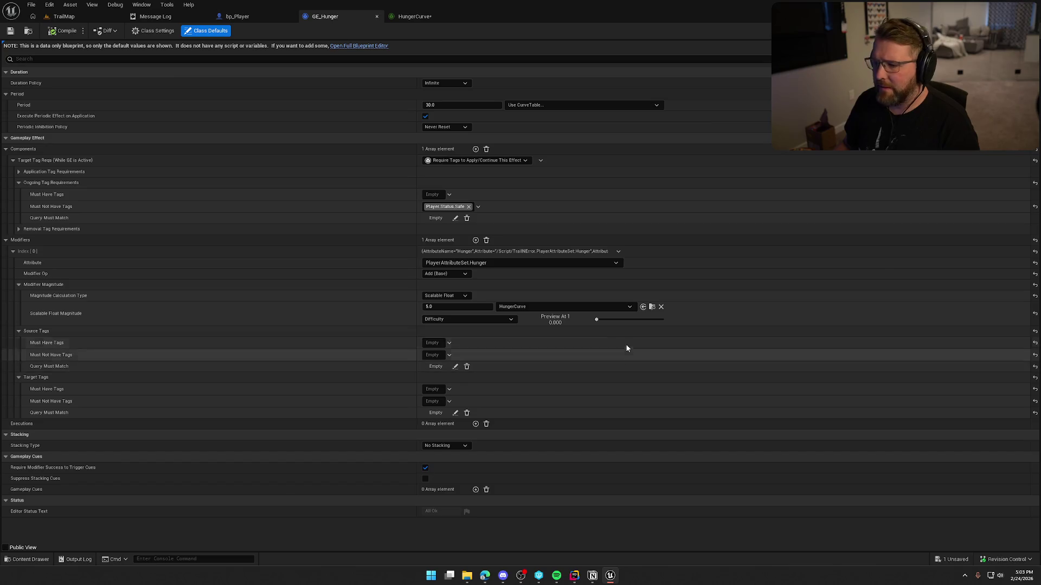
{"action": "left_click", "coordinate": [413, 20]}
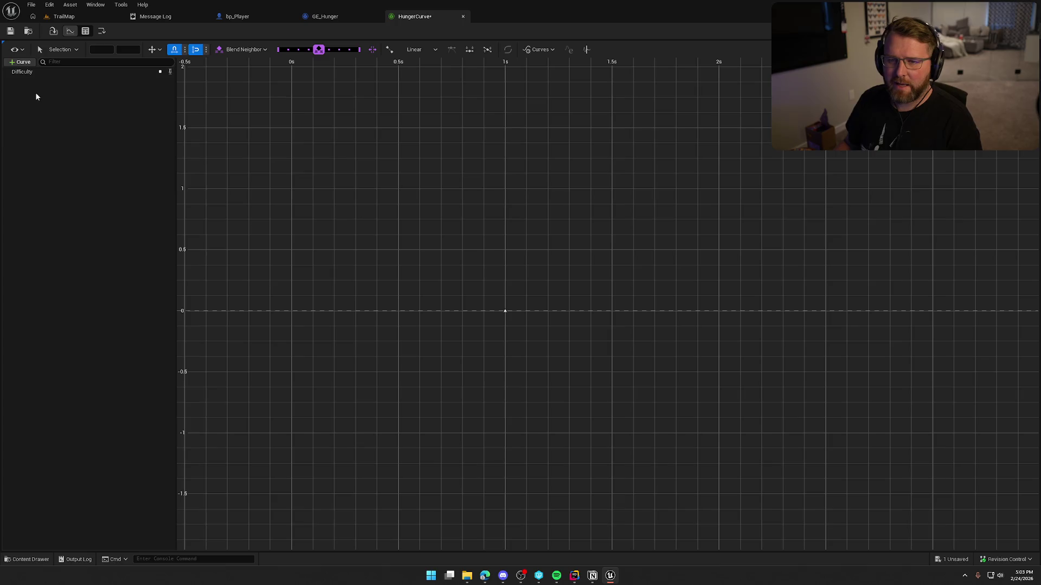
Add a Curve row below Difficulty and place keys on its graph near the 1s mark
{"action": "left_click", "coordinate": [20, 62]}
{"action": "left_click", "coordinate": [22, 81]}
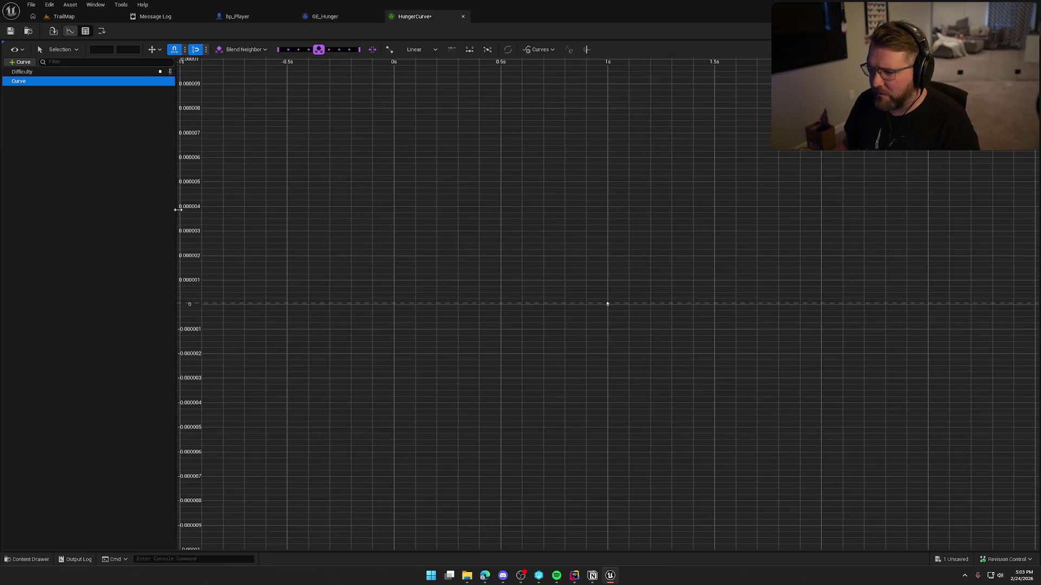
{"action": "middle_click", "coordinate": [611, 307]}
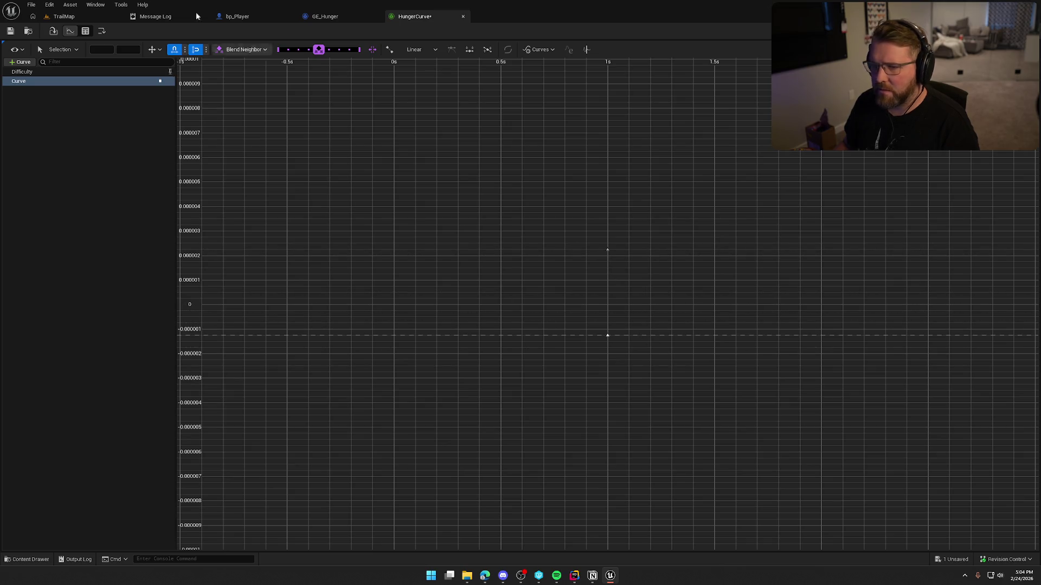
{"action": "right_click", "coordinate": [608, 250]}
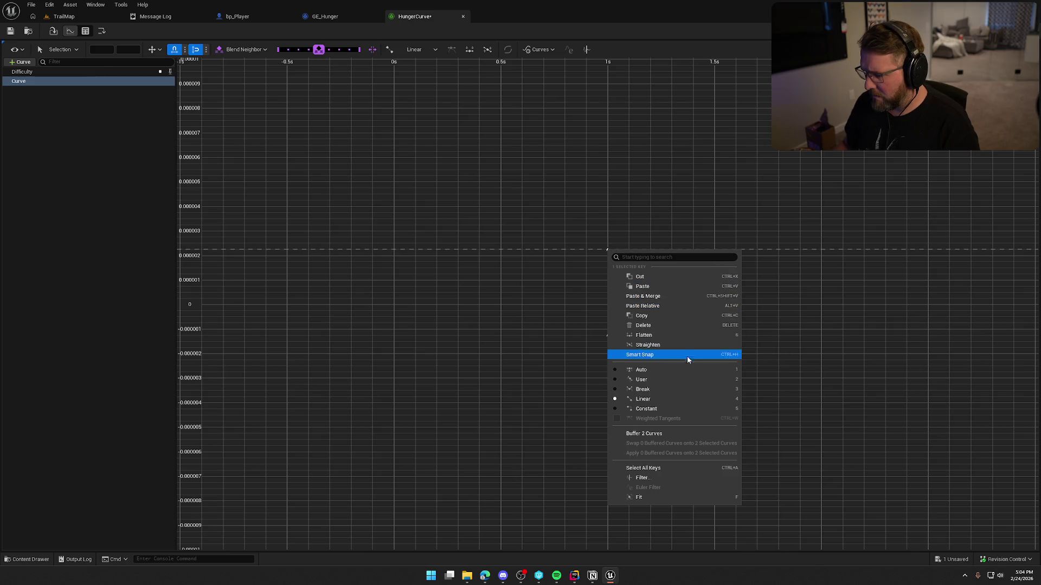
{"action": "left_click", "coordinate": [685, 468]}
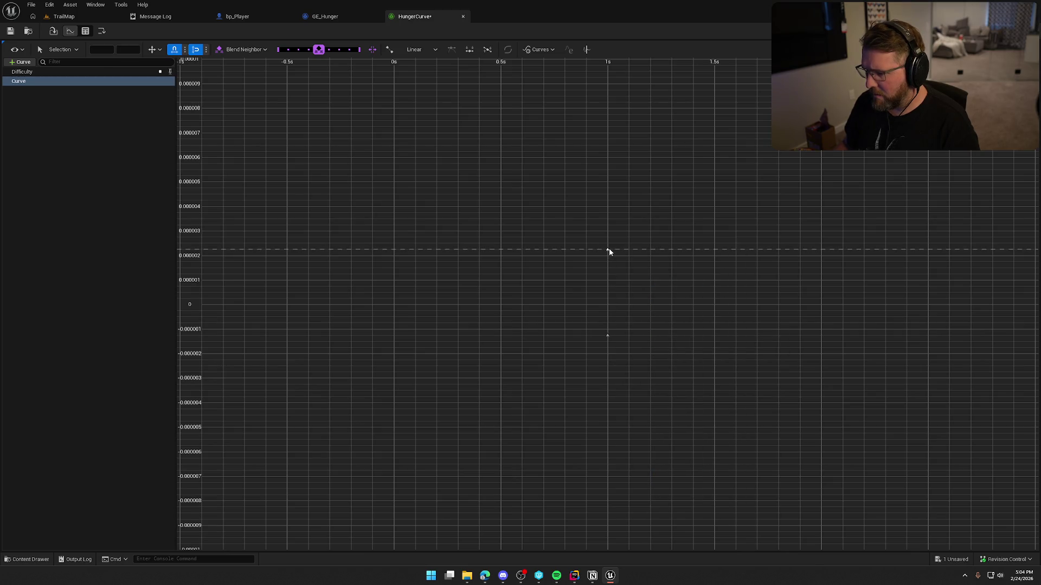
{"action": "left_click", "coordinate": [652, 293]}
{"action": "left_click", "coordinate": [607, 335]}
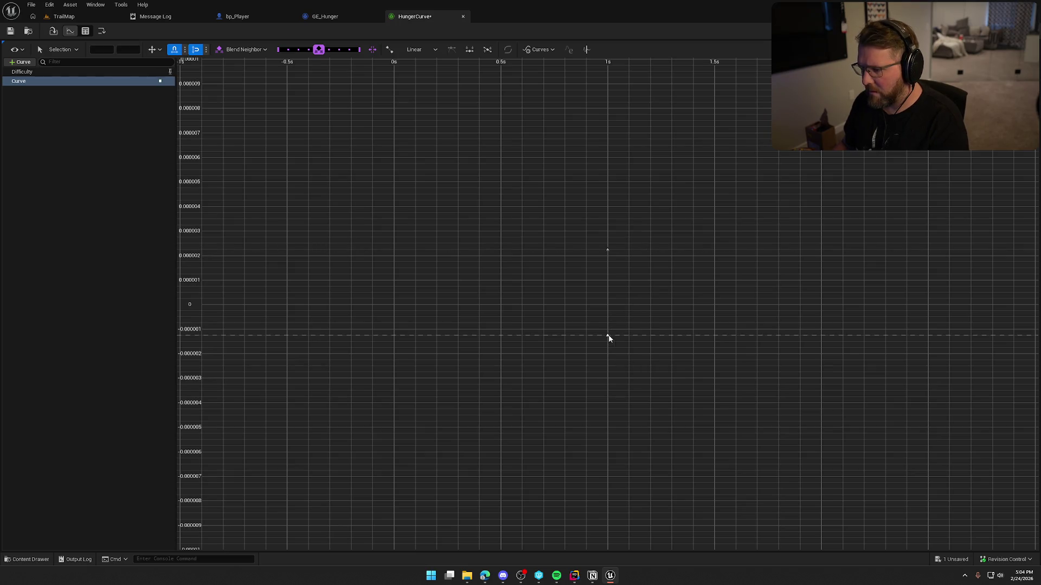
Switch between the Difficulty and Curve rows, apply an action to the Curve key, and check extrapolation options
{"action": "left_click", "coordinate": [41, 72]}
{"action": "left_click", "coordinate": [41, 81]}
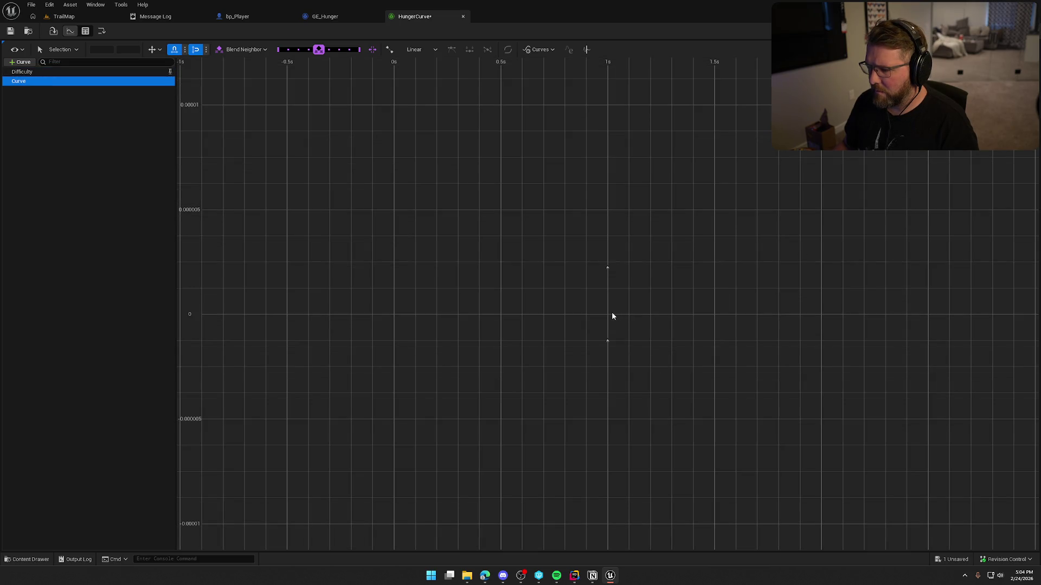
{"action": "left_click", "coordinate": [608, 341]}
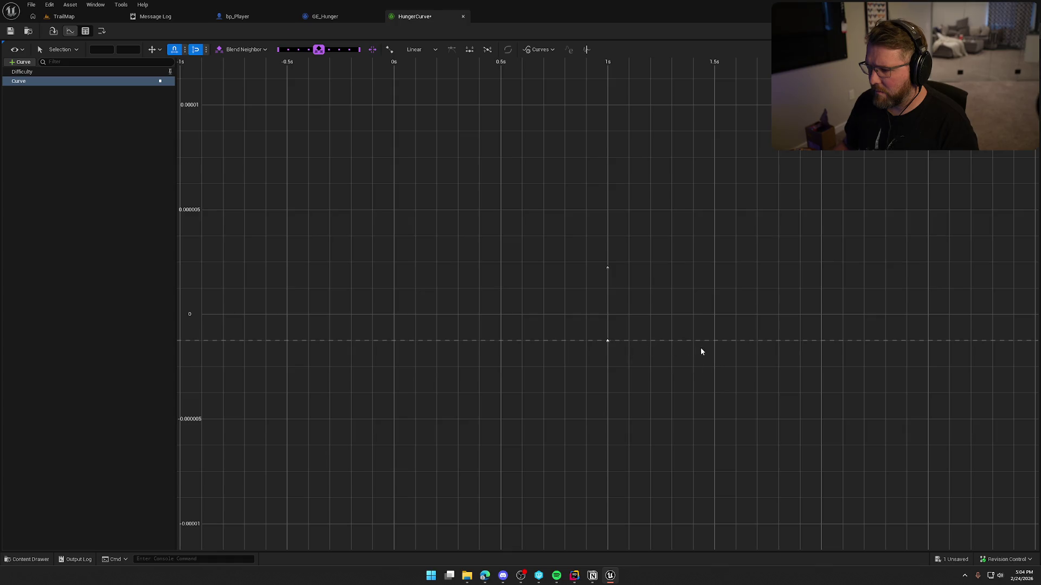
{"action": "right_click", "coordinate": [712, 340]}
{"action": "left_click", "coordinate": [734, 369]}
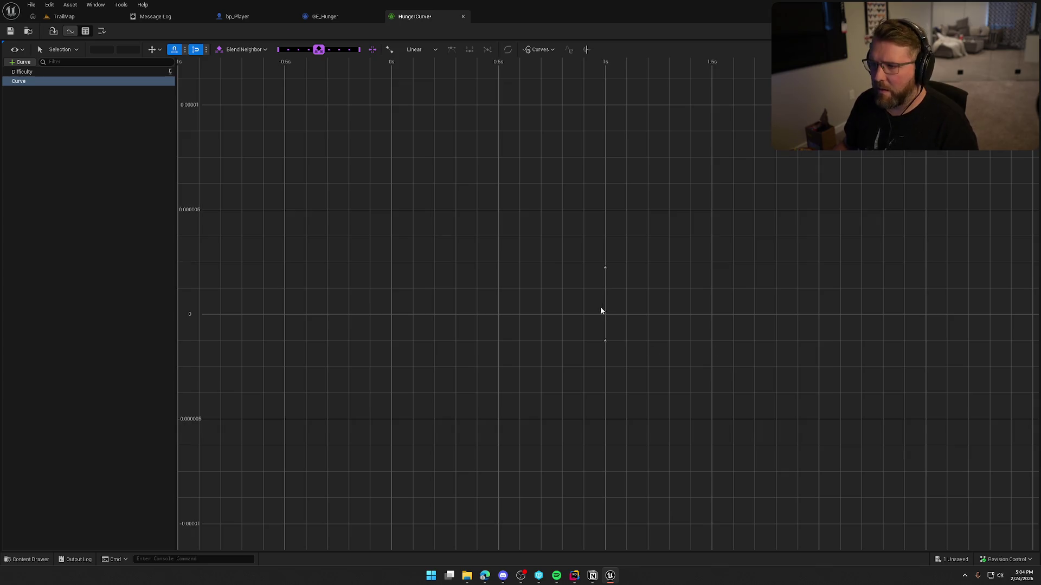
{"action": "left_click", "coordinate": [541, 53]}
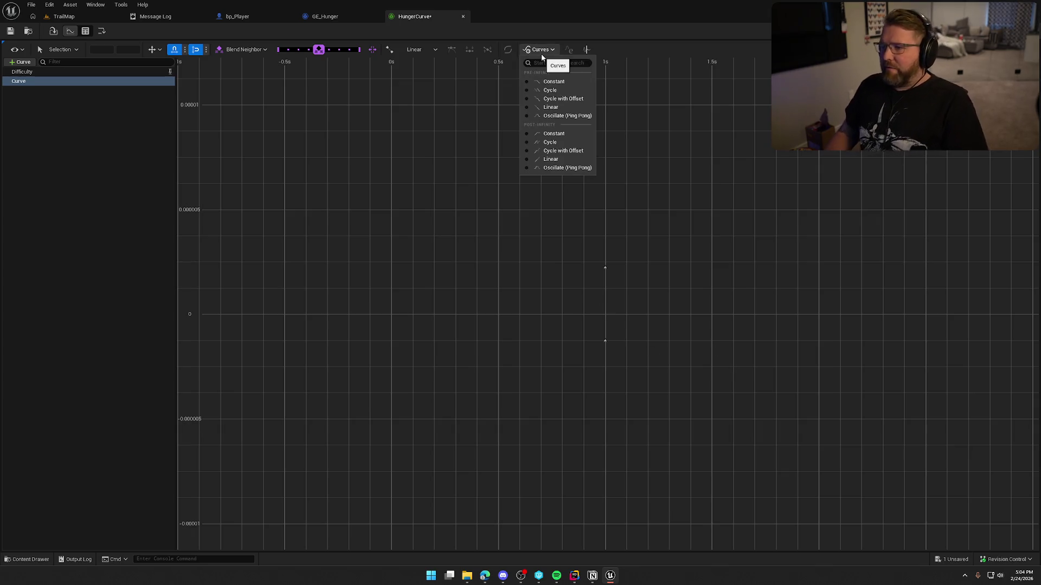
{"action": "left_click", "coordinate": [542, 55]}
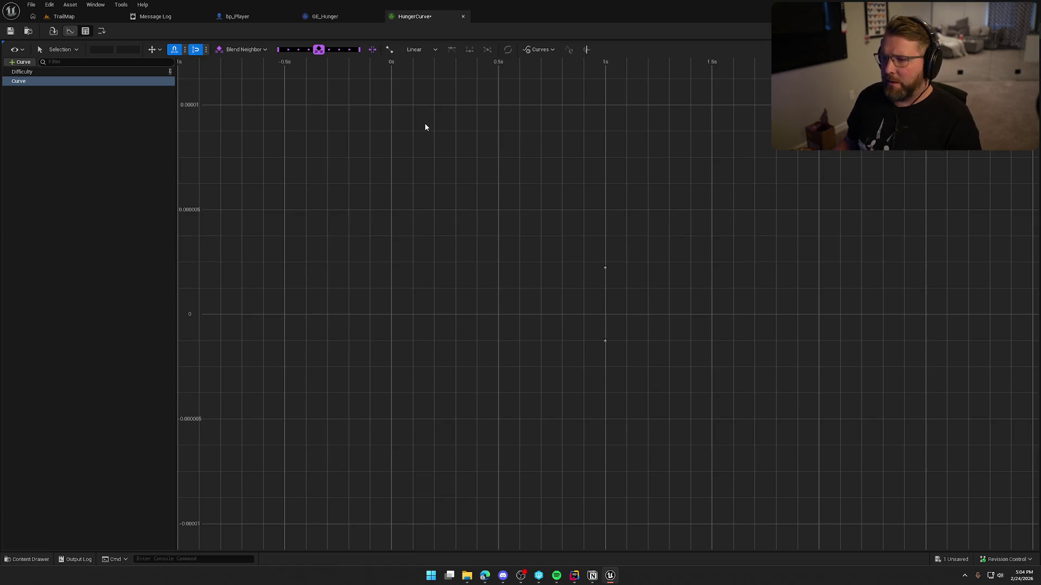
Clear HungerCurve from GE_Hunger's Scalable Float Magnitude curve table
{"action": "left_click", "coordinate": [463, 16]}
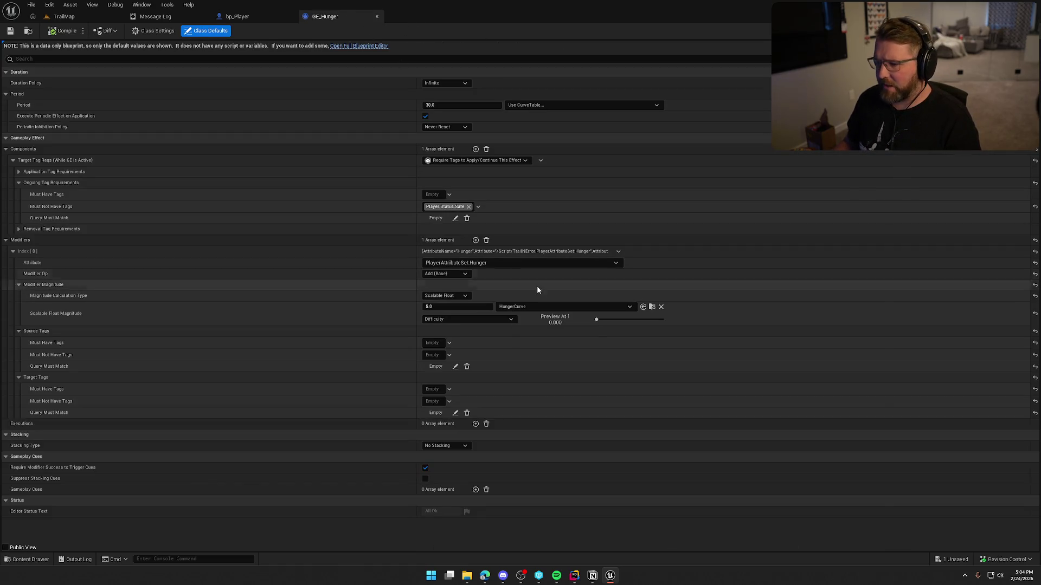
{"action": "left_click", "coordinate": [652, 307]}
{"action": "left_click", "coordinate": [574, 307]}
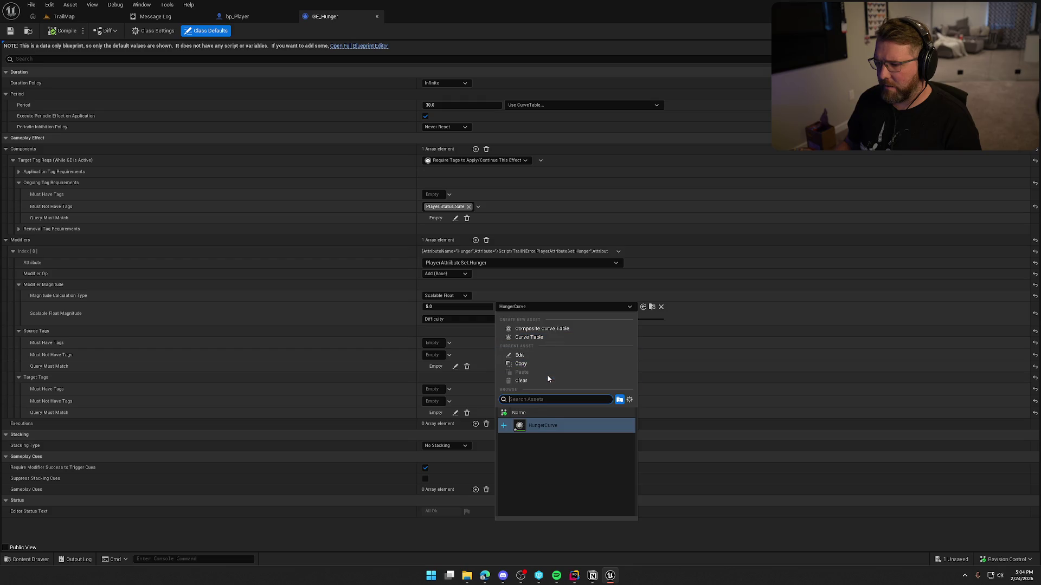
{"action": "left_click", "coordinate": [545, 381]}
Create a new HungerCurves curve table in GAS/Effects with Constant interpolation
{"action": "left_click", "coordinate": [615, 306]}
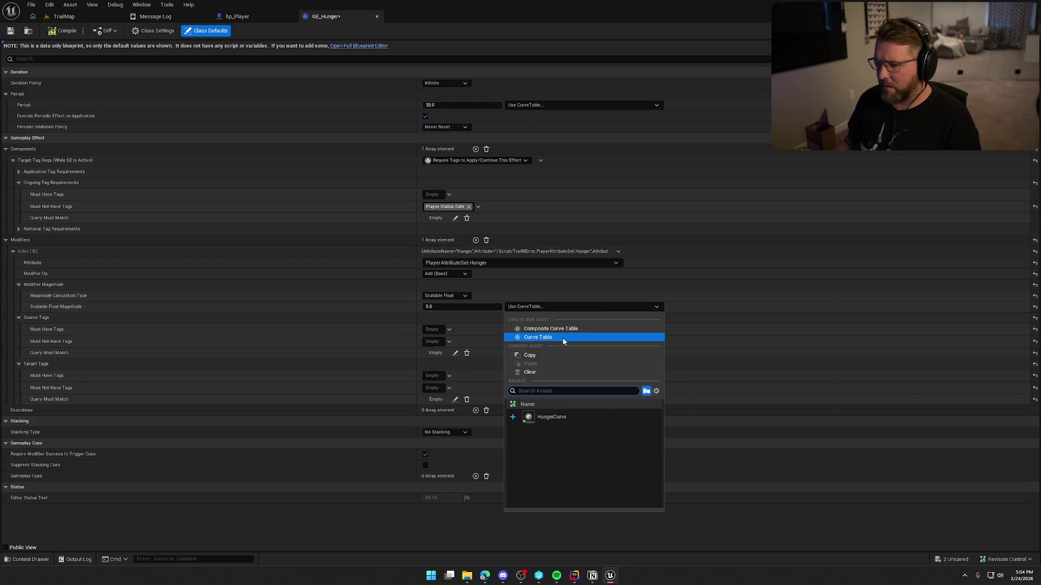
{"action": "left_click", "coordinate": [564, 338]}
{"action": "type", "text": "HungerCurve"}
{"action": "left_click", "coordinate": [380, 410]}
{"action": "key", "text": "End"}
{"action": "type", "text": "s"}
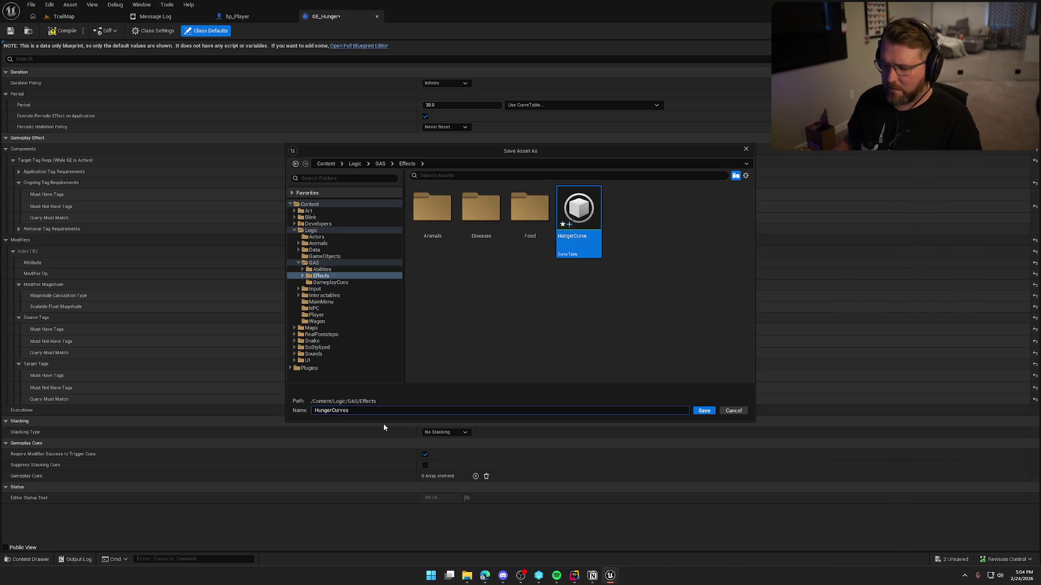
{"action": "left_click", "coordinate": [697, 411]}
{"action": "left_click", "coordinate": [466, 289]}
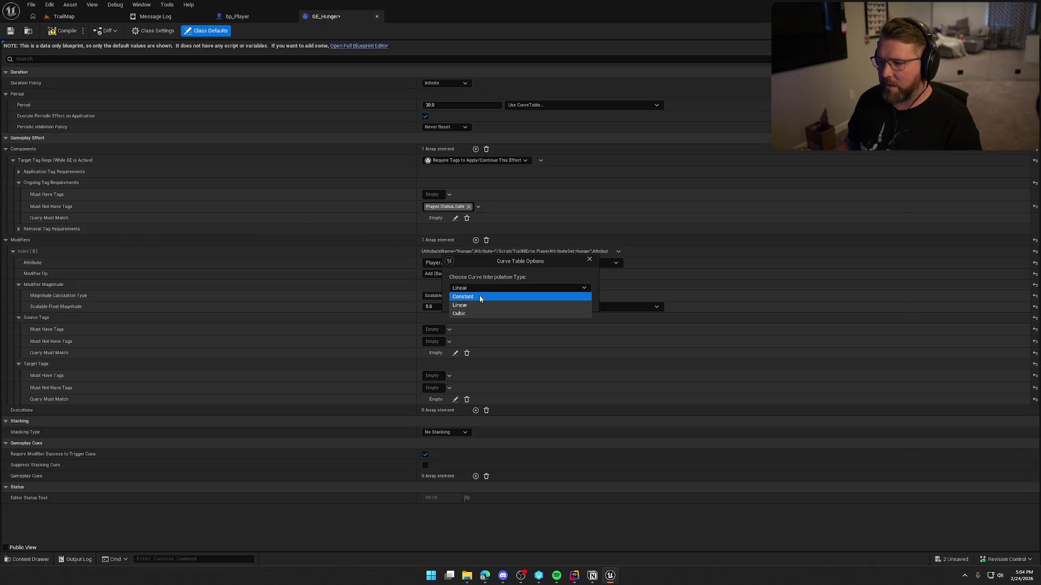
{"action": "left_click", "coordinate": [480, 297]}
{"action": "left_click", "coordinate": [528, 302]}
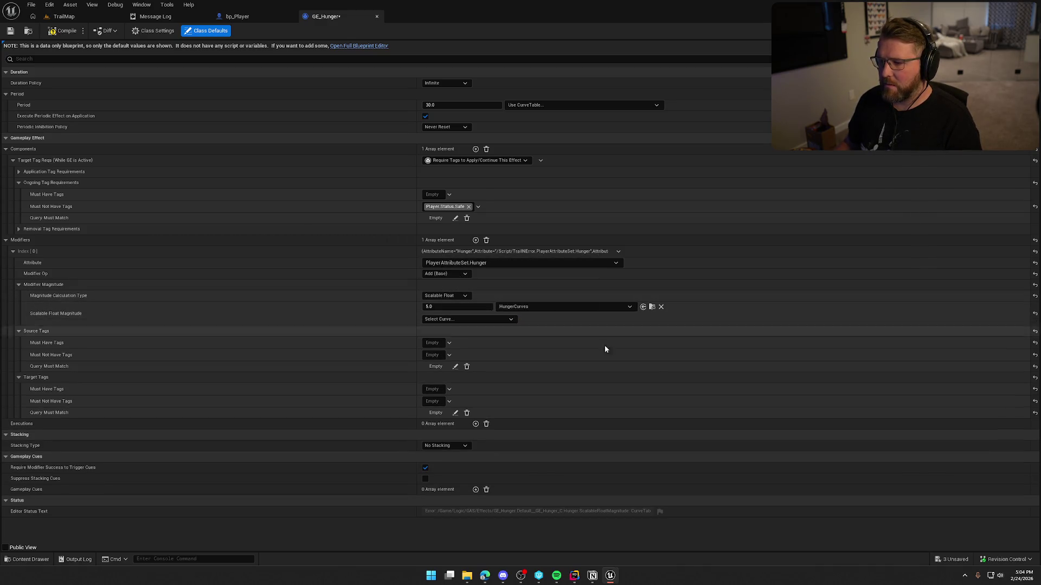
{"action": "left_click", "coordinate": [652, 307]}
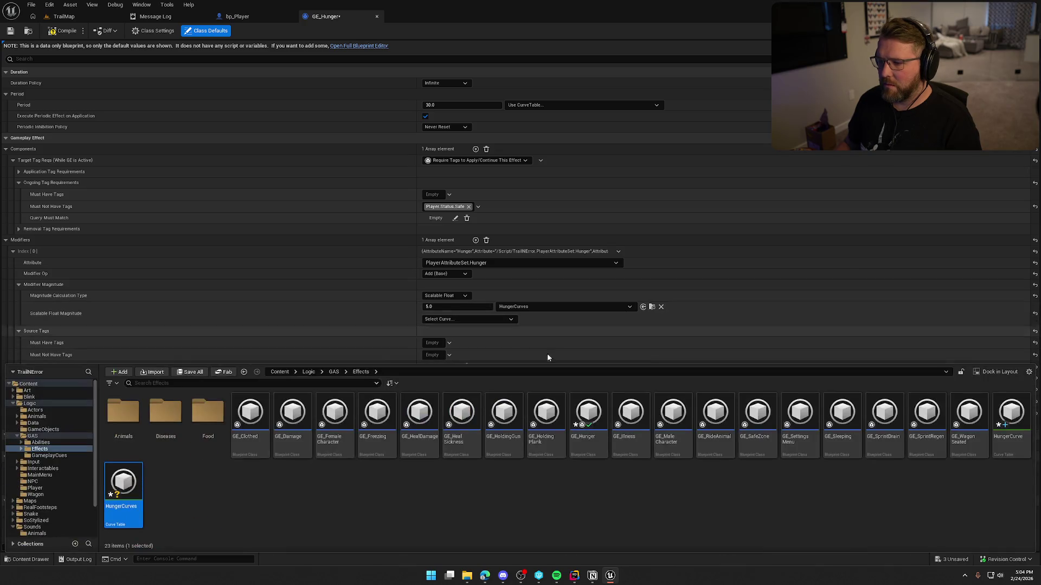
Select the HungerCurves Curve row and zoom, pan and frame its curve graph
{"action": "left_click", "coordinate": [586, 337]}
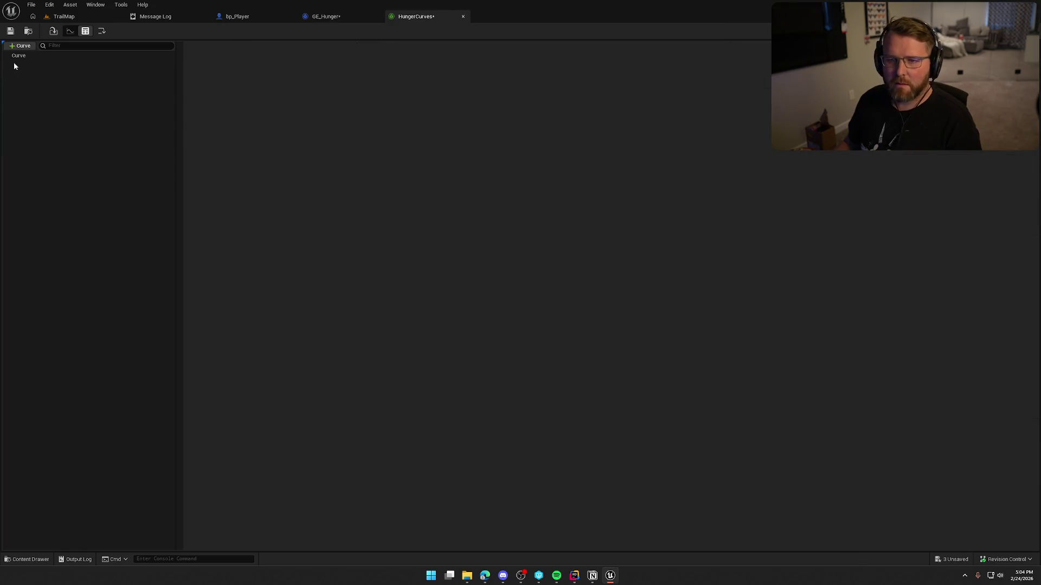
{"action": "left_click", "coordinate": [17, 57]}
{"action": "left_click", "coordinate": [70, 31]}
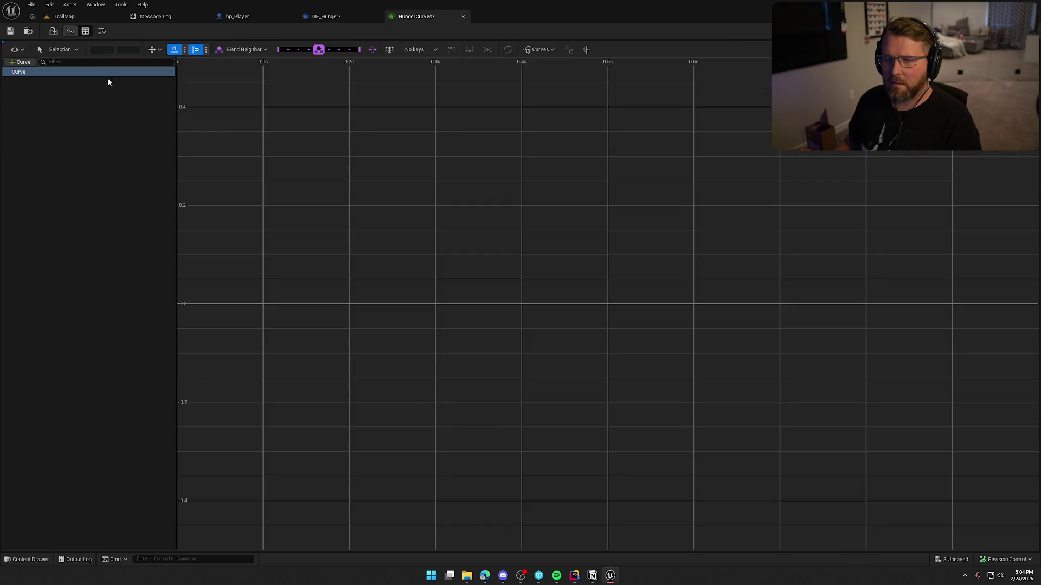
{"action": "scroll", "coordinate": [561, 358], "scroll_direction": "down", "scroll_amount": 10}
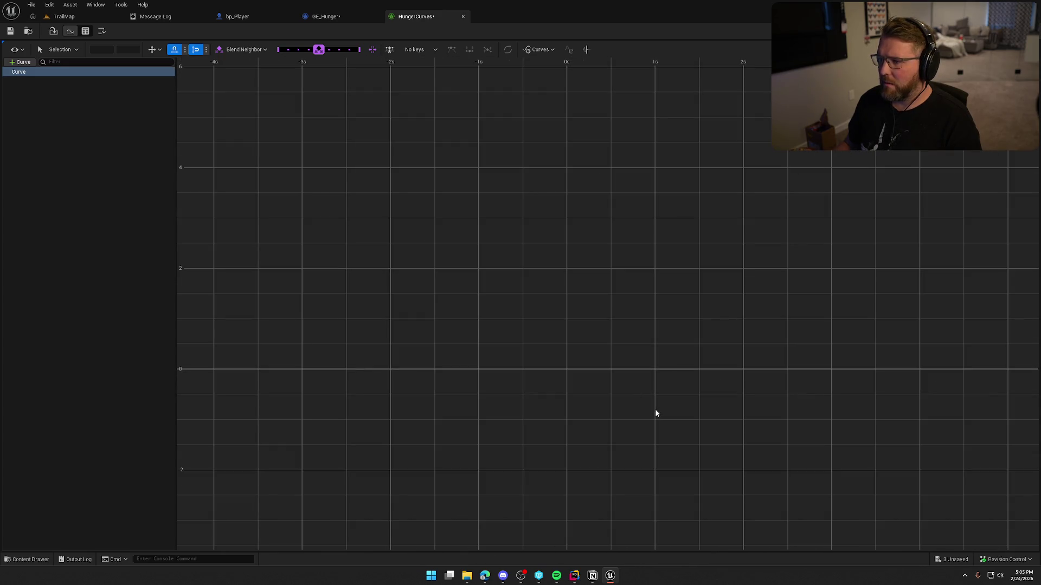
{"action": "right_click", "coordinate": [566, 372]}
{"action": "left_click", "coordinate": [587, 399]}
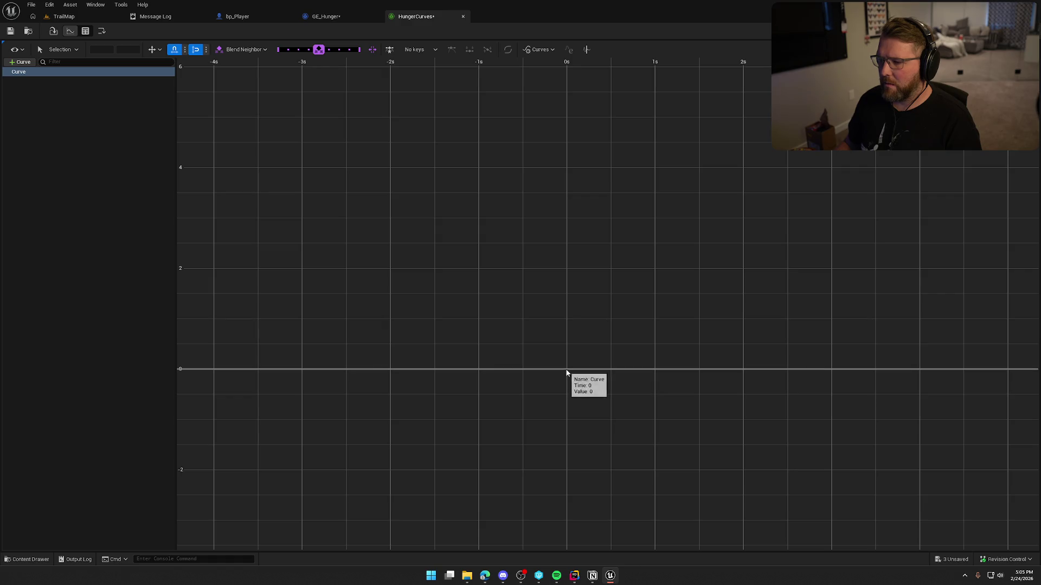
{"action": "mouse_move", "coordinate": [372, 285]}
{"action": "left_mouse_down"}
{"action": "mouse_move", "coordinate": [888, 493]}
{"action": "mouse_move", "coordinate": [202, 98]}
{"action": "left_mouse_up"}
{"action": "scroll", "coordinate": [677, 383], "scroll_direction": "down", "scroll_amount": 10}
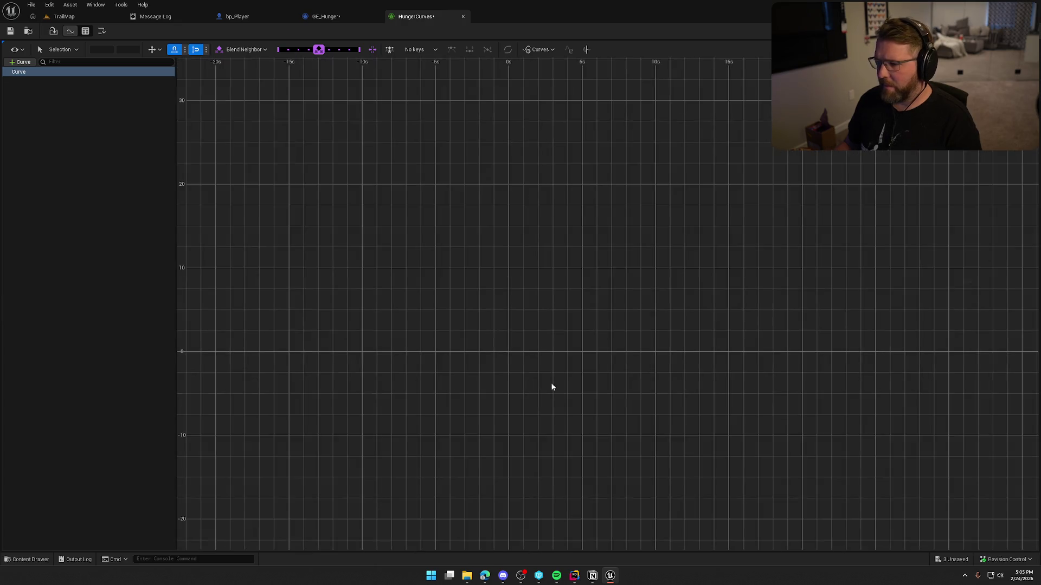
{"action": "left_click_drag", "start_coordinate": [549, 463], "coordinate": [548, 460]}
{"action": "mouse_move", "coordinate": [528, 414]}
{"action": "left_mouse_down"}
{"action": "mouse_move", "coordinate": [551, 376]}
{"action": "mouse_move", "coordinate": [521, 388]}
{"action": "mouse_move", "coordinate": [437, 386]}
{"action": "mouse_move", "coordinate": [521, 405]}
{"action": "mouse_move", "coordinate": [544, 450]}
{"action": "left_mouse_up"}
{"action": "key", "text": "f"}
Reselect the Curve row, change the graph display, and close the HungerCurves and GE_Hunger editors
{"action": "left_click", "coordinate": [65, 89]}
{"action": "left_click", "coordinate": [27, 70]}
{"action": "left_click", "coordinate": [14, 49]}
{"action": "left_click", "coordinate": [43, 66]}
{"action": "middle_click", "coordinate": [420, 18]}
{"action": "left_click", "coordinate": [378, 17]}
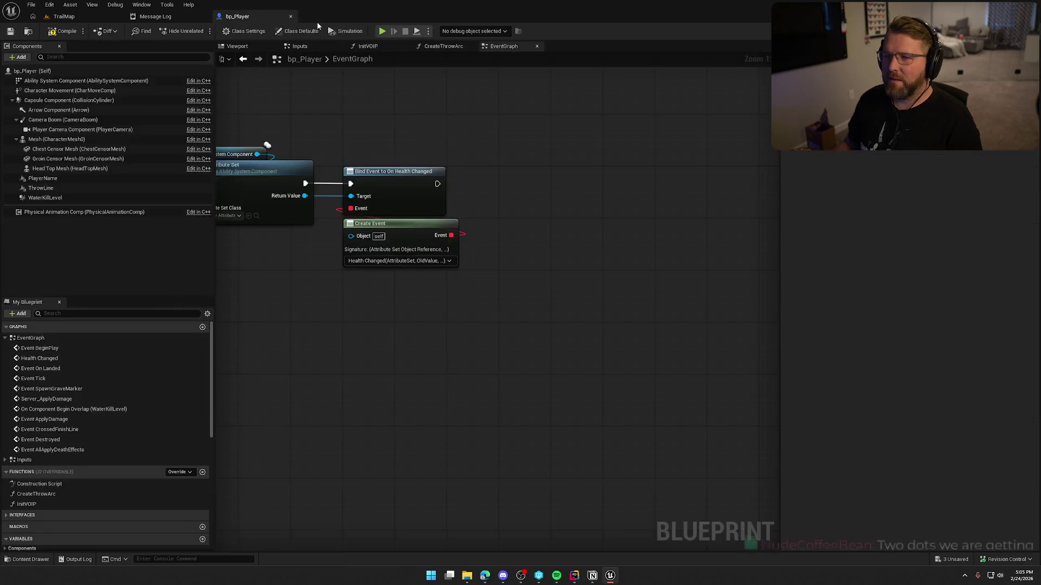
Reopen GE_Hunger and clear HungerCurves from its magnitude's curve table
{"action": "key", "text": "ctrl+space"}
{"action": "double_click", "coordinate": [588, 429]}
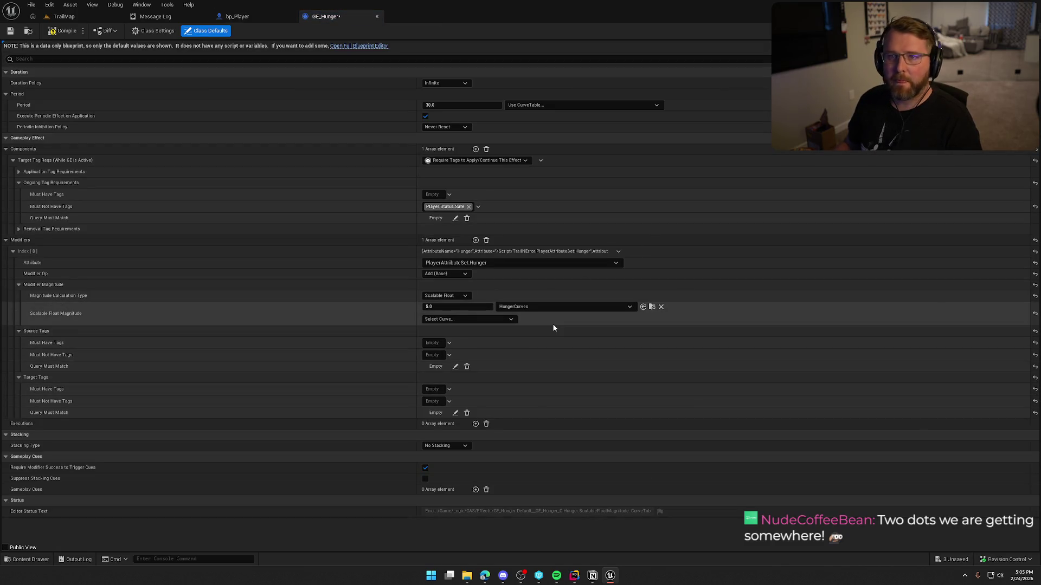
{"action": "left_click", "coordinate": [580, 307]}
{"action": "left_click", "coordinate": [559, 381]}
Force delete the HungerCurve and HungerCurves tables and save GE_Hunger
{"action": "key", "text": "ctrl+space"}
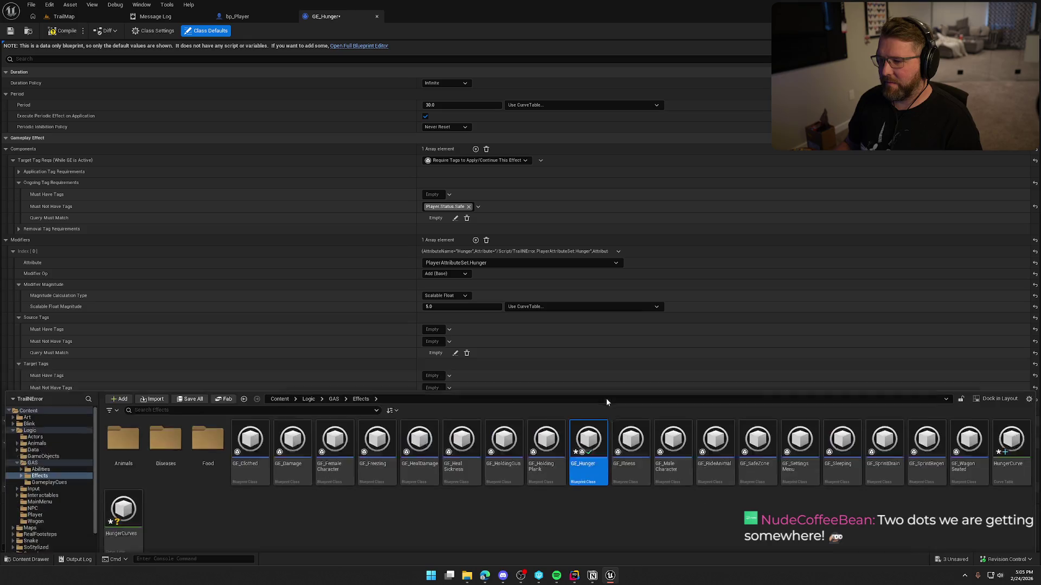
{"action": "left_click", "coordinate": [125, 488]}
{"action": "left_click", "coordinate": [1012, 423], "text": "ctrl"}
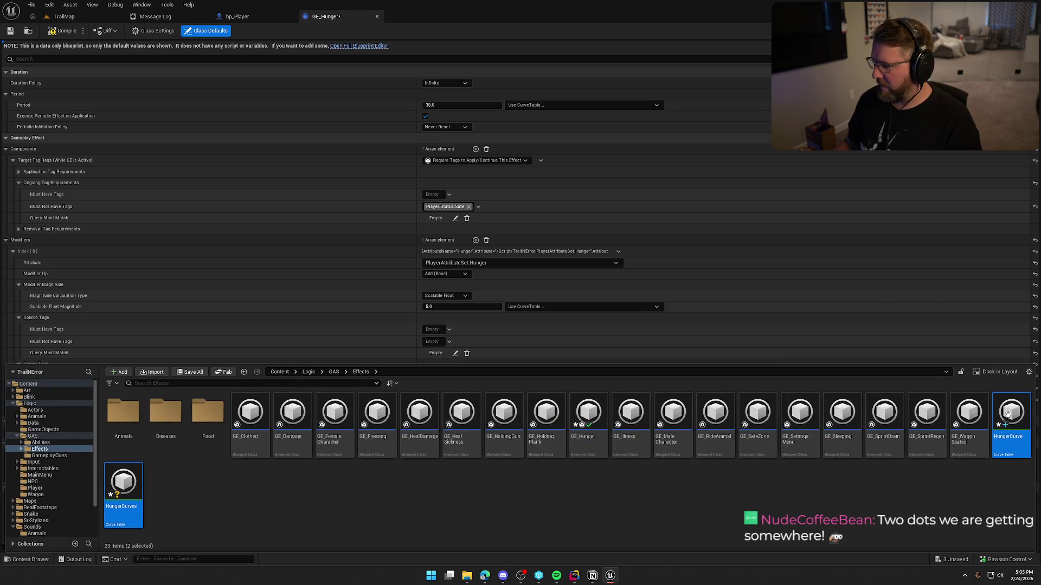
{"action": "key", "text": "Delete"}
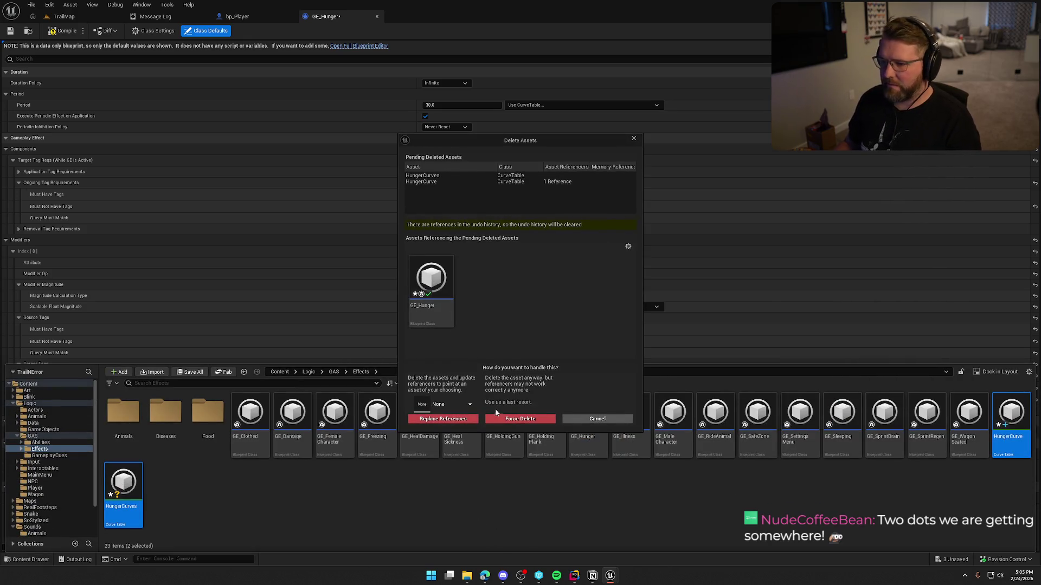
{"action": "left_click", "coordinate": [486, 423]}
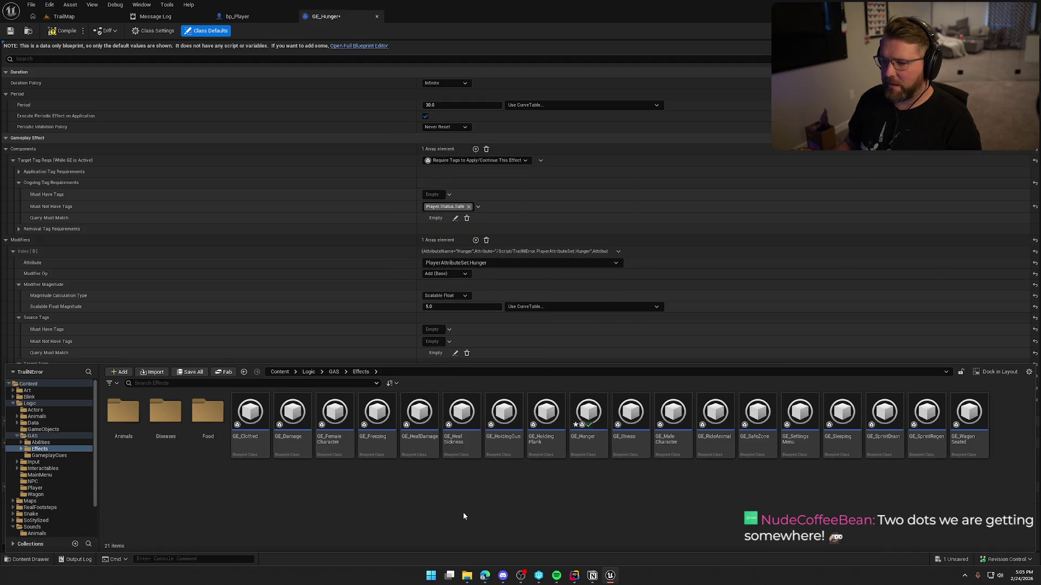
{"action": "key", "text": "ctrl+s"}
{"action": "key", "text": "ctrl+space"}
Create a CurveFloat asset named Test in the Effects folder
{"action": "right_click", "coordinate": [300, 503]}
{"action": "type", "text": "curve"}
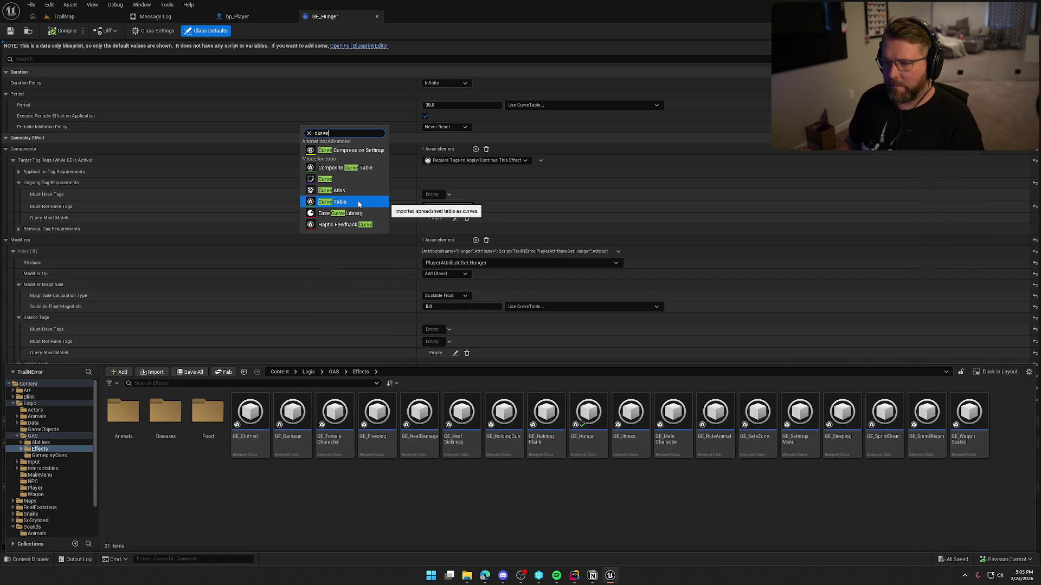
{"action": "left_click", "coordinate": [337, 181]}
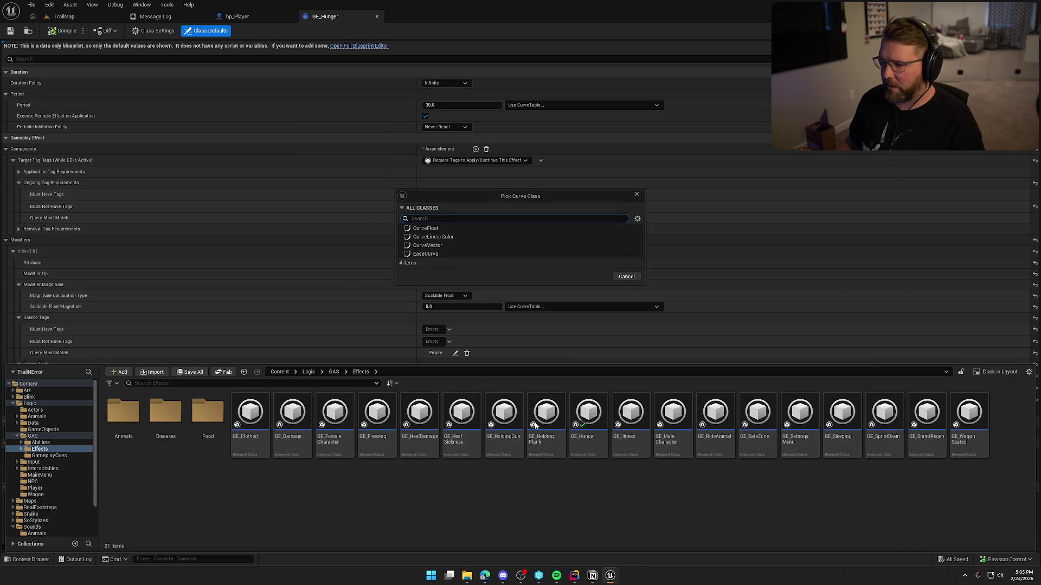
{"action": "left_click", "coordinate": [446, 229]}
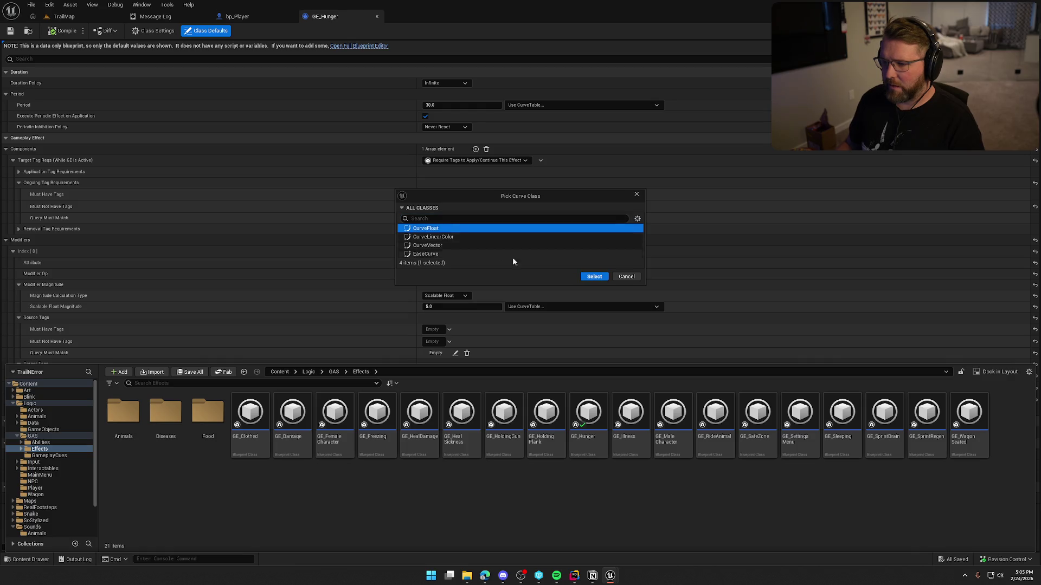
{"action": "left_click", "coordinate": [593, 276]}
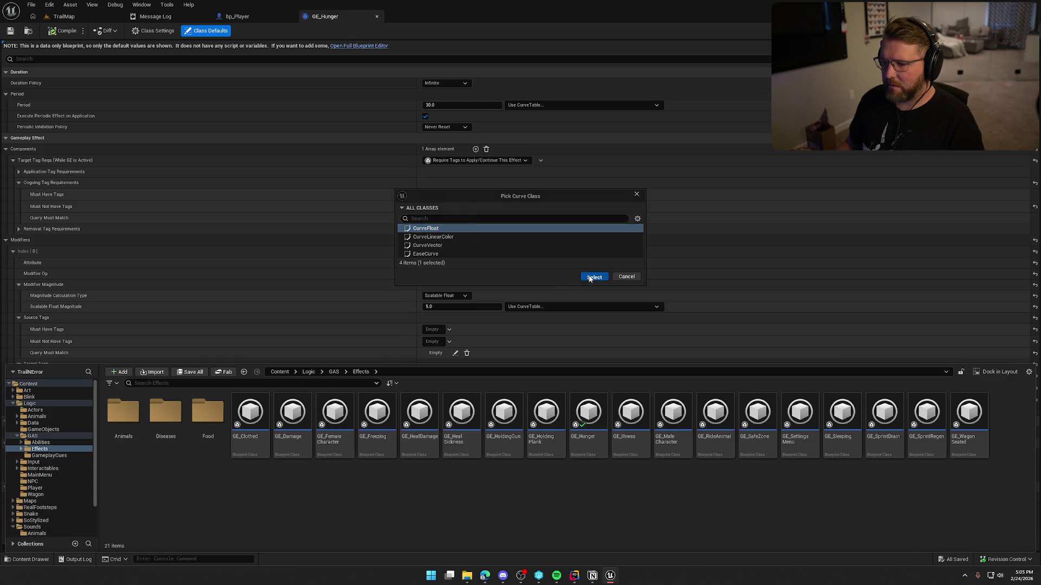
{"action": "type", "text": "Test"}
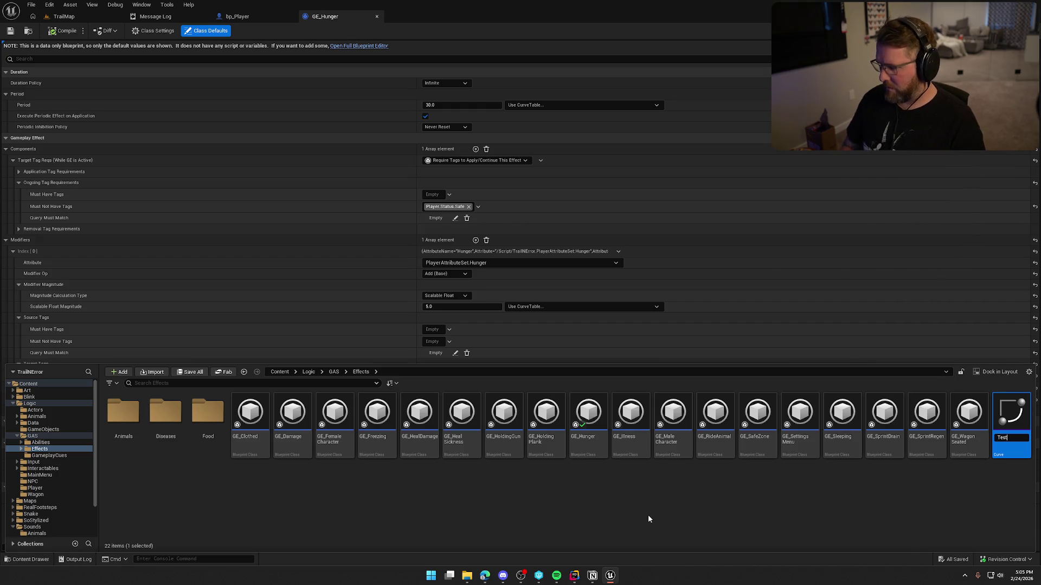
{"action": "key", "text": "Return"}
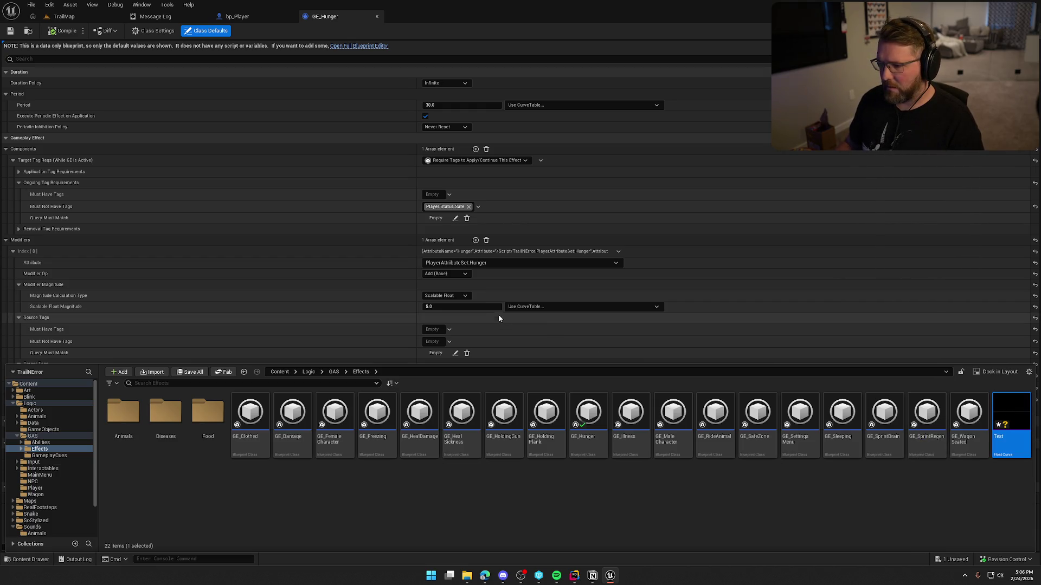
Look through GE_Hunger's magnitude calculation types and curve table choices without changing them
{"action": "left_click", "coordinate": [541, 307]}
{"action": "left_click", "coordinate": [541, 306]}
{"action": "left_click", "coordinate": [564, 306]}
{"action": "left_click", "coordinate": [565, 307]}
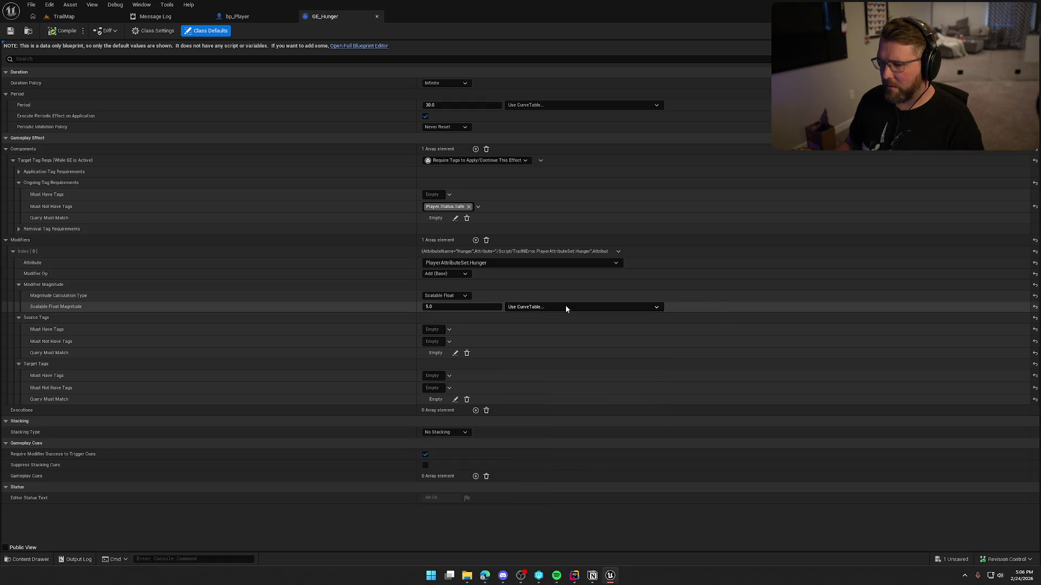
{"action": "left_click", "coordinate": [458, 296]}
{"action": "left_click", "coordinate": [459, 296]}
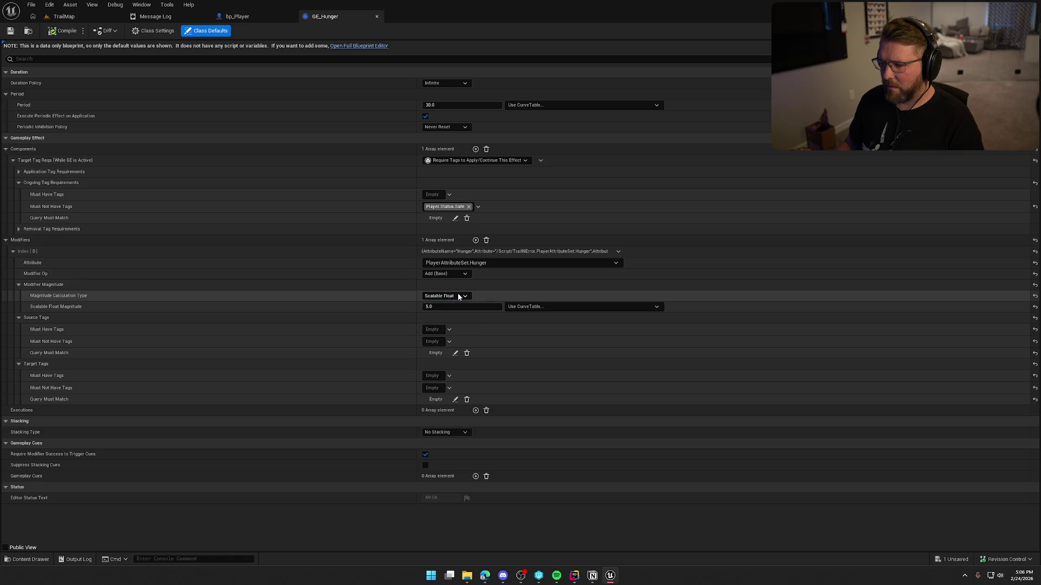
{"action": "left_click", "coordinate": [545, 307]}
Delete the leftover Test curve asset from the Effects folder
{"action": "key", "text": "ctrl+space"}
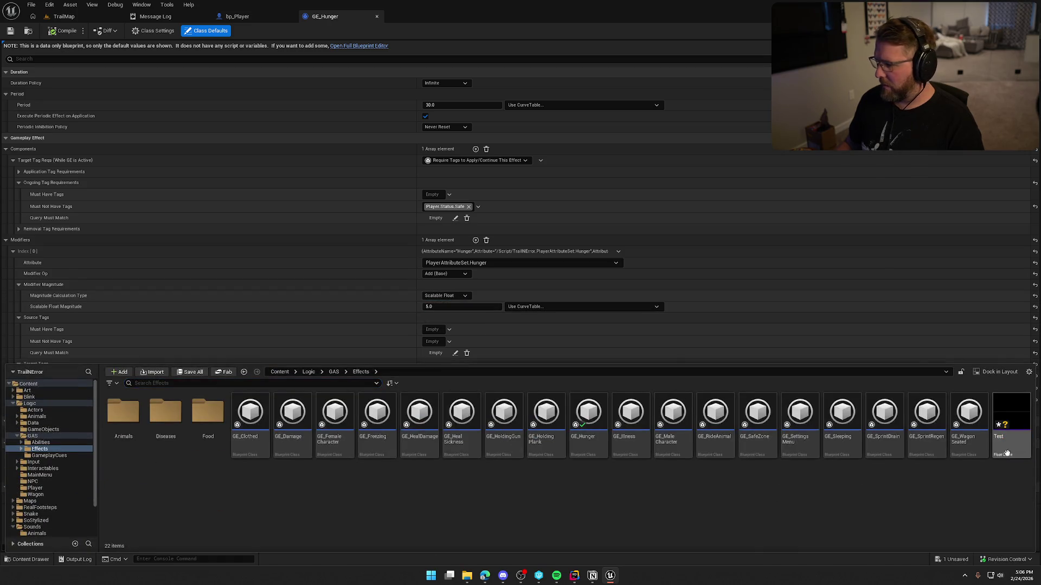
{"action": "key", "text": "Delete"}
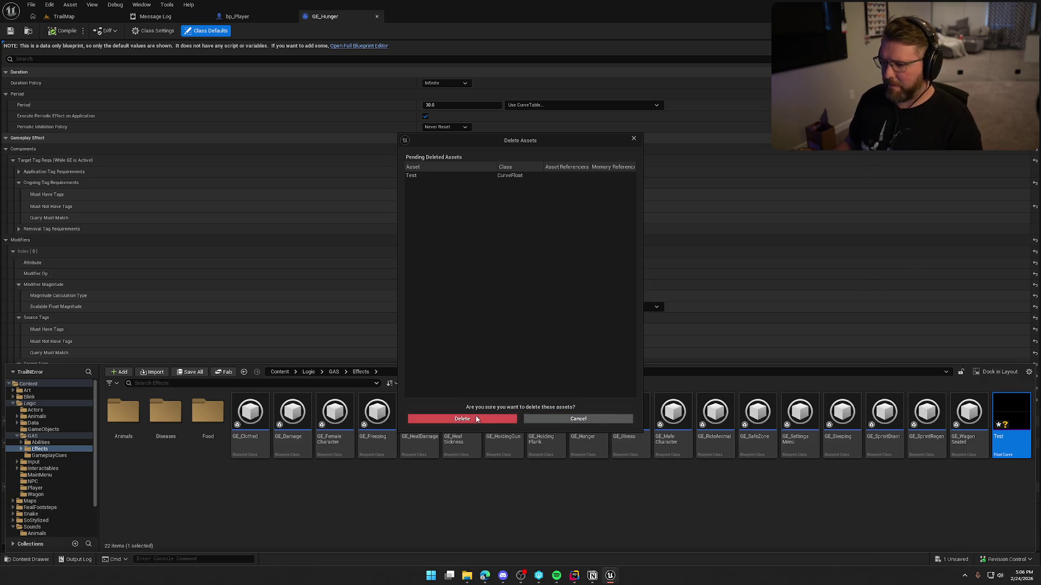
{"action": "left_click", "coordinate": [462, 419]}
{"action": "right_click", "coordinate": [431, 481]}
Create a new Curve Table from the 'curve' search, keeping Linear interpolation
{"action": "type", "text": "curve"}
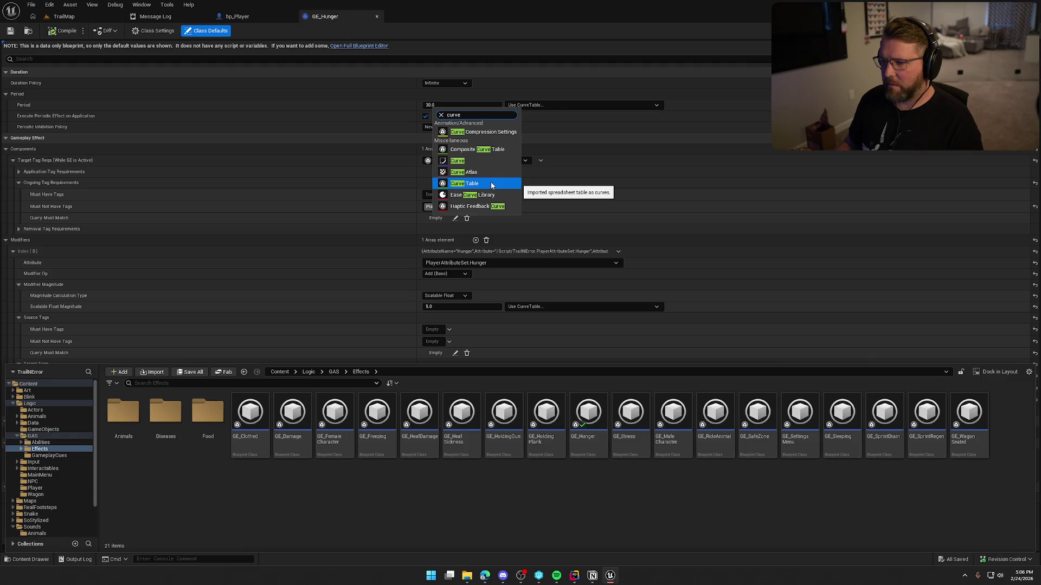
{"action": "left_click", "coordinate": [492, 185]}
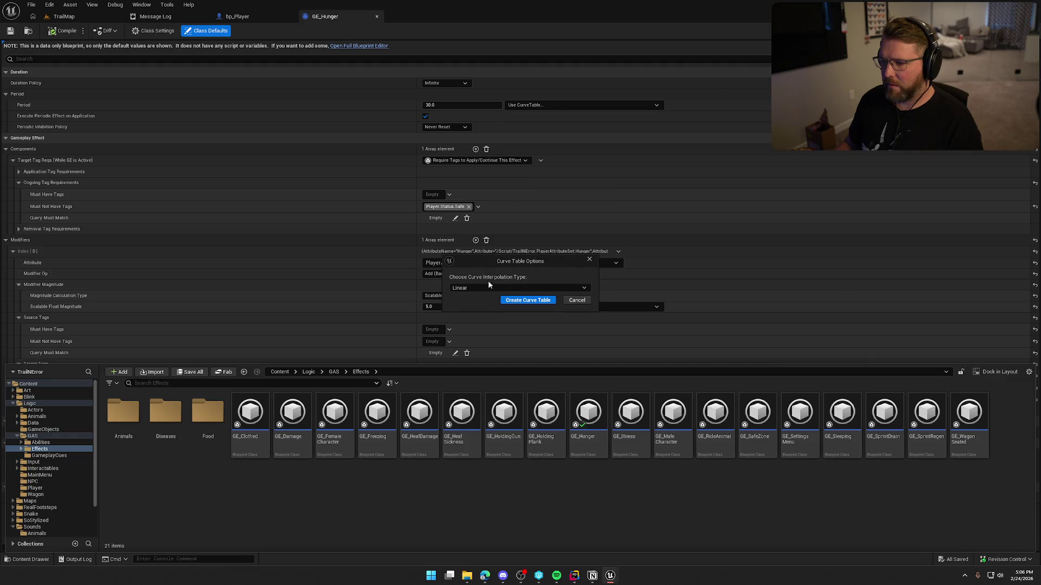
{"action": "left_click", "coordinate": [469, 286]}
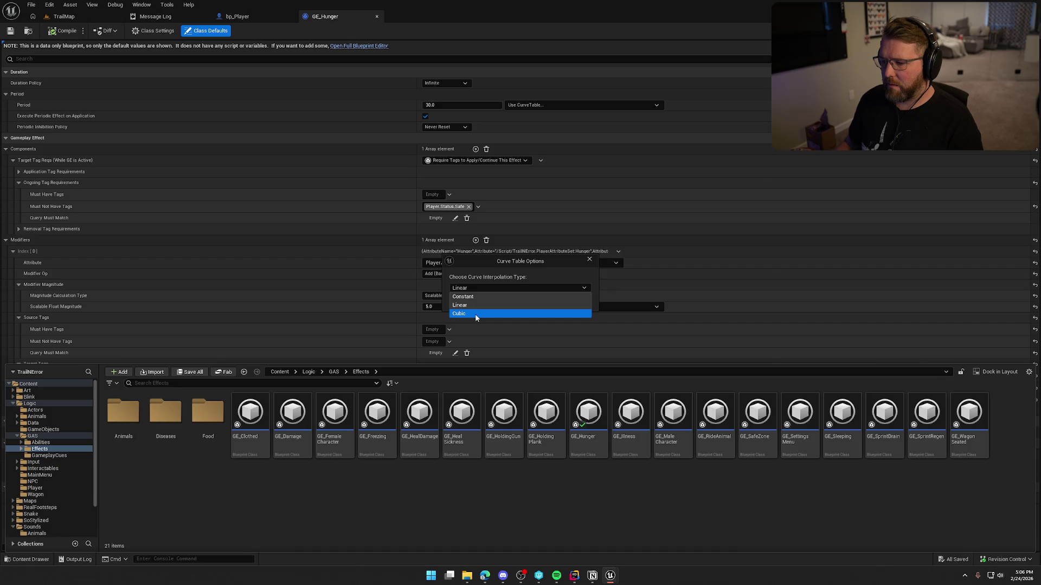
{"action": "left_click", "coordinate": [475, 314]}
{"action": "left_click", "coordinate": [467, 289]}
{"action": "left_click", "coordinate": [470, 302]}
{"action": "left_click", "coordinate": [469, 288]}
{"action": "left_click", "coordinate": [471, 310]}
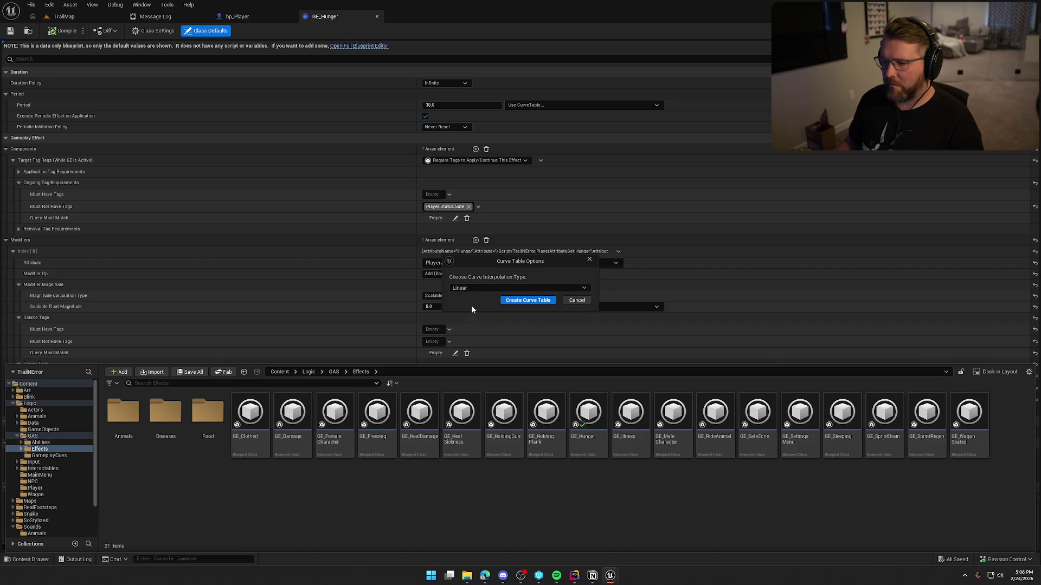
{"action": "left_click", "coordinate": [501, 301]}
Name the new curve table HungerTable and open it for editing
{"action": "type", "text": "Hunger"}
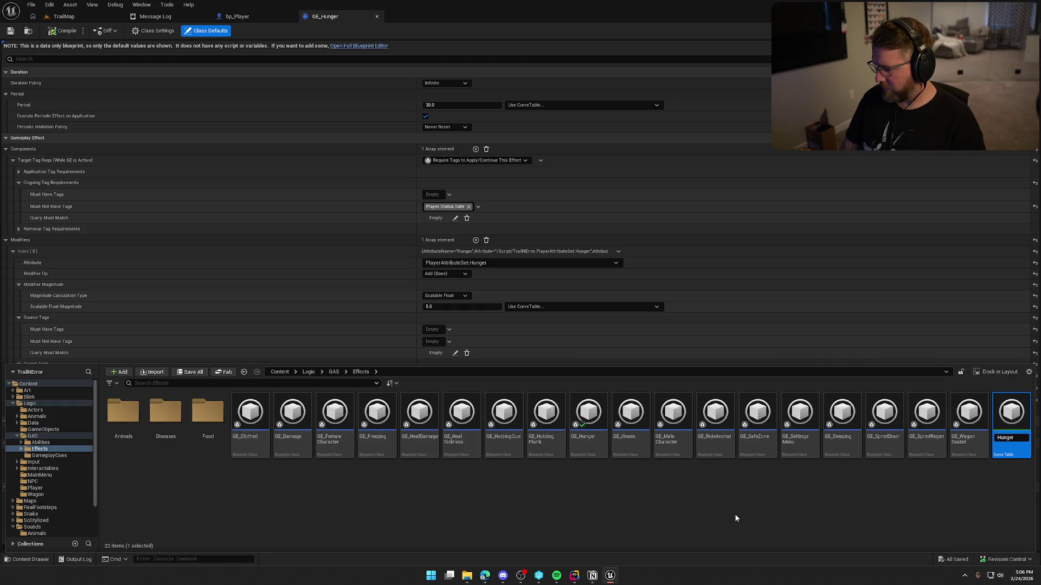
{"action": "key", "text": "Return"}
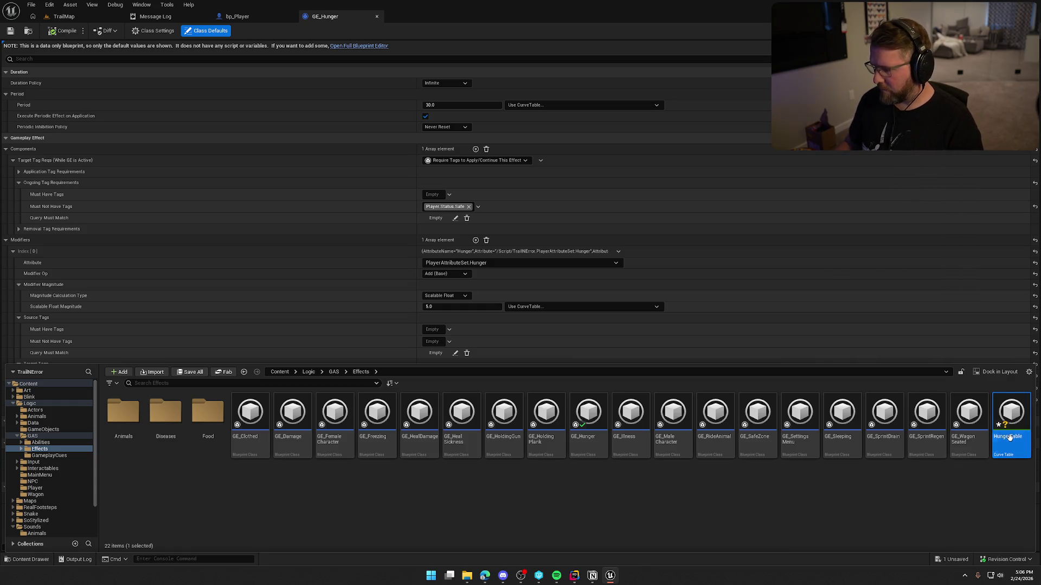
{"action": "key", "text": "ctrl+space"}
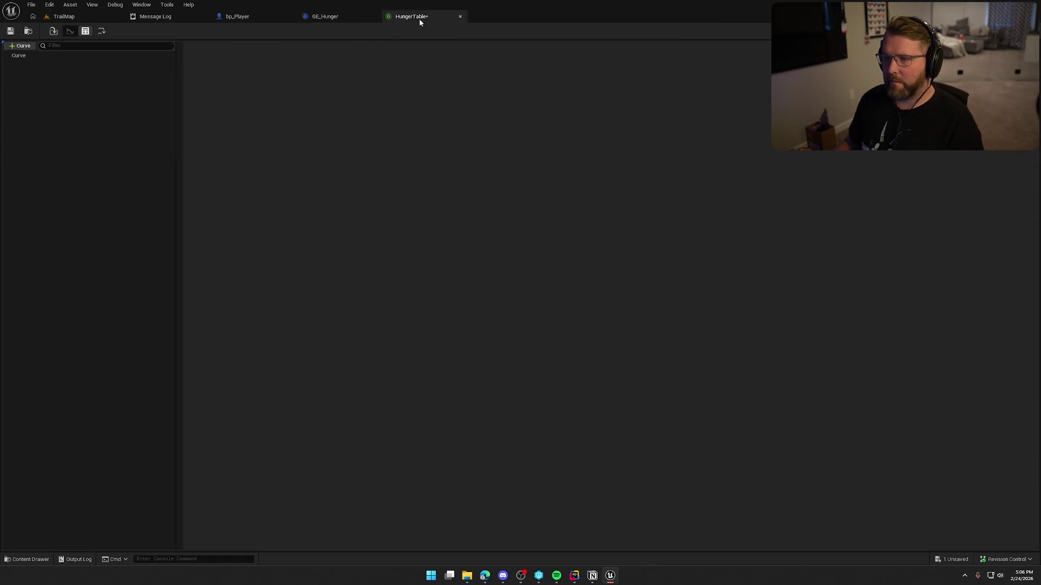
{"action": "key", "text": "alt+Tab"}
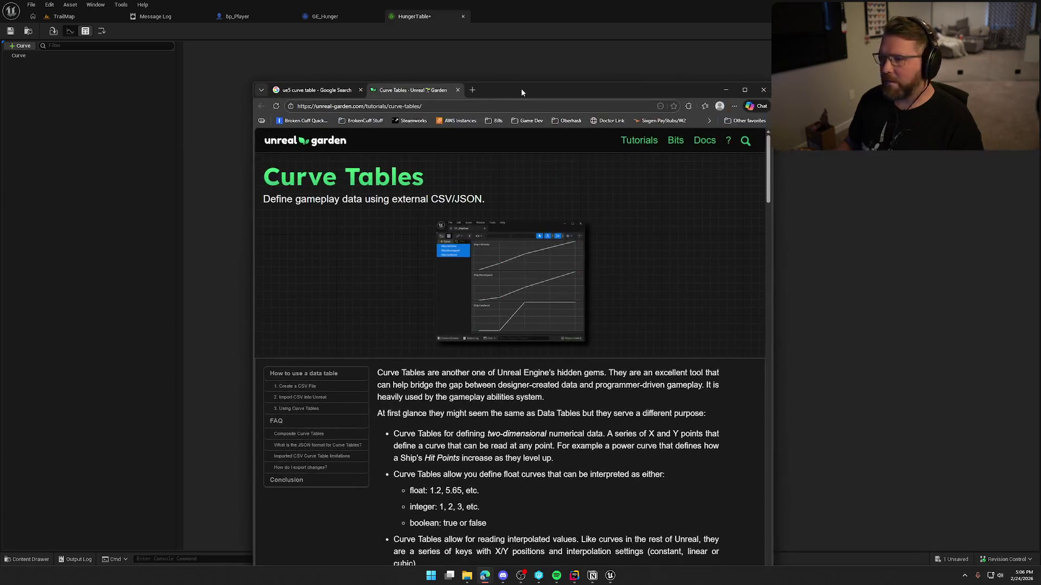
{"action": "double_click", "coordinate": [522, 89]}
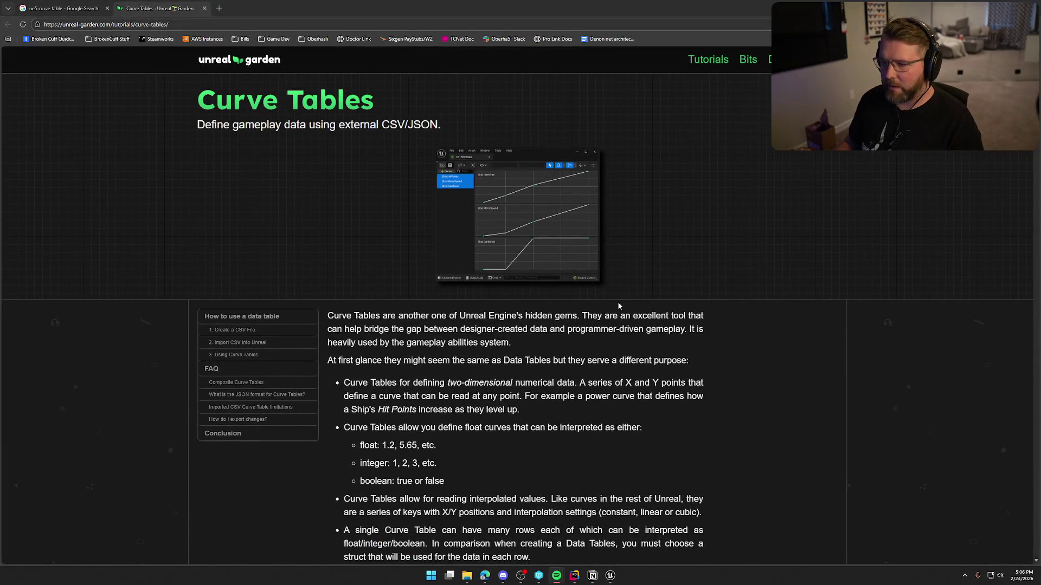
{"action": "scroll", "coordinate": [673, 401], "scroll_direction": "down", "scroll_amount": 2}
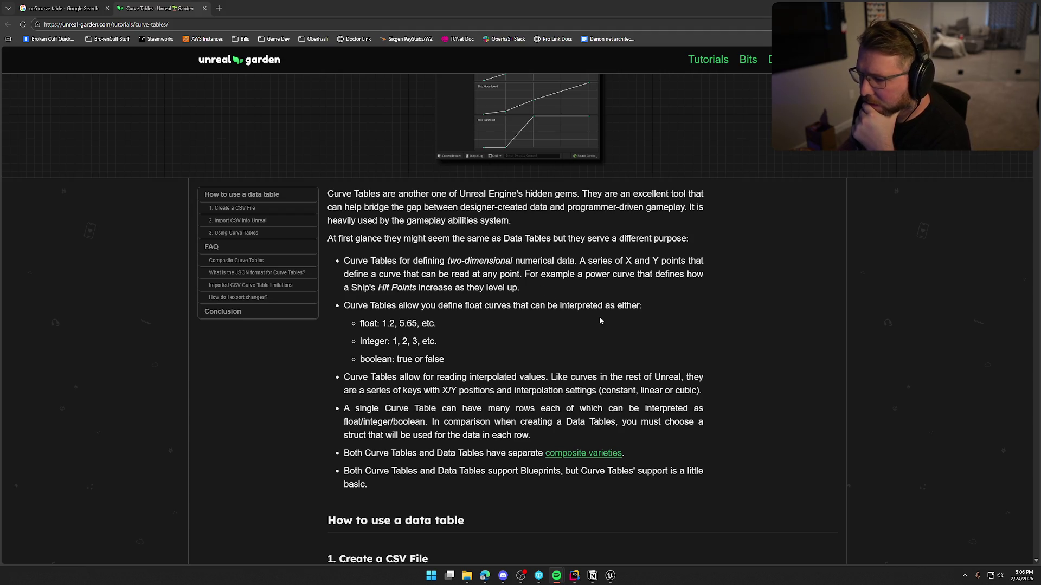
{"action": "scroll", "coordinate": [629, 312], "scroll_direction": "down", "scroll_amount": 2}
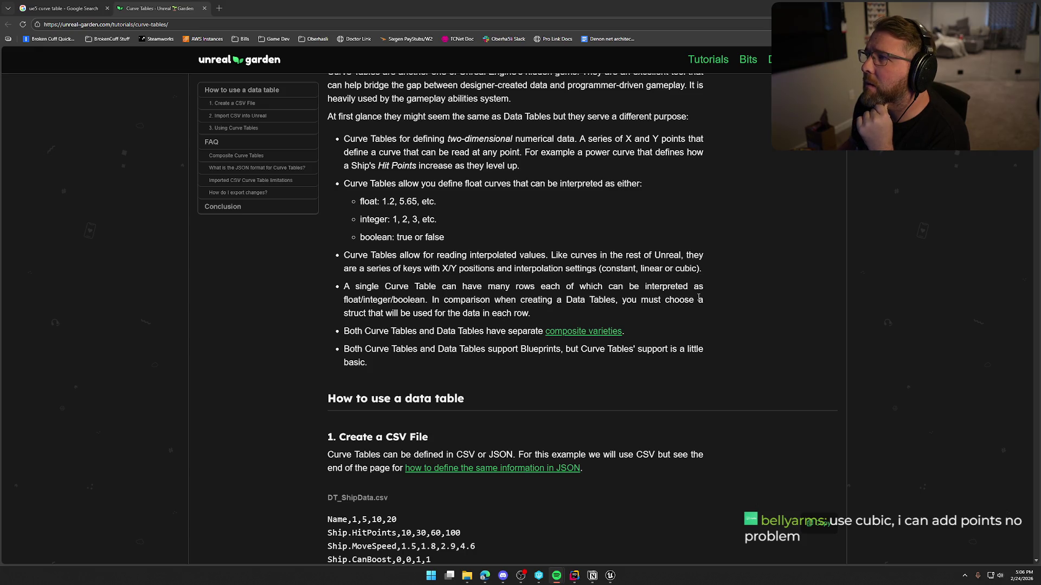
{"action": "key", "text": "alt+Tab"}
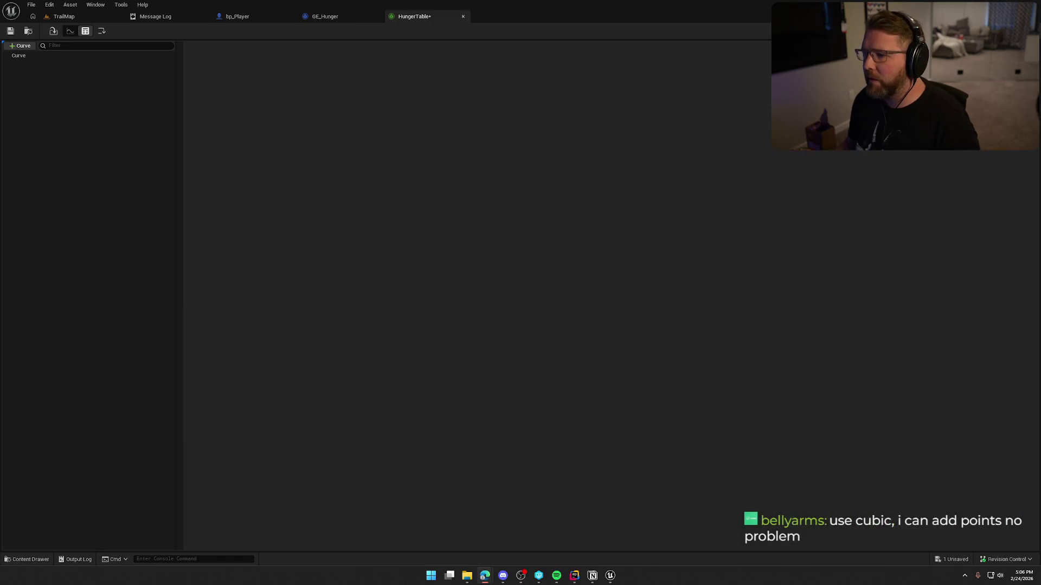
Close the HungerTable editor and delete the HungerTable asset
{"action": "left_click", "coordinate": [462, 16]}
{"action": "key", "text": "ctrl+space"}
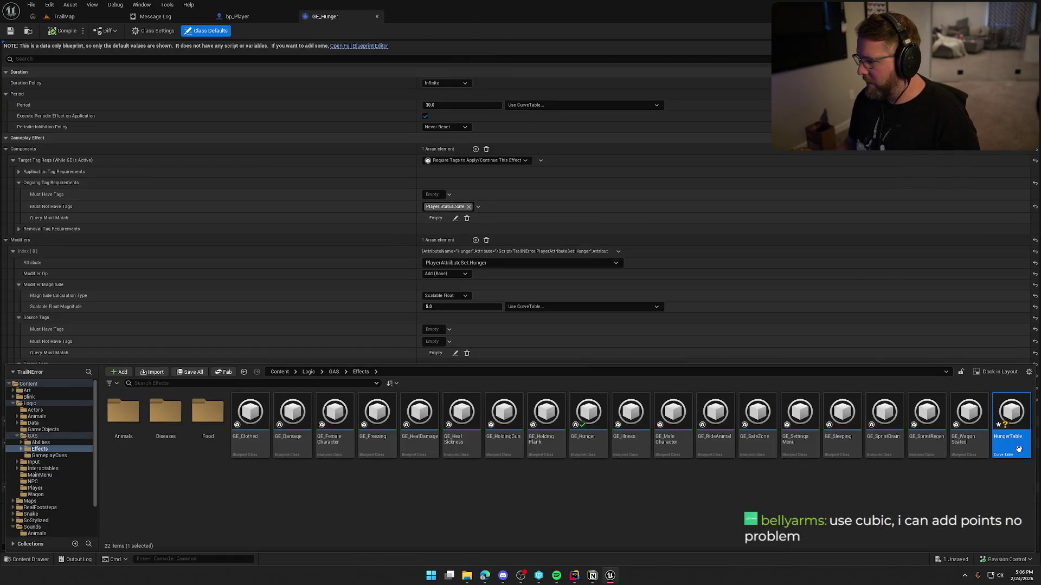
{"action": "key", "text": "Delete"}
{"action": "left_click", "coordinate": [496, 419]}
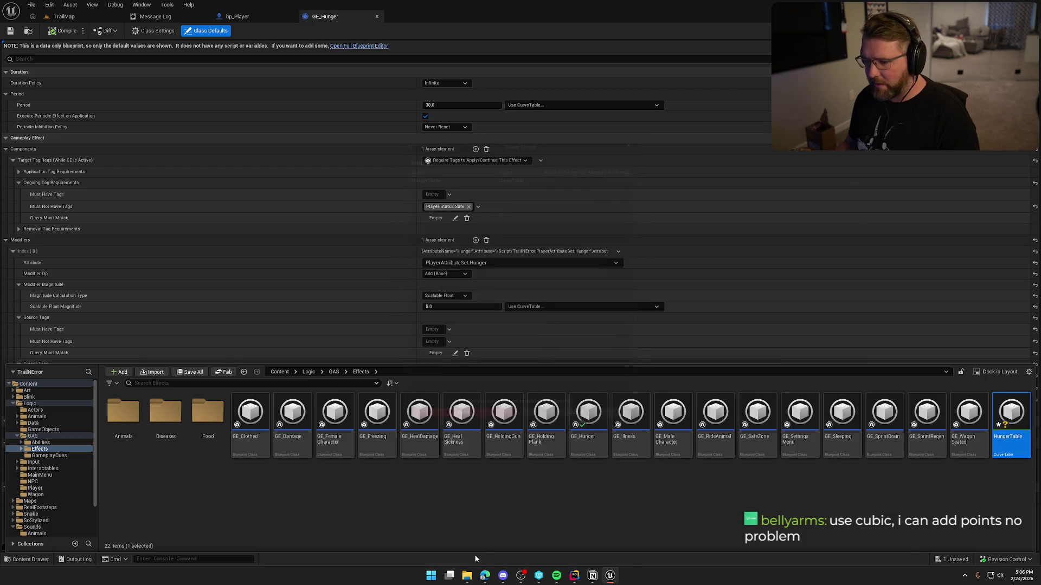
Recreate a Linear curve table named HungerTable and open it with its Curve row selected
{"action": "right_click", "coordinate": [478, 502]}
{"action": "type", "text": "curve"}
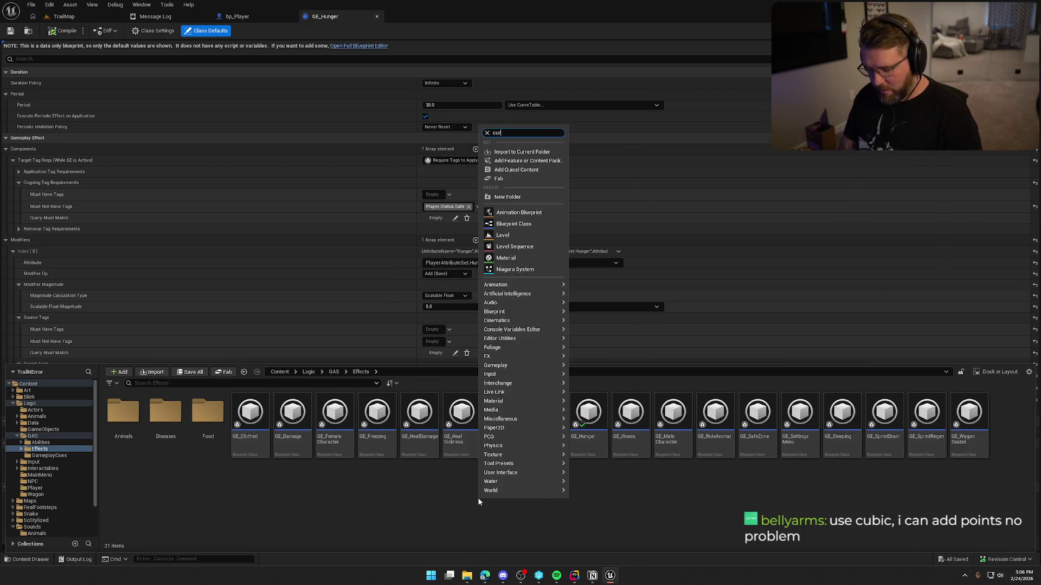
{"action": "left_click", "coordinate": [525, 203]}
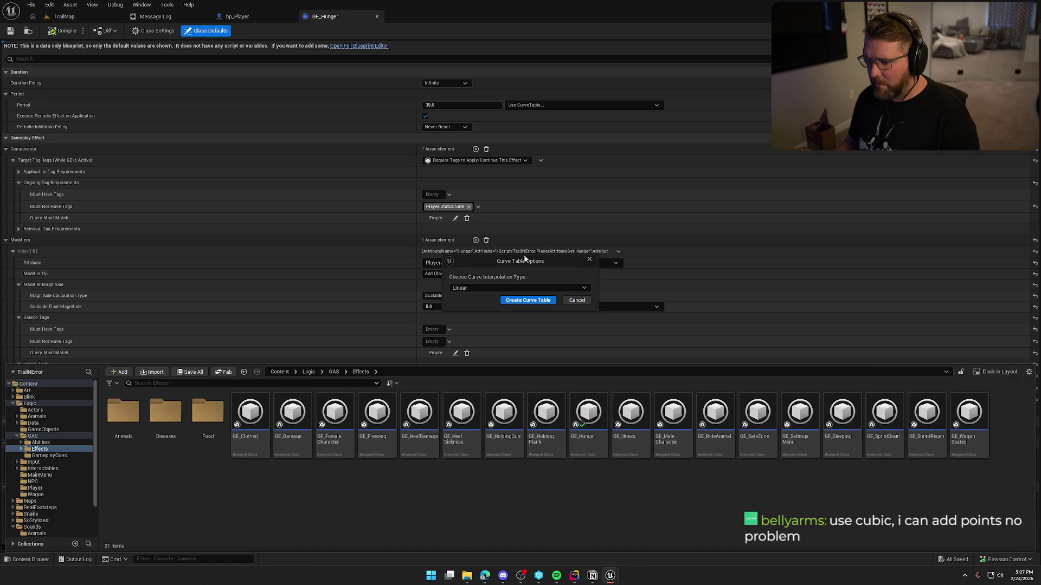
{"action": "left_click", "coordinate": [473, 288]}
{"action": "left_click", "coordinate": [488, 314]}
{"action": "left_click", "coordinate": [527, 300]}
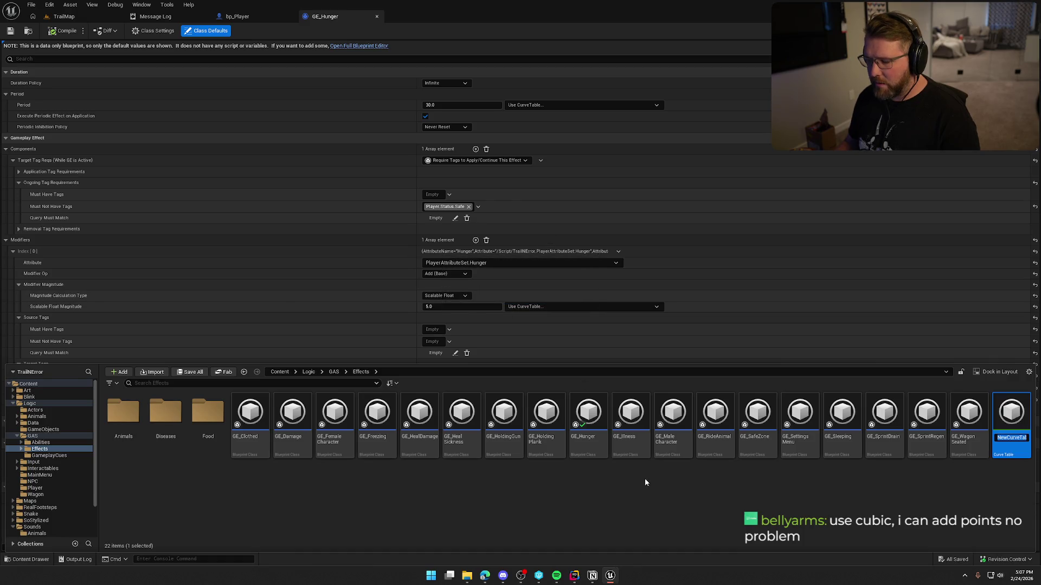
{"action": "type", "text": "HungerT"}
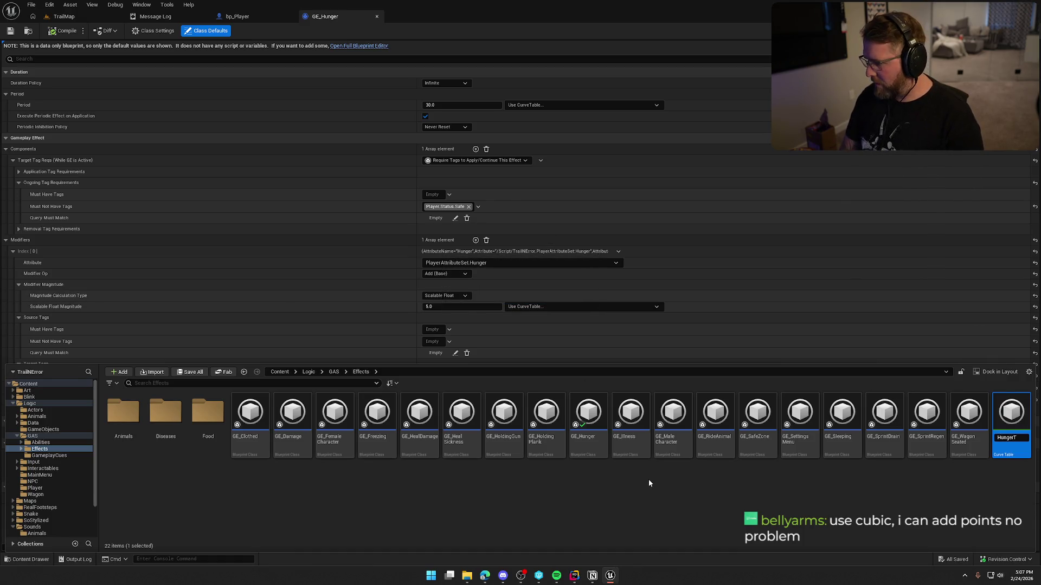
{"action": "type", "text": "able"}
{"action": "key", "text": "Return"}
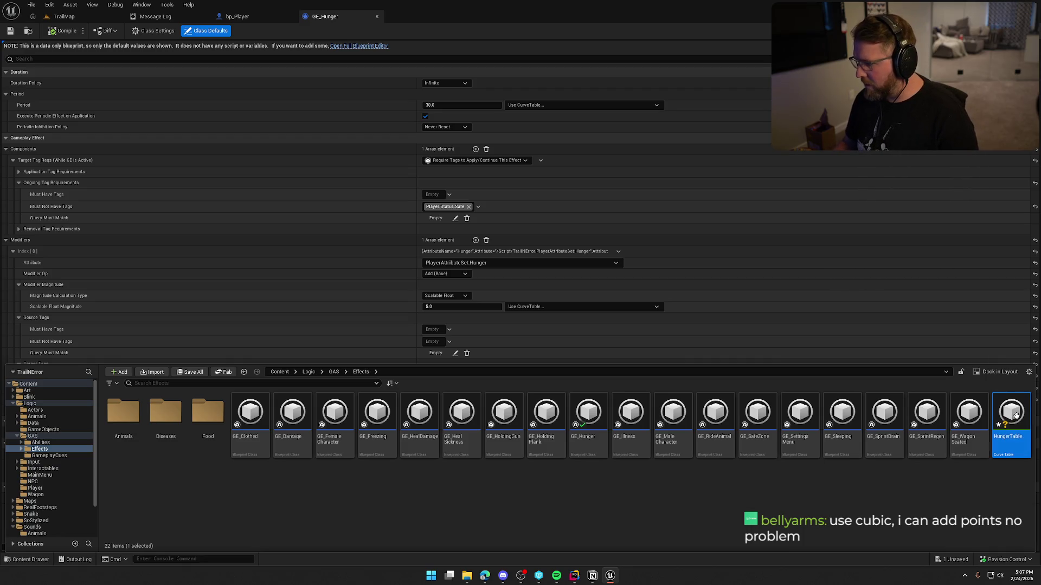
{"action": "key", "text": "Return"}
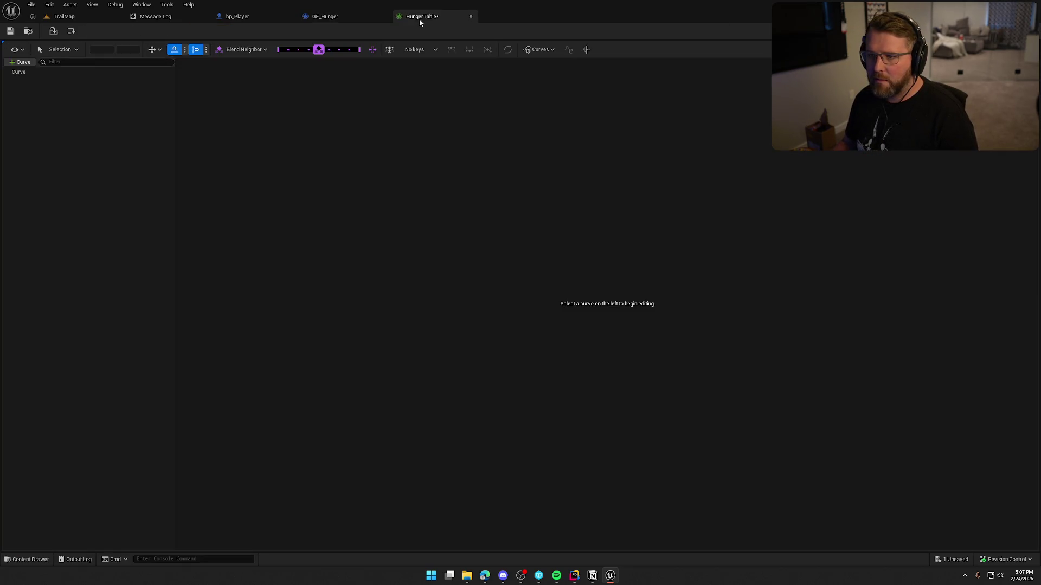
{"action": "left_click", "coordinate": [27, 73]}
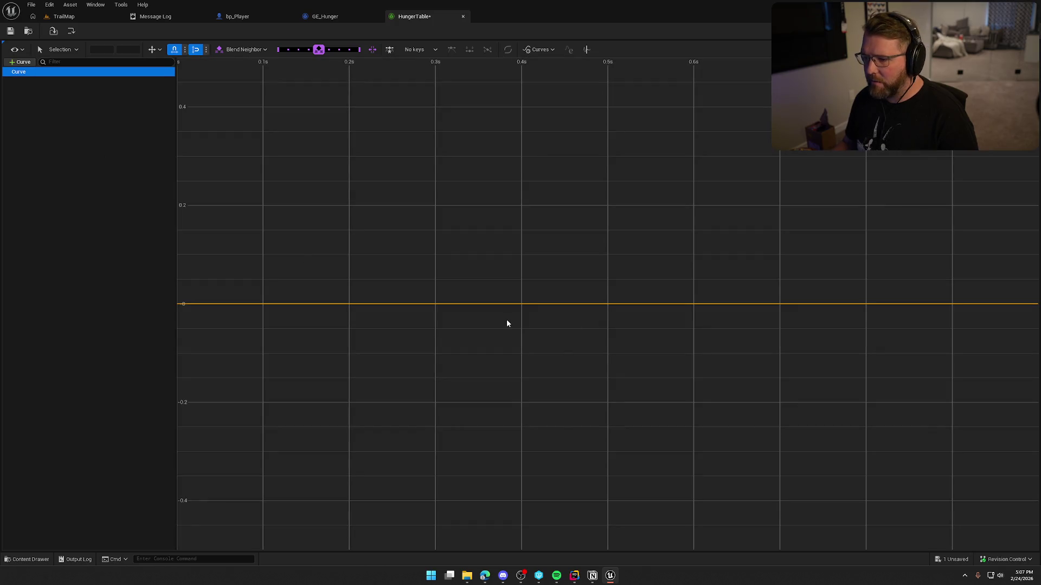
Add a key at 0.4 s with value 0 and rename the row to Difficulty
{"action": "right_click", "coordinate": [507, 305]}
{"action": "left_click", "coordinate": [518, 332]}
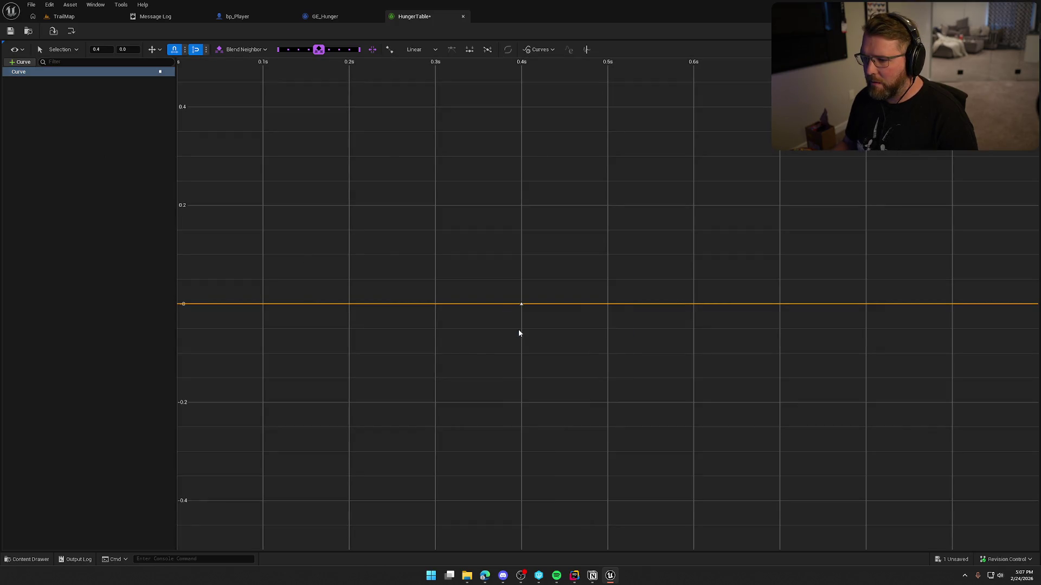
{"action": "left_click", "coordinate": [29, 74]}
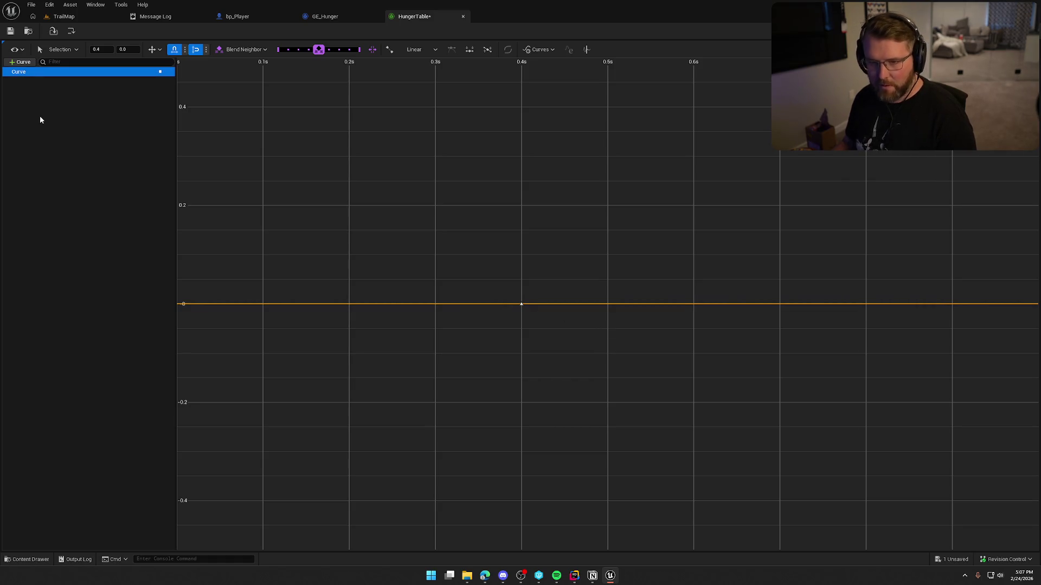
{"action": "right_click", "coordinate": [24, 72]}
{"action": "left_click", "coordinate": [55, 81]}
{"action": "type", "text": "D"}
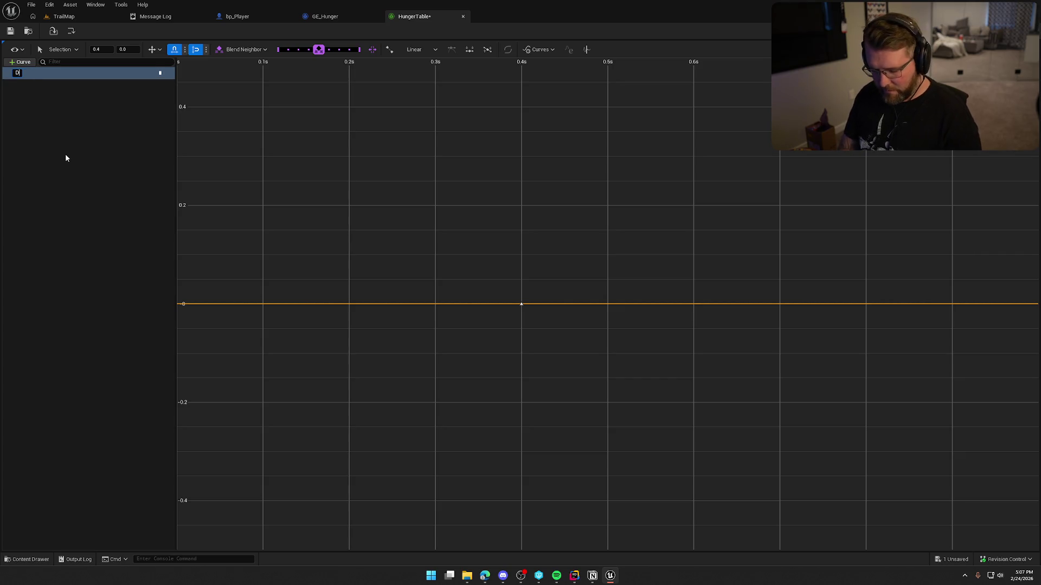
{"action": "type", "text": "ifficulty"}
{"action": "key", "text": "Return"}
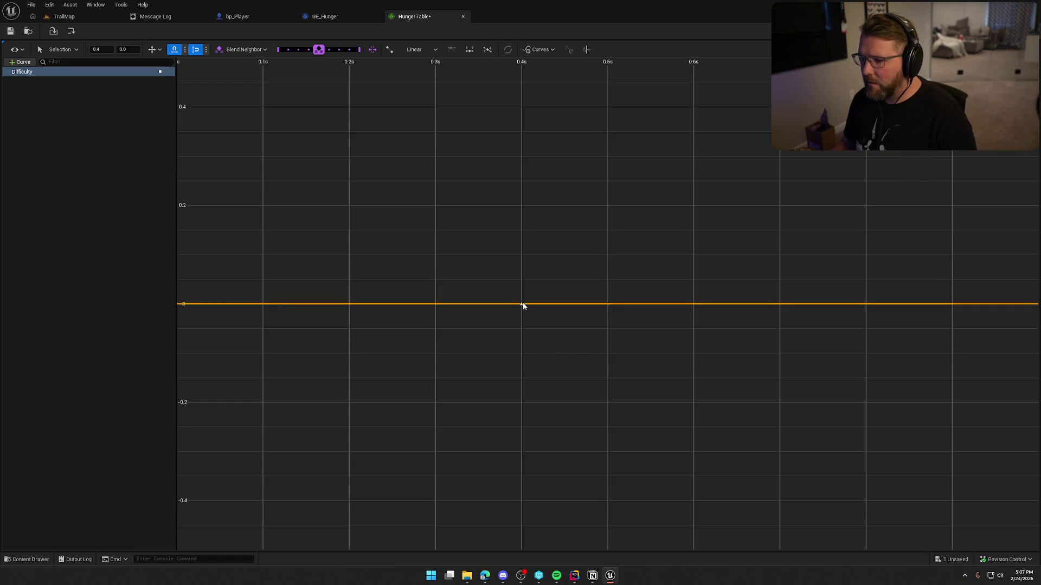
{"action": "mouse_move", "coordinate": [521, 306]}
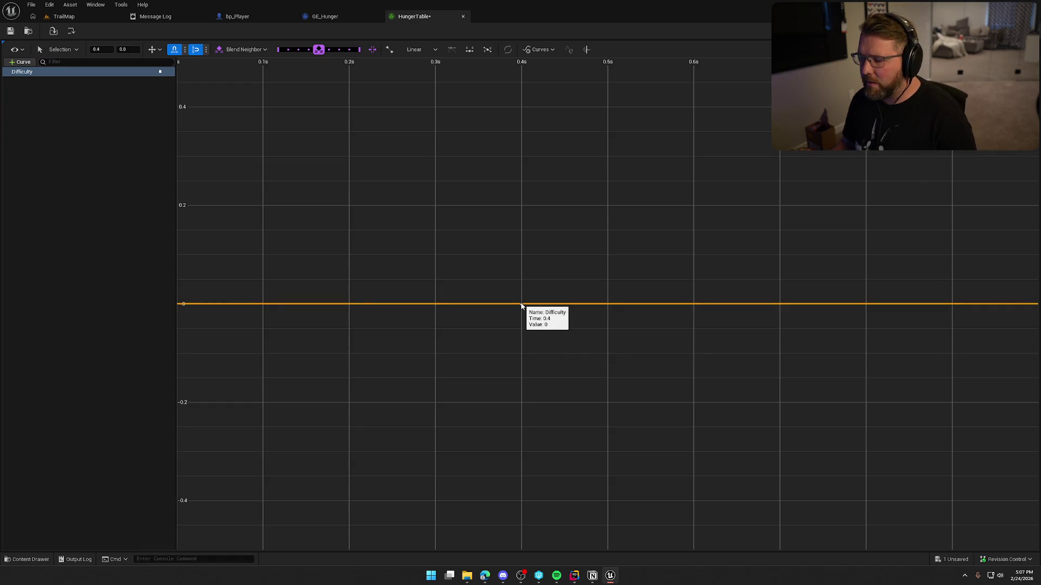
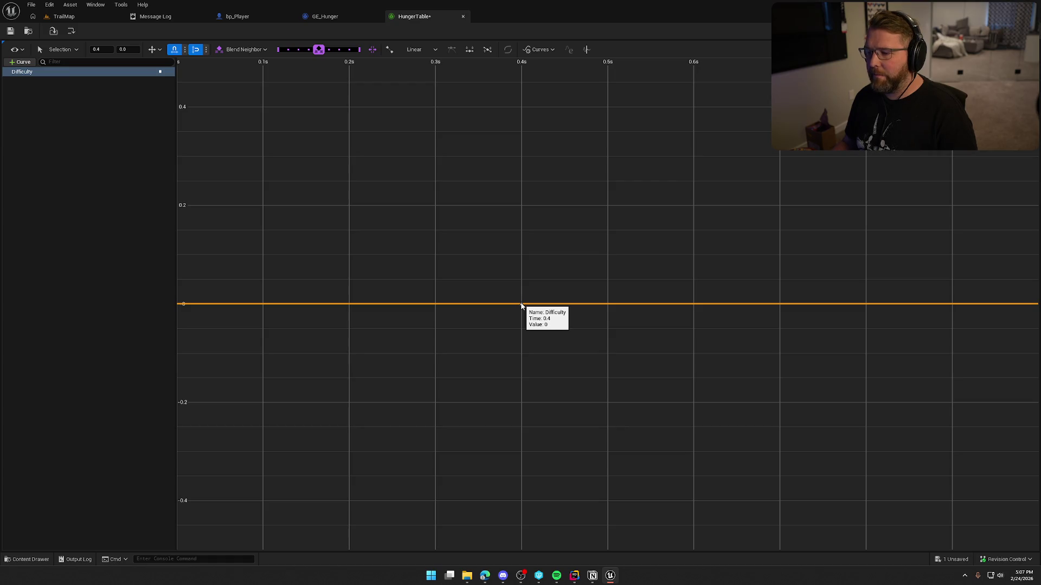
Point GE_Hunger's Scalable Float Magnitude at the HungerTable Difficulty curve and reset the preview to 0
{"action": "left_click", "coordinate": [325, 17]}
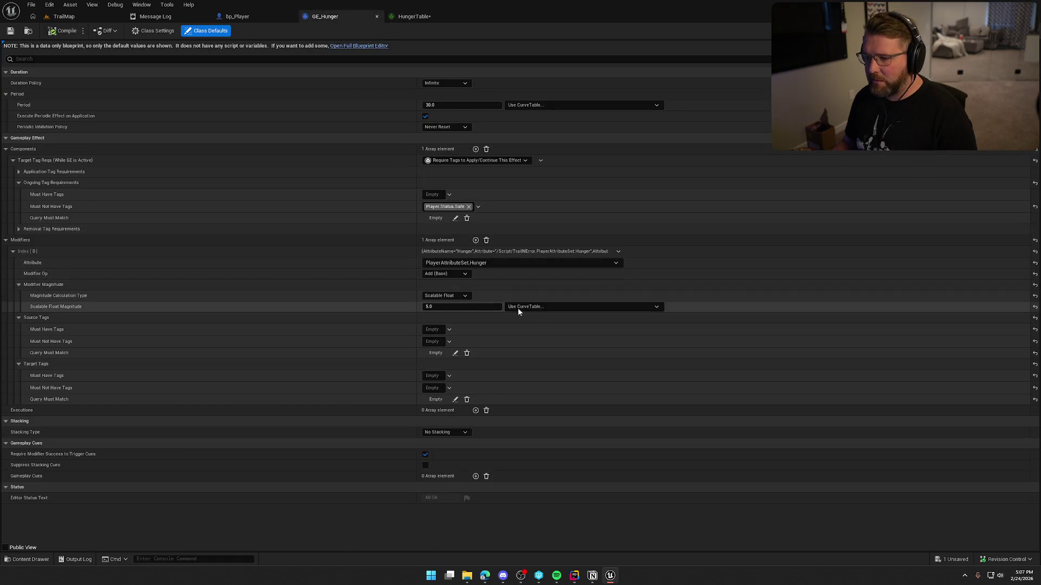
{"action": "left_click", "coordinate": [541, 307]}
{"action": "left_click", "coordinate": [552, 417]}
{"action": "left_click", "coordinate": [466, 320]}
{"action": "left_click", "coordinate": [453, 343]}
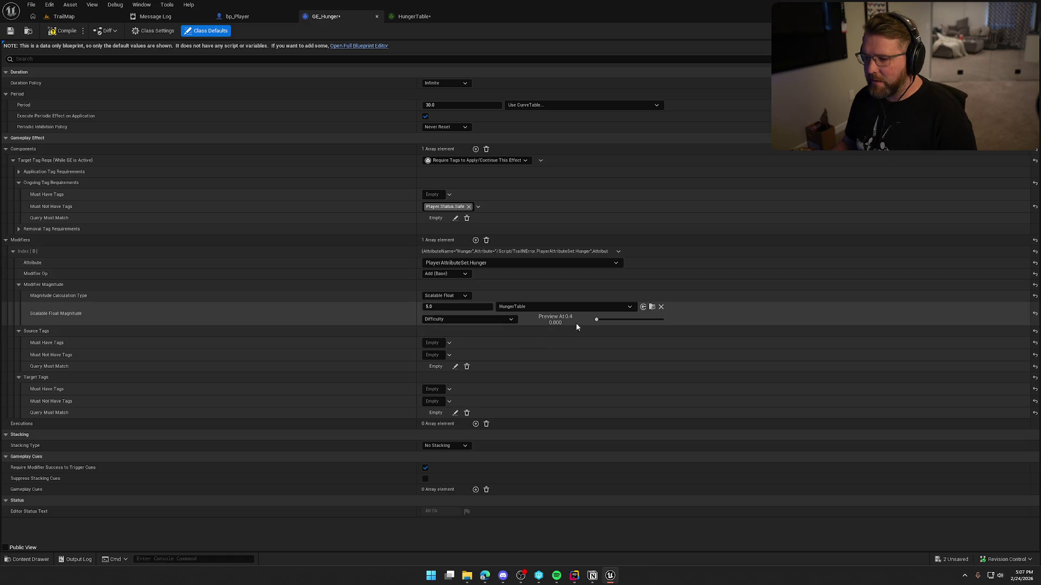
{"action": "left_click", "coordinate": [596, 321]}
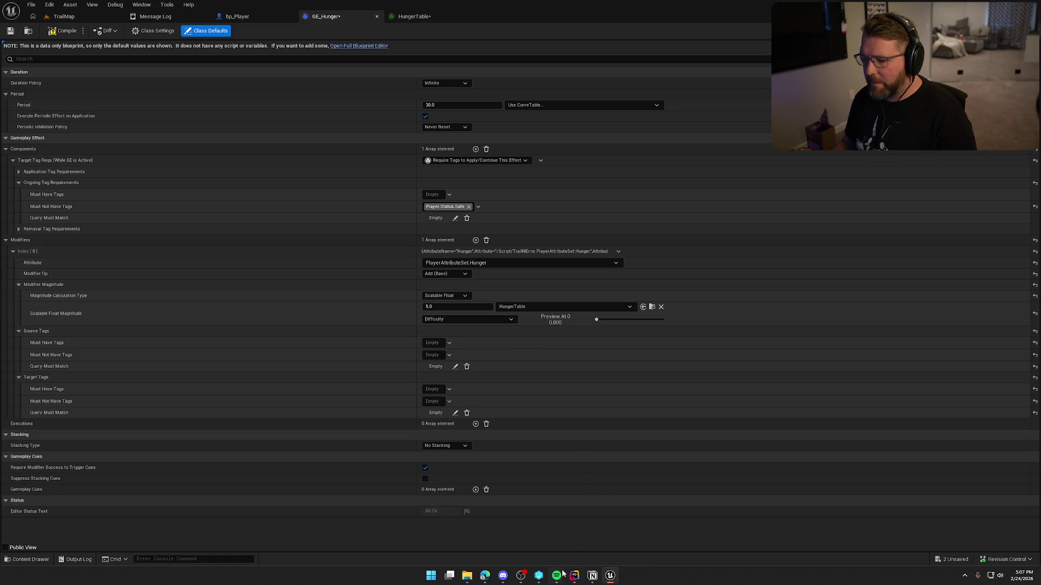
{"action": "left_click", "coordinate": [414, 17]}
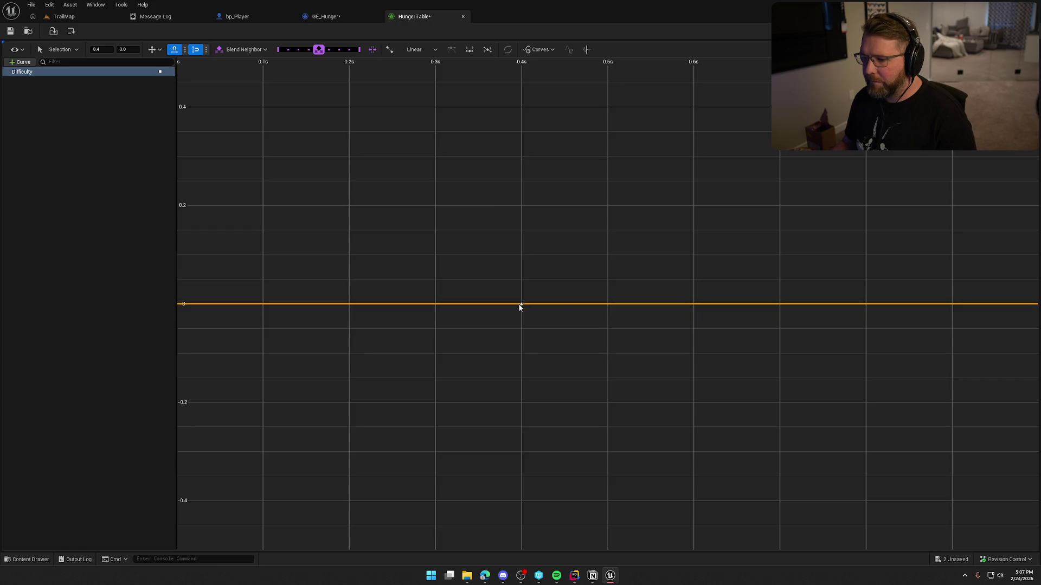
Add a key on the Difficulty curve and place it at 3s
{"action": "scroll", "coordinate": [586, 368], "scroll_direction": "down", "scroll_amount": 5}
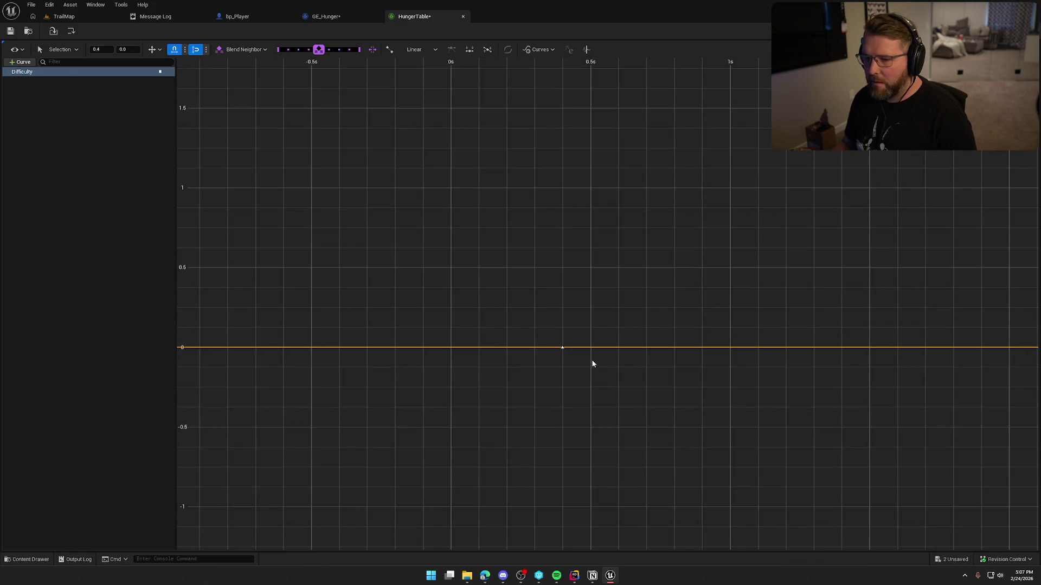
{"action": "scroll", "coordinate": [603, 370], "scroll_direction": "down", "scroll_amount": 2}
{"action": "mouse_move", "coordinate": [572, 352]}
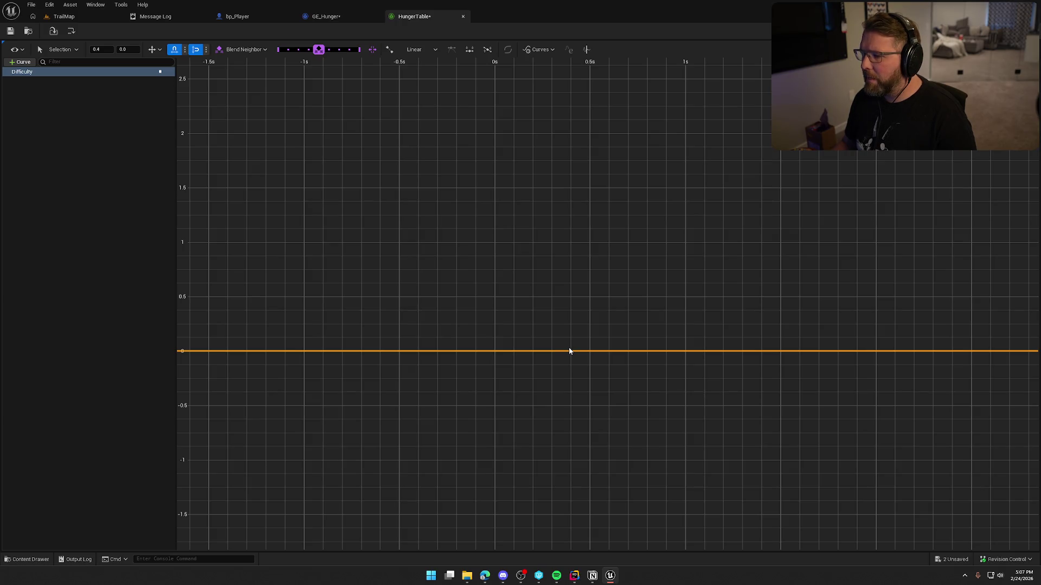
{"action": "middle_click", "coordinate": [819, 351]}
{"action": "scroll", "coordinate": [890, 395], "scroll_direction": "down", "scroll_amount": 5}
{"action": "scroll", "coordinate": [512, 398], "scroll_direction": "down", "scroll_amount": 1}
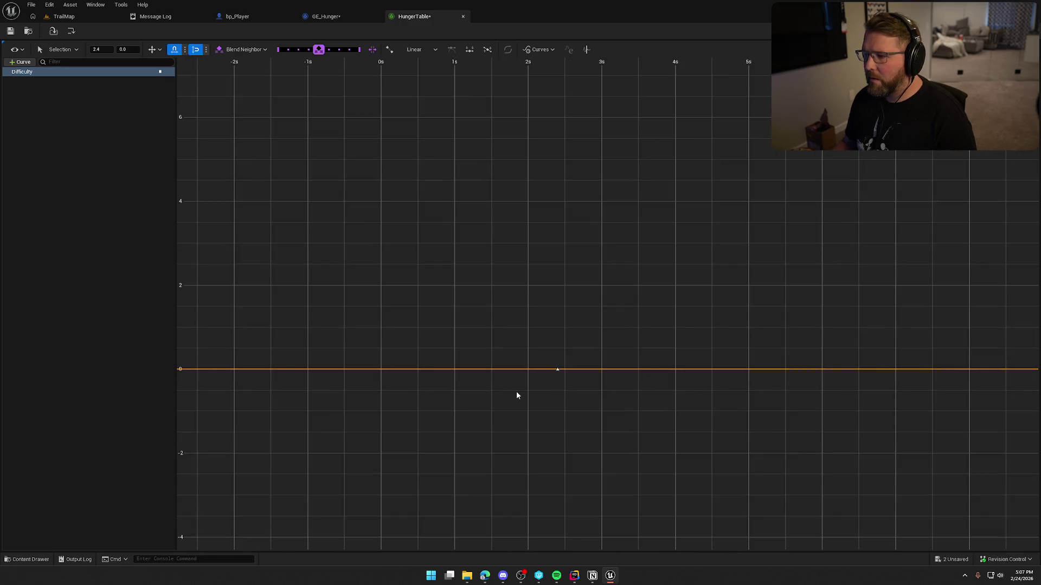
{"action": "left_click_drag", "start_coordinate": [557, 369], "coordinate": [600, 371]}
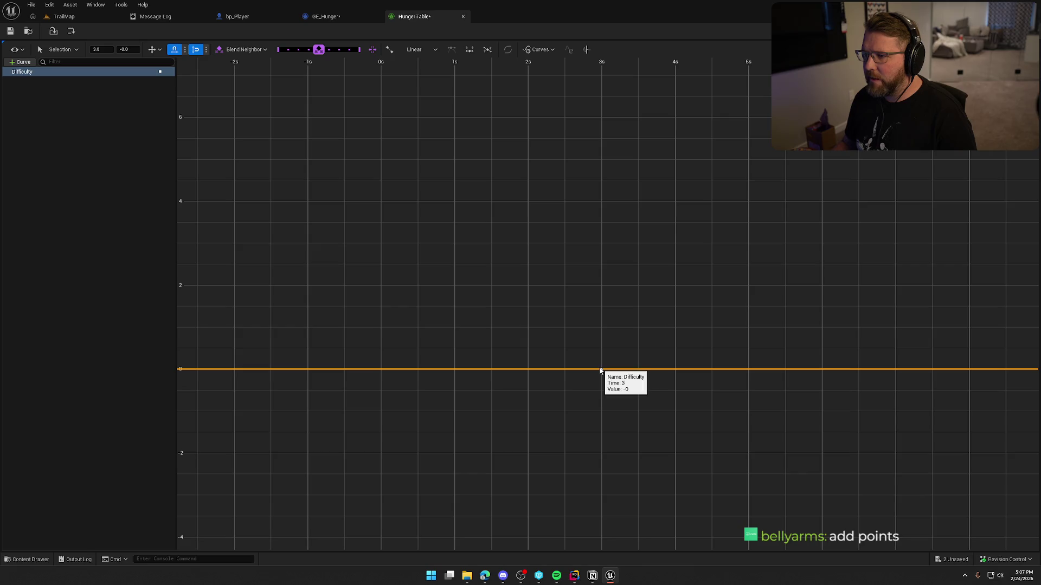
Add keys at 5s with value 1 and at 7s with value 2
{"action": "right_click", "coordinate": [652, 370]}
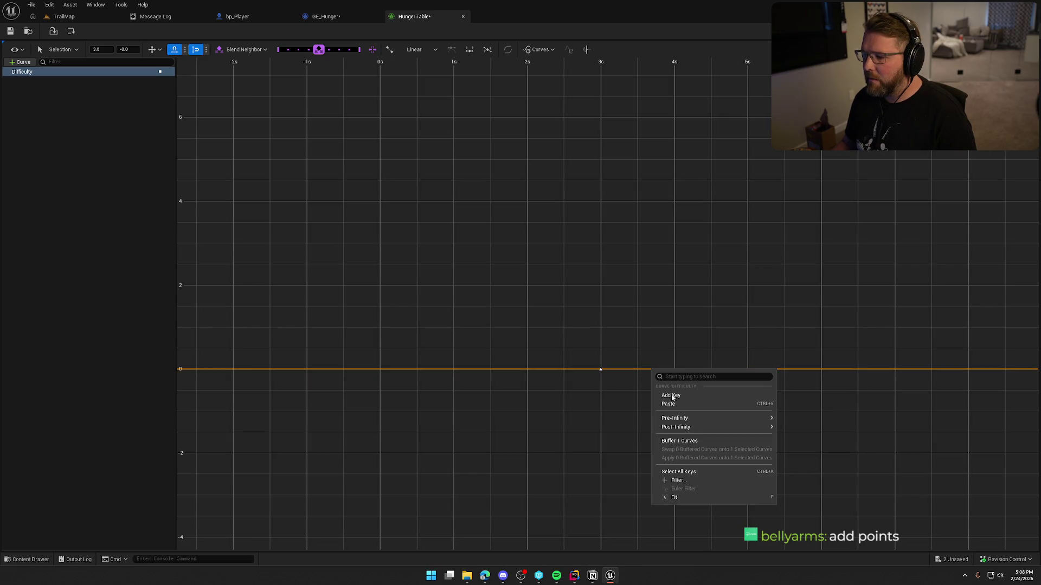
{"action": "left_click", "coordinate": [662, 394]}
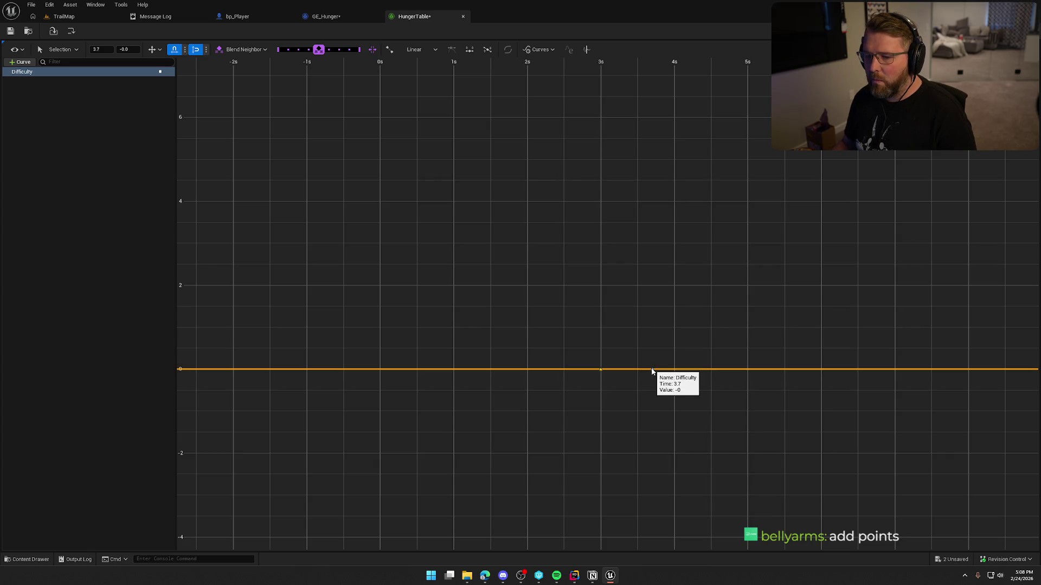
{"action": "scroll", "coordinate": [652, 370], "scroll_direction": "up", "scroll_amount": 5}
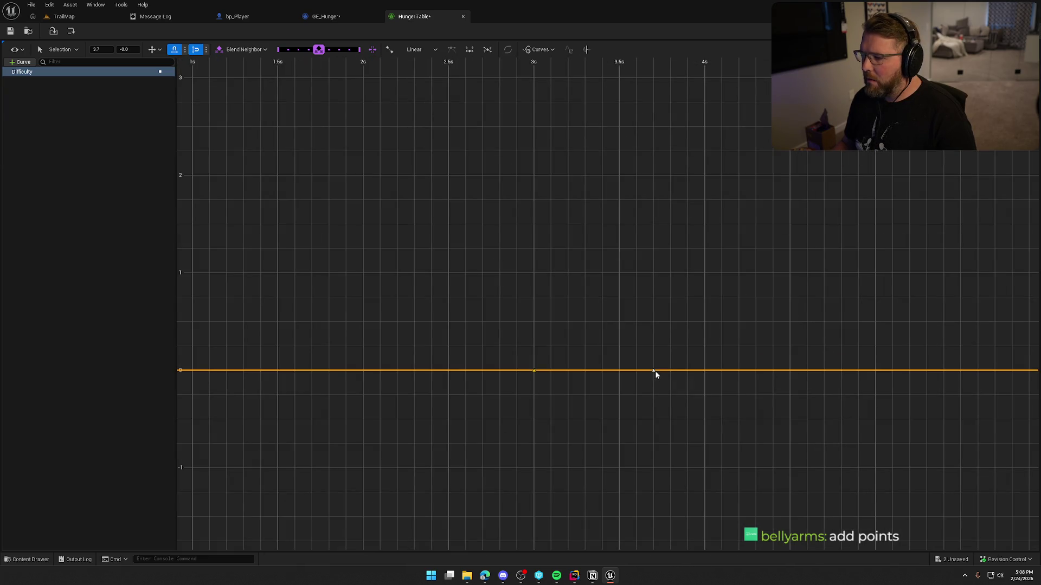
{"action": "left_click_drag", "start_coordinate": [655, 373], "coordinate": [870, 279]}
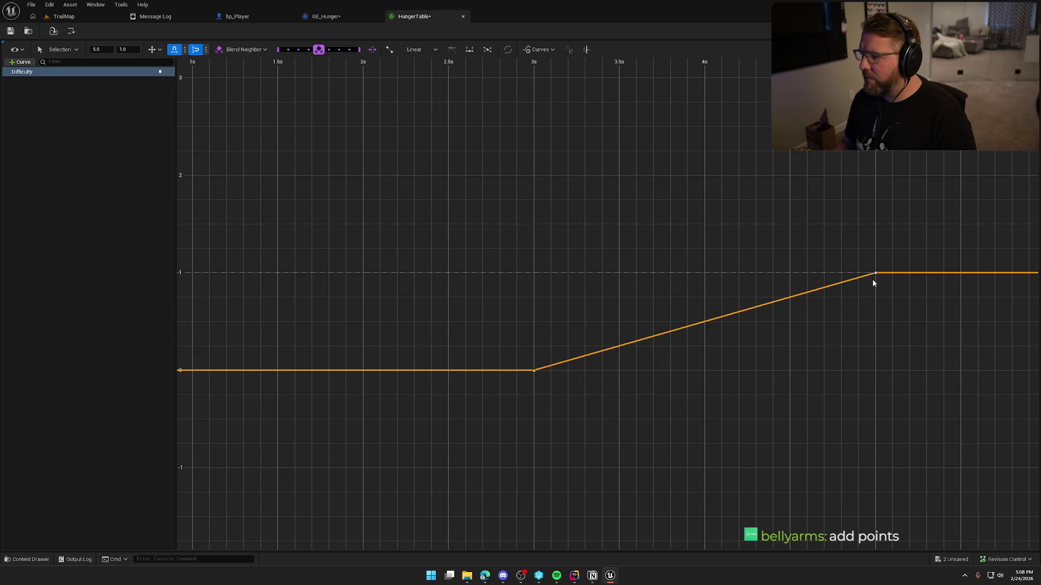
{"action": "scroll", "coordinate": [659, 351], "scroll_direction": "down", "scroll_amount": 4}
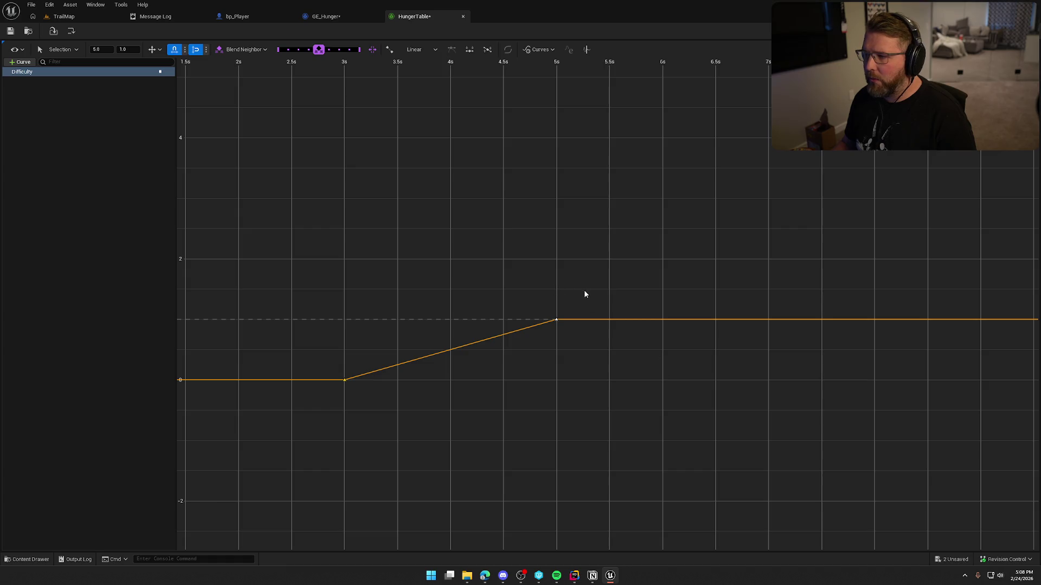
{"action": "right_click", "coordinate": [770, 323]}
{"action": "left_click", "coordinate": [786, 346]}
{"action": "left_click_drag", "start_coordinate": [768, 320], "coordinate": [768, 272]}
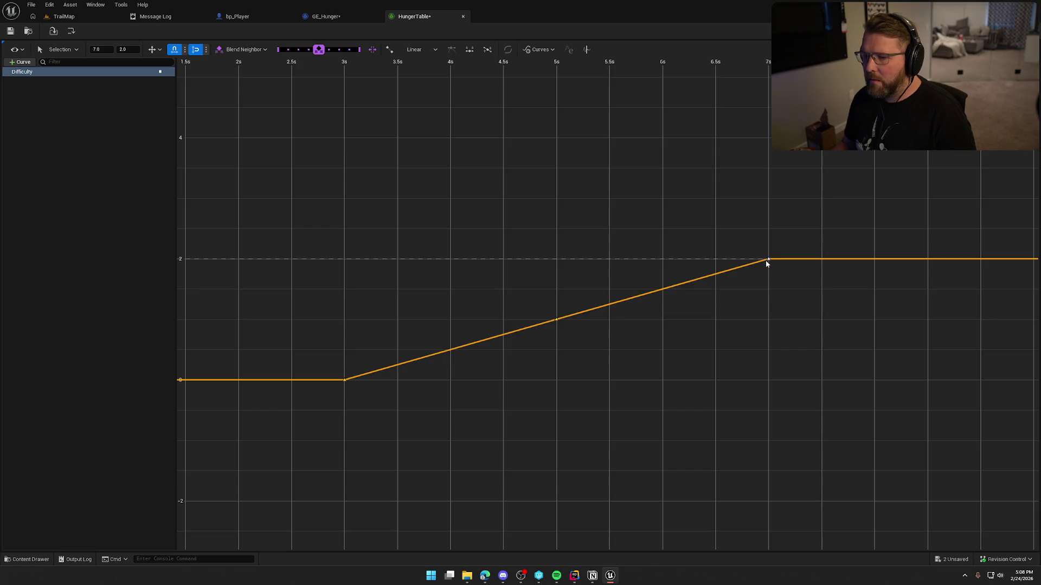
{"action": "left_click", "coordinate": [735, 373]}
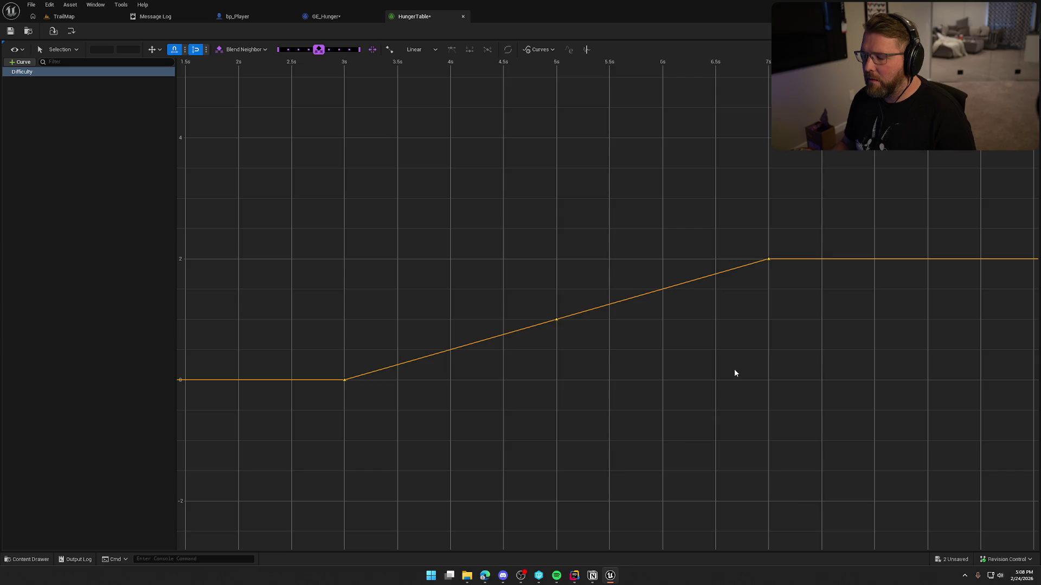
Save HungerTable, then compile and save GE_Hunger
{"action": "left_click", "coordinate": [10, 31]}
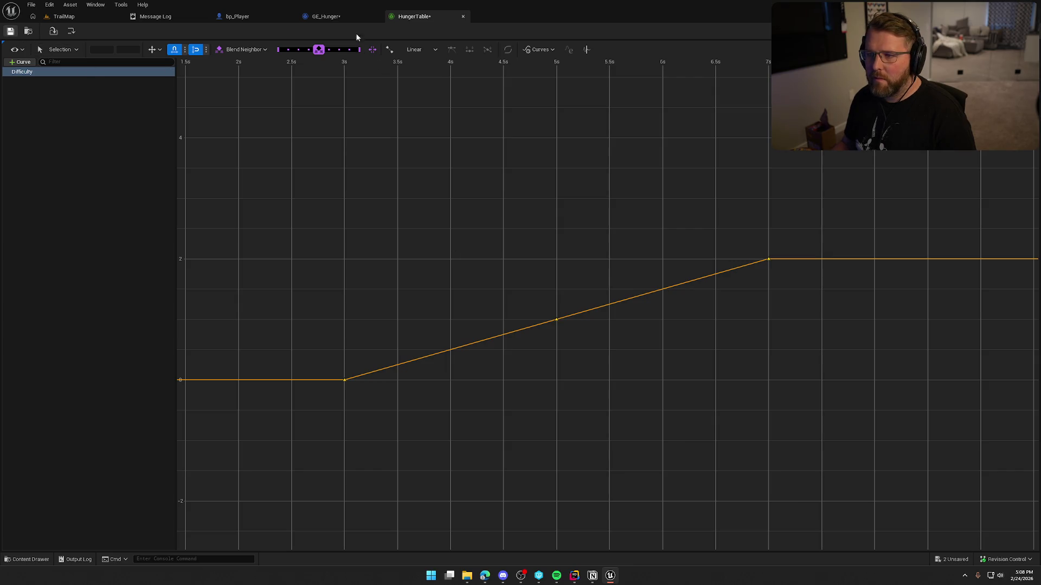
{"action": "left_click", "coordinate": [340, 17]}
{"action": "left_click", "coordinate": [64, 31]}
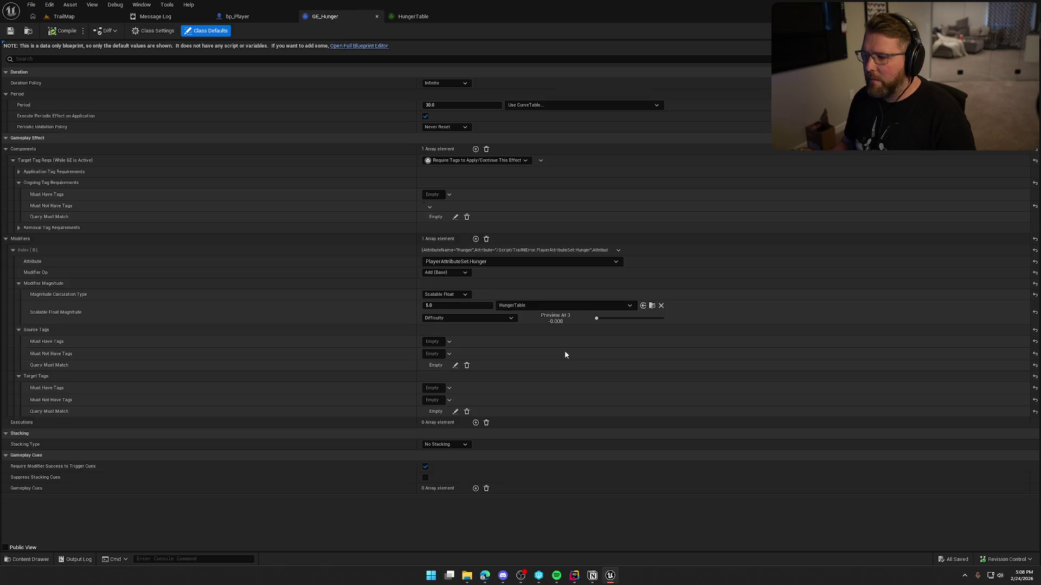
Scrub the magnitude Preview slider across times 3, 4 and the curve's end
{"action": "left_click_drag", "start_coordinate": [663, 321], "coordinate": [695, 320]}
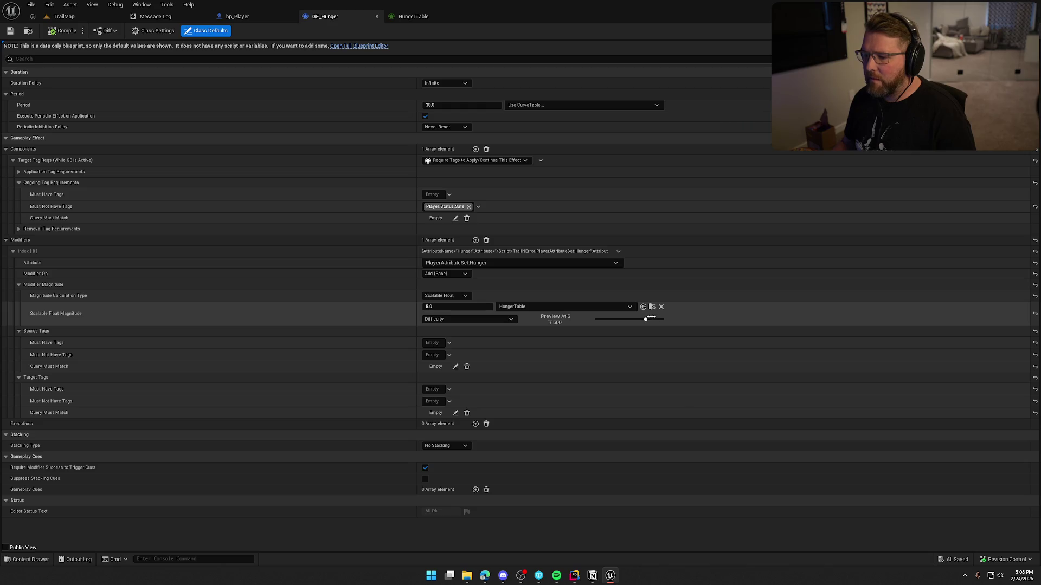
{"action": "left_click_drag", "start_coordinate": [618, 319], "coordinate": [606, 316]}
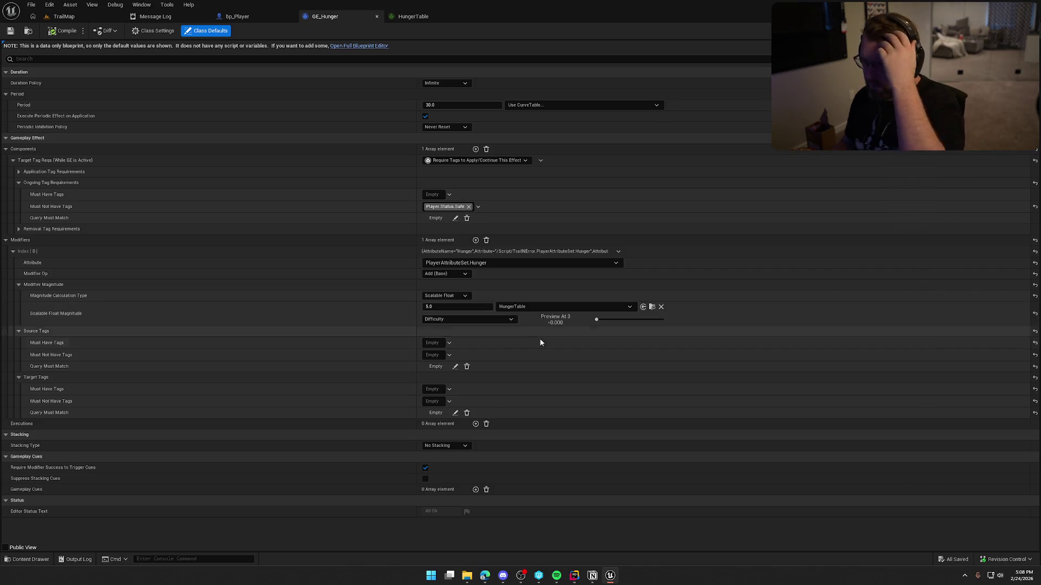
{"action": "left_click_drag", "start_coordinate": [600, 319], "coordinate": [613, 319]}
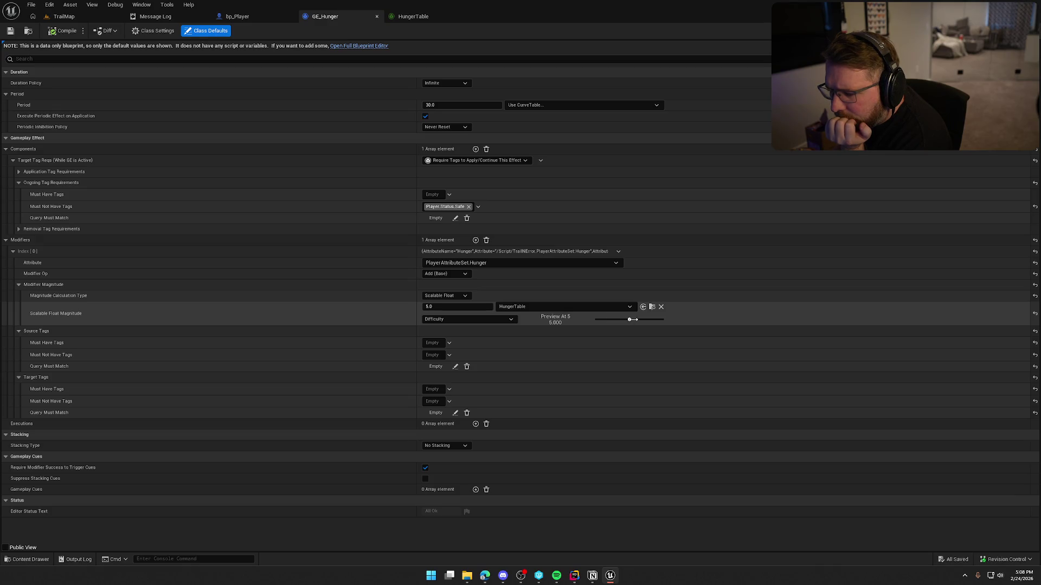
{"action": "left_click_drag", "start_coordinate": [632, 319], "coordinate": [547, 318]}
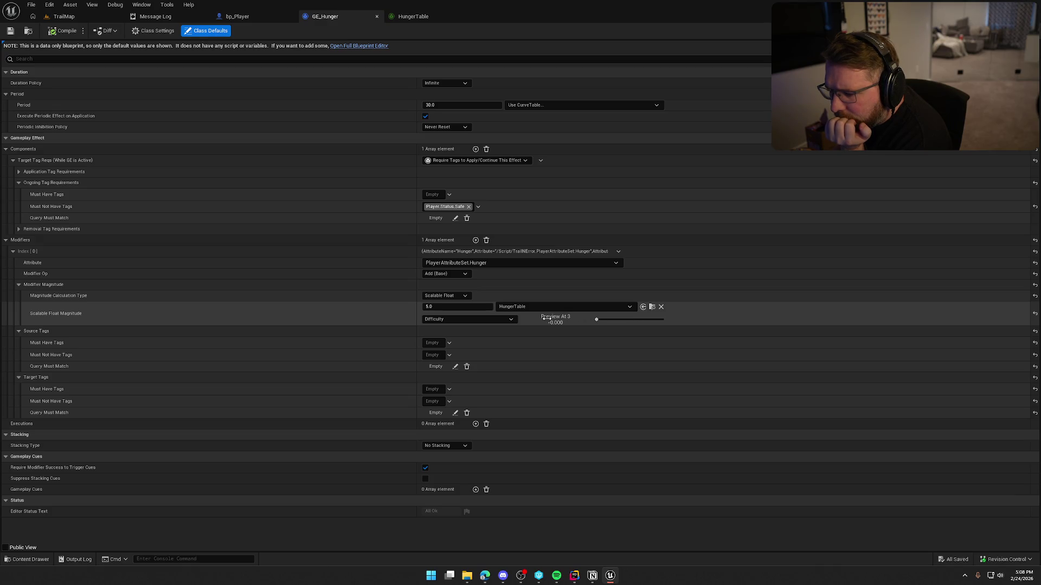
Confirm Difficulty is still the selected curve row, then return to the HungerTable editor
{"action": "left_click", "coordinate": [487, 319]}
{"action": "left_click", "coordinate": [459, 336]}
{"action": "left_click", "coordinate": [457, 319]}
{"action": "left_click", "coordinate": [450, 344]}
{"action": "left_click", "coordinate": [413, 16]}
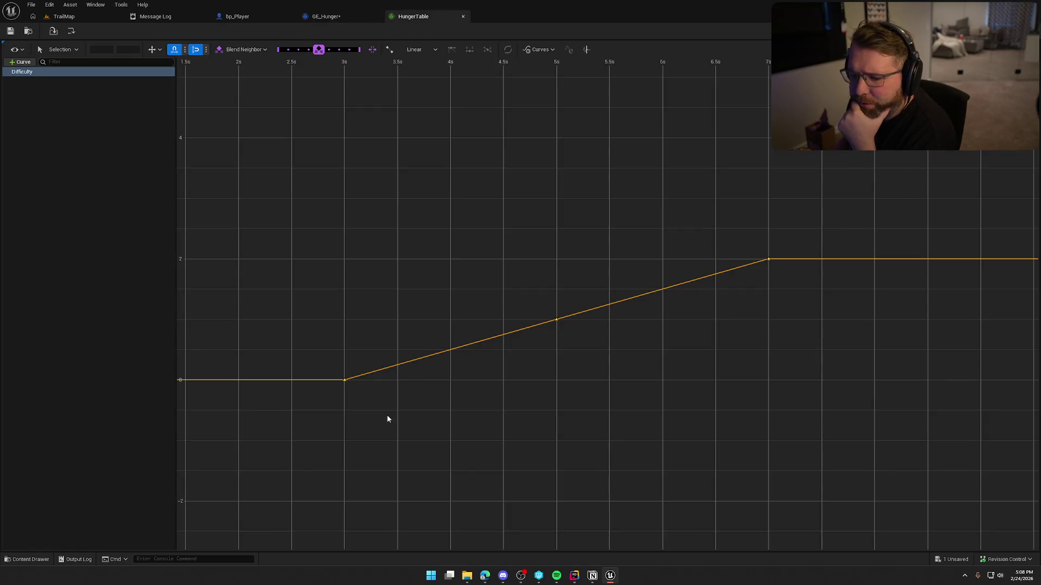
Frame the graph from 0s to 6s and move the 3s key to 0s, value 3
{"action": "mouse_move", "coordinate": [345, 383]}
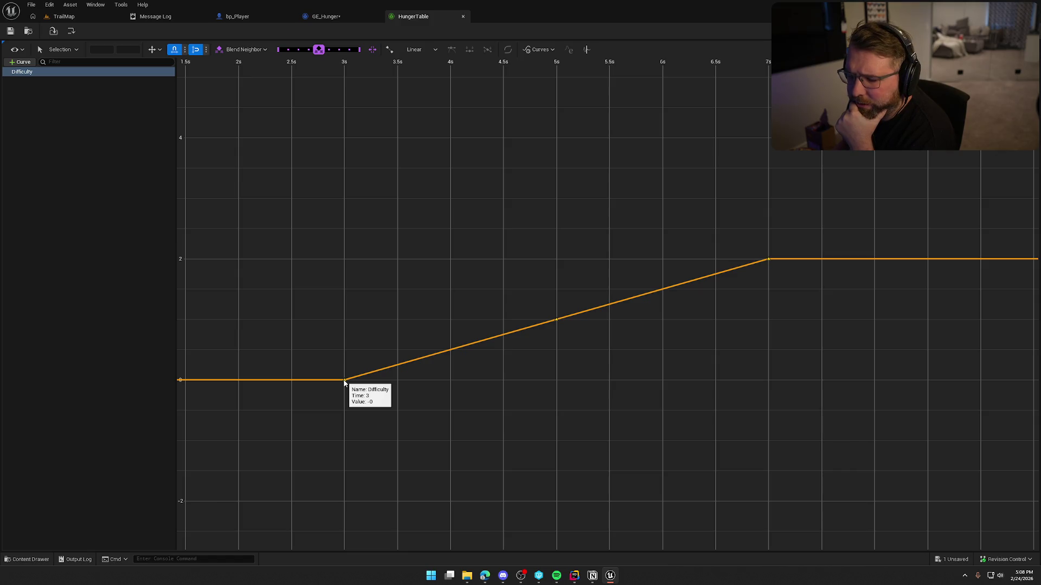
{"action": "scroll", "coordinate": [344, 383], "scroll_direction": "down", "scroll_amount": 1}
{"action": "left_click_drag", "start_coordinate": [422, 423], "coordinate": [577, 418]}
{"action": "mouse_move", "coordinate": [495, 378]}
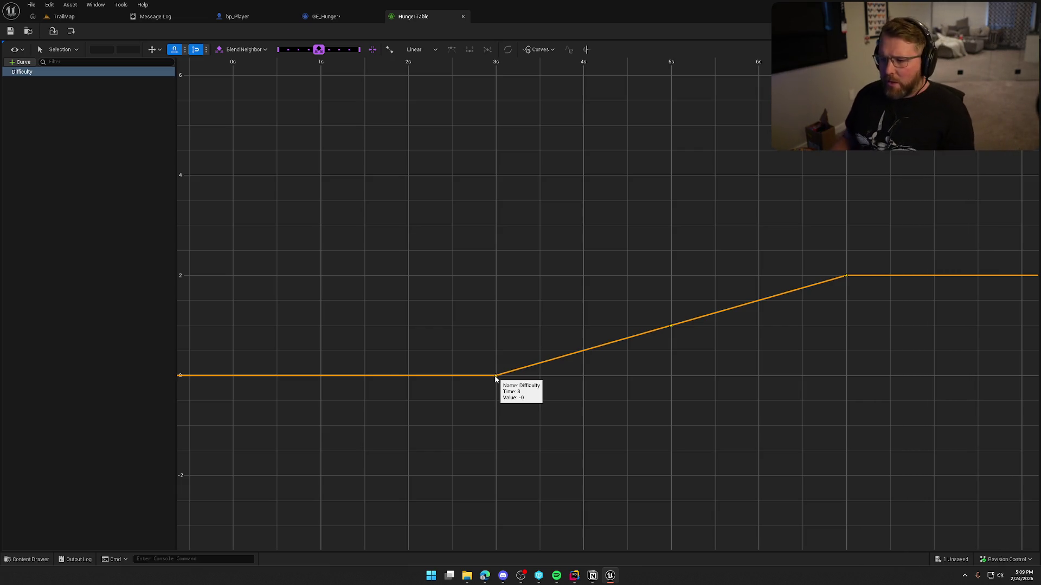
{"action": "left_click_drag", "start_coordinate": [447, 419], "coordinate": [448, 401]}
{"action": "scroll", "coordinate": [452, 420], "scroll_direction": "down", "scroll_amount": 2}
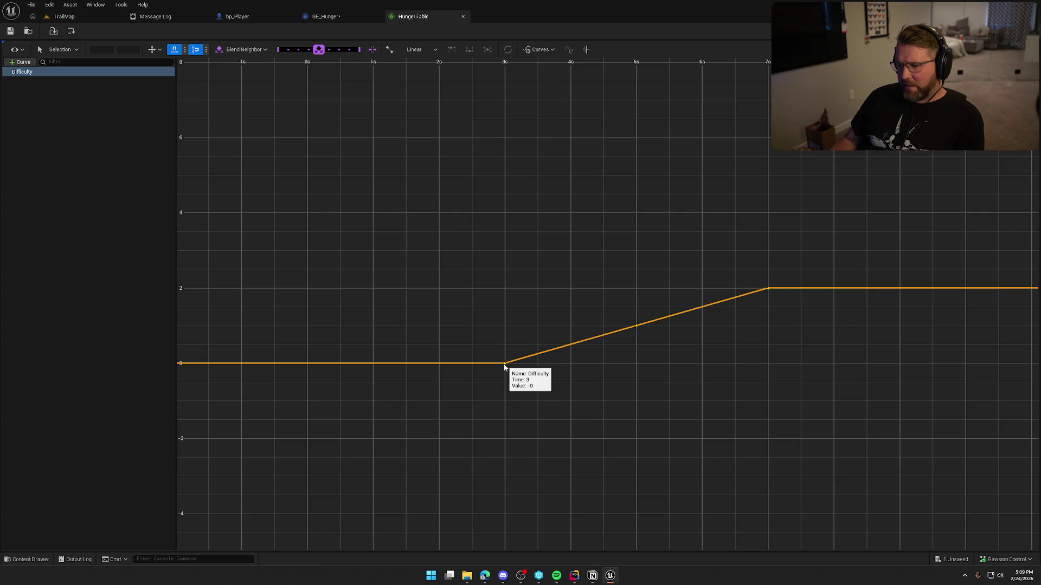
{"action": "mouse_move", "coordinate": [504, 367]}
{"action": "left_mouse_down"}
{"action": "mouse_move", "coordinate": [309, 365]}
{"action": "mouse_move", "coordinate": [316, 235]}
{"action": "mouse_move", "coordinate": [308, 252]}
{"action": "left_mouse_up"}
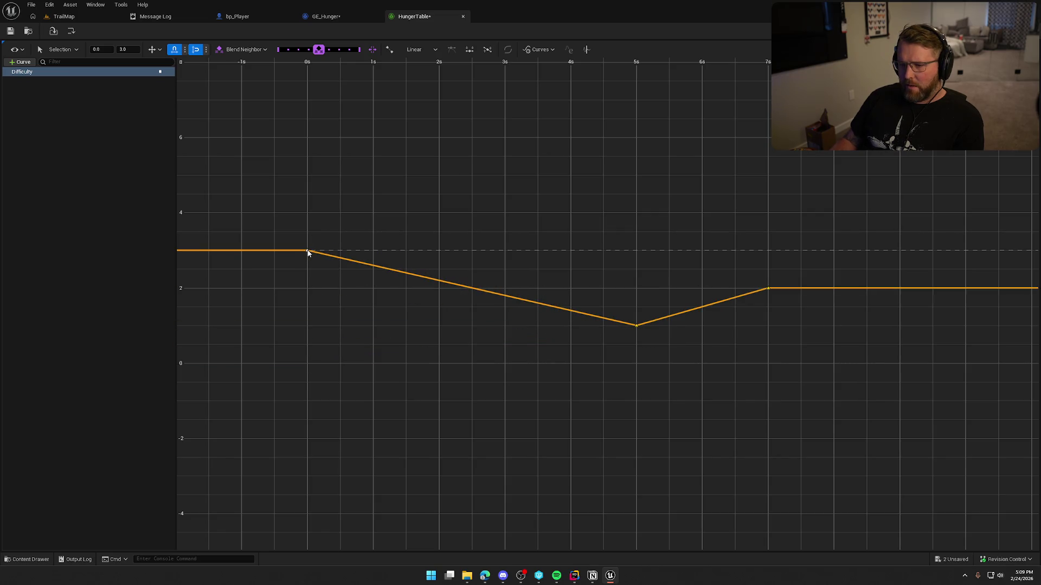
Move the 5s key to 1s, value 5, and the 7s key to 2s, value 7
{"action": "mouse_move", "coordinate": [308, 253]}
{"action": "mouse_move", "coordinate": [408, 339]}
{"action": "left_mouse_down"}
{"action": "mouse_move", "coordinate": [449, 418]}
{"action": "mouse_move", "coordinate": [446, 408]}
{"action": "left_mouse_up"}
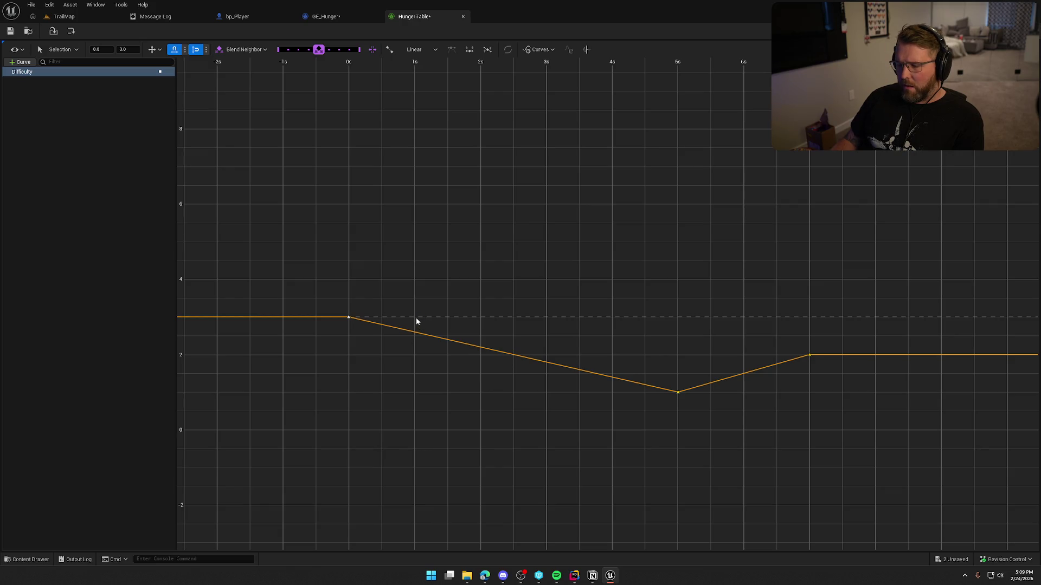
{"action": "mouse_move", "coordinate": [679, 395]}
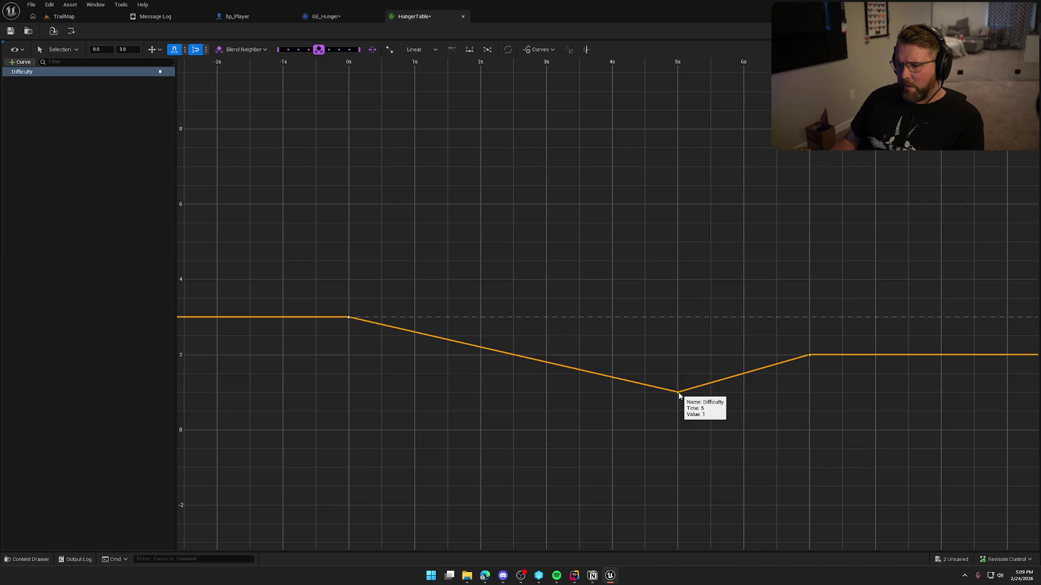
{"action": "mouse_move", "coordinate": [676, 395]}
{"action": "left_mouse_down"}
{"action": "mouse_move", "coordinate": [492, 300]}
{"action": "mouse_move", "coordinate": [416, 245]}
{"action": "left_mouse_up"}
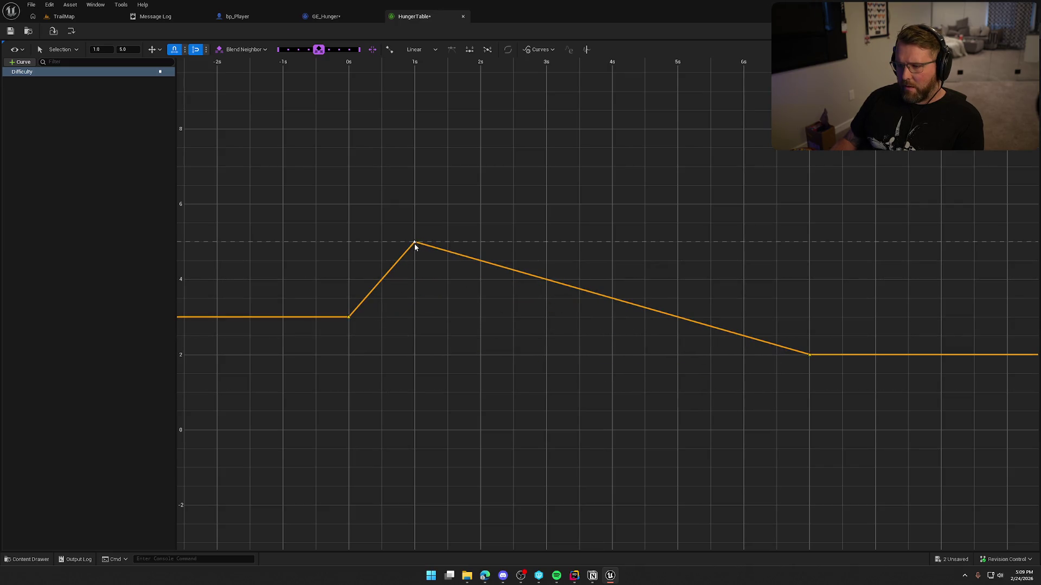
{"action": "mouse_move", "coordinate": [811, 356]}
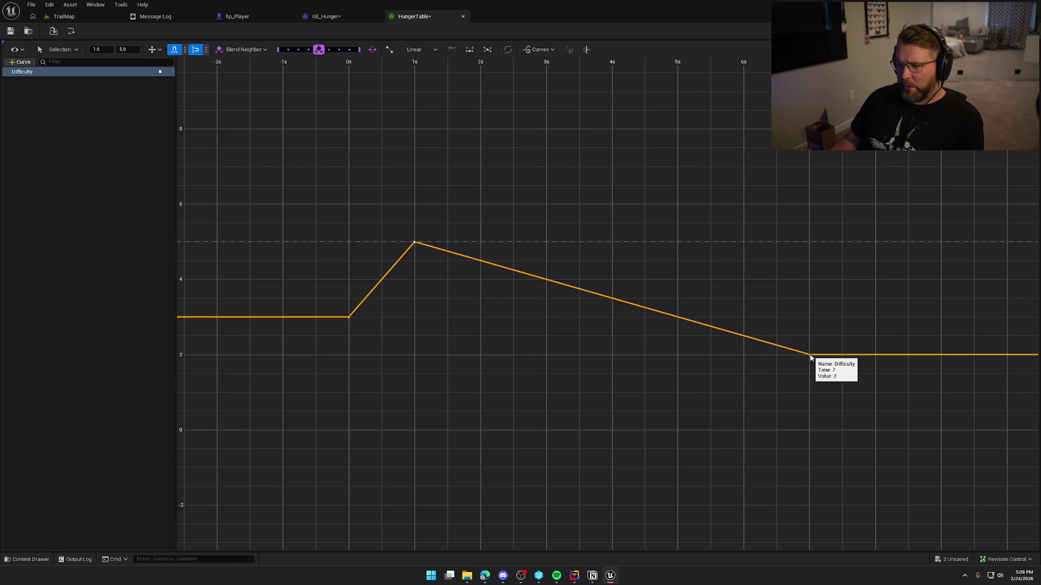
{"action": "mouse_move", "coordinate": [810, 356]}
{"action": "left_mouse_down"}
{"action": "mouse_move", "coordinate": [504, 197]}
{"action": "mouse_move", "coordinate": [480, 168]}
{"action": "left_mouse_up"}
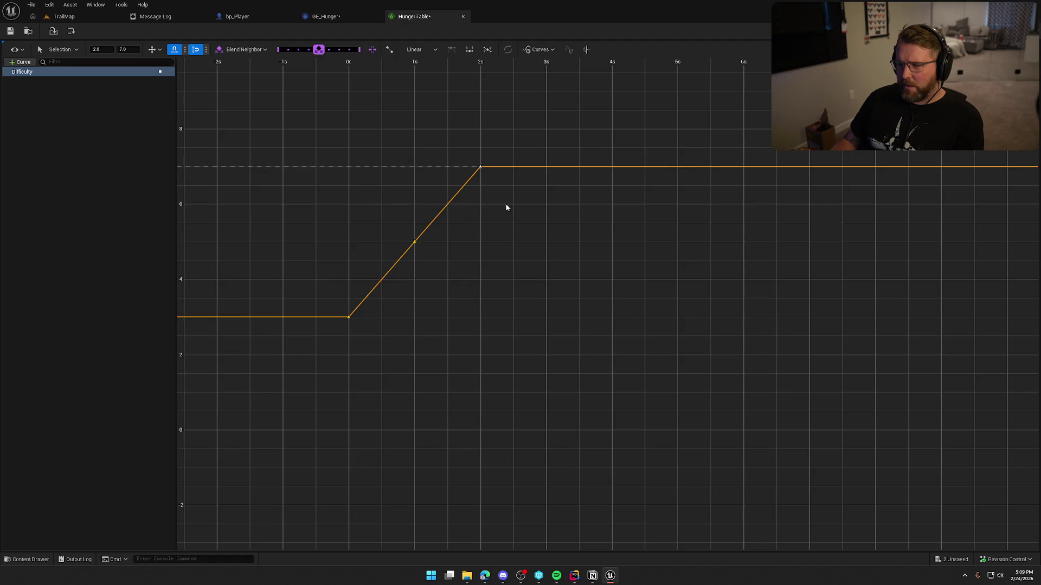
Save HungerTable and GE_Hunger with Ctrl+S
{"action": "key", "text": "ctrl+s"}
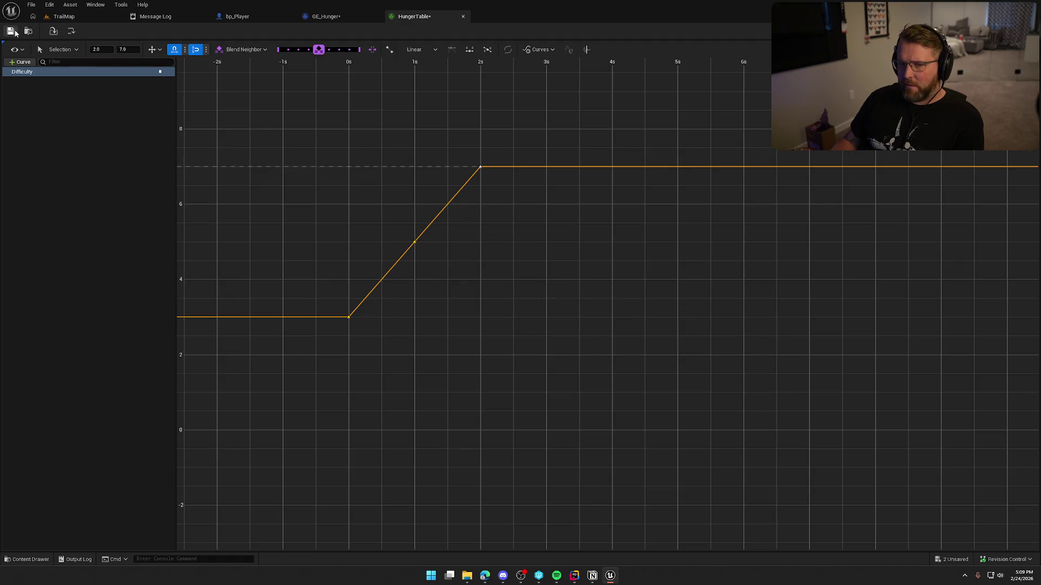
{"action": "left_click", "coordinate": [325, 16]}
{"action": "key", "text": "ctrl+s"}
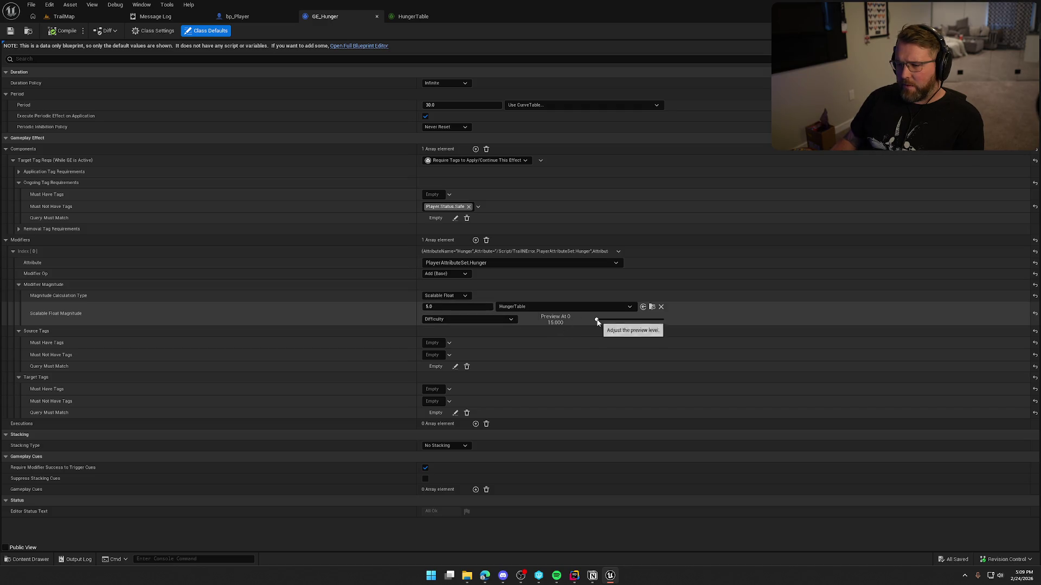
Set the magnitude coefficient to 1.0, preview levels 1 and 0, and save GE_Hunger
{"action": "left_click", "coordinate": [438, 307]}
{"action": "type", "text": "1"}
{"action": "key", "text": "Return"}
{"action": "left_click", "coordinate": [542, 325]}
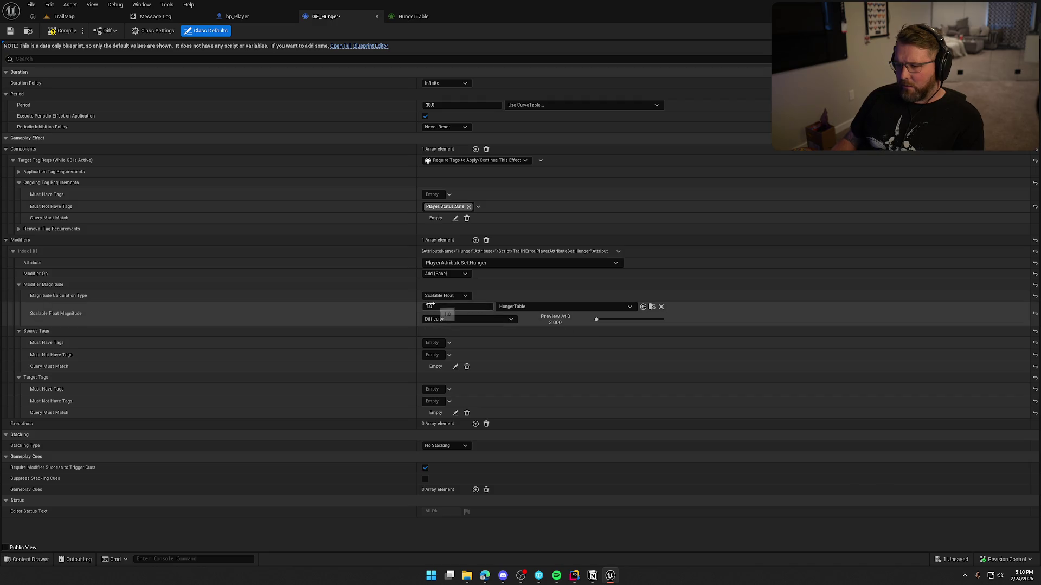
{"action": "left_click_drag", "start_coordinate": [596, 319], "coordinate": [632, 320]}
{"action": "left_click_drag", "start_coordinate": [628, 320], "coordinate": [599, 321]}
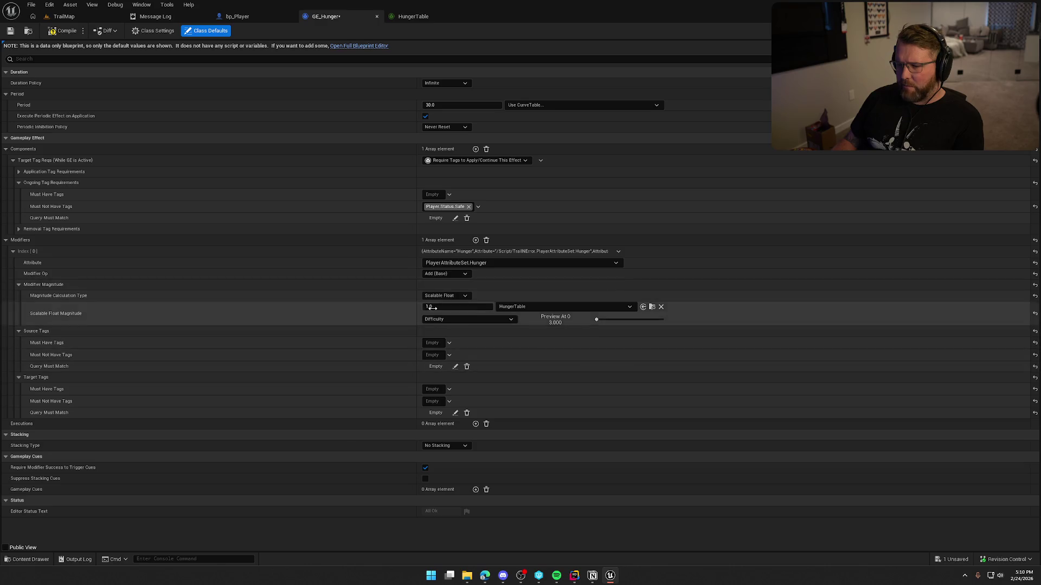
{"action": "left_click", "coordinate": [65, 31]}
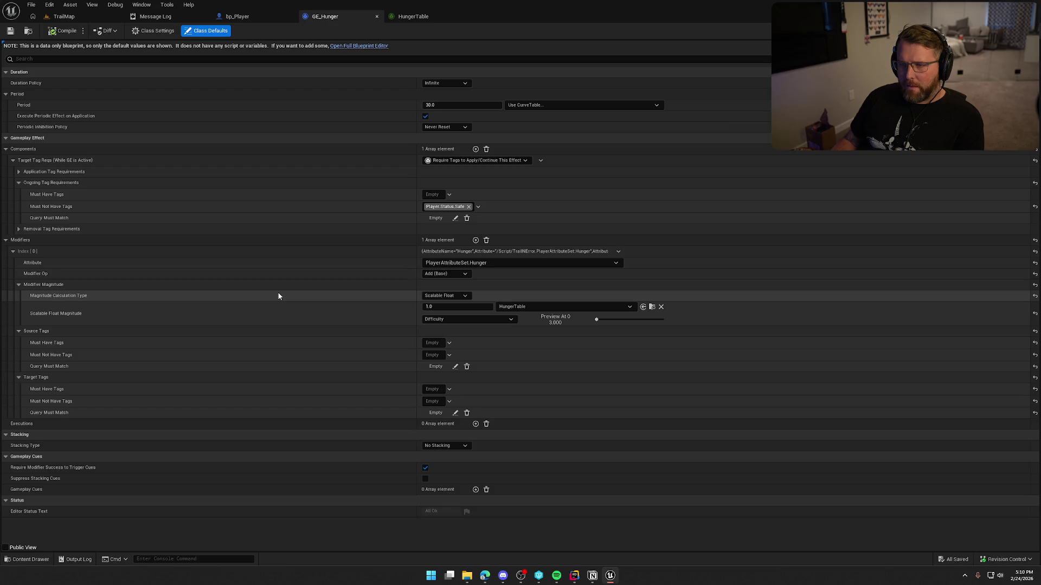
Check the message log and look around the TrailMap level before returning to GE_Hunger
{"action": "left_click", "coordinate": [164, 19]}
{"action": "middle_click", "coordinate": [164, 21]}
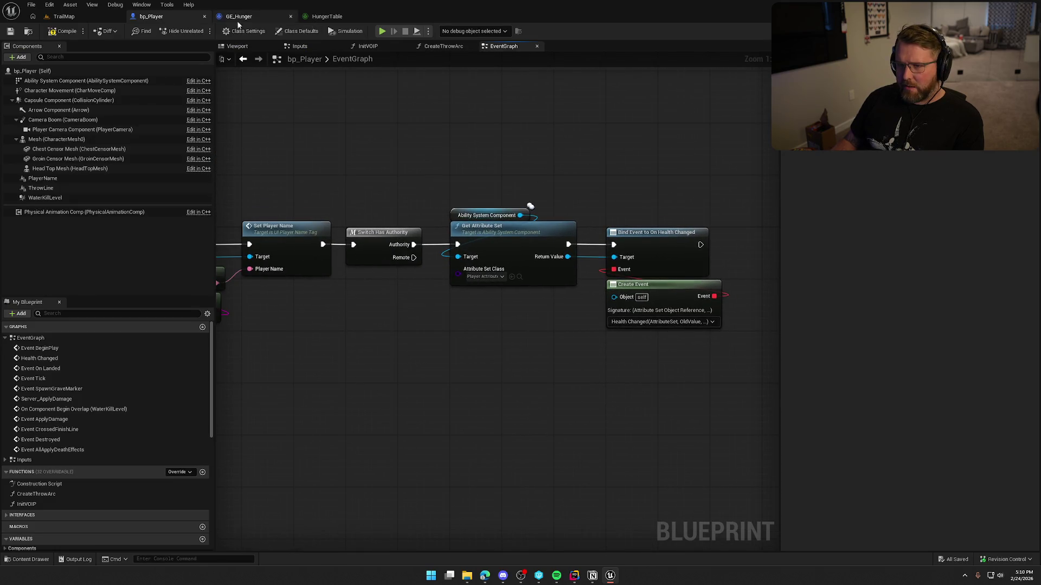
{"action": "left_click", "coordinate": [64, 17]}
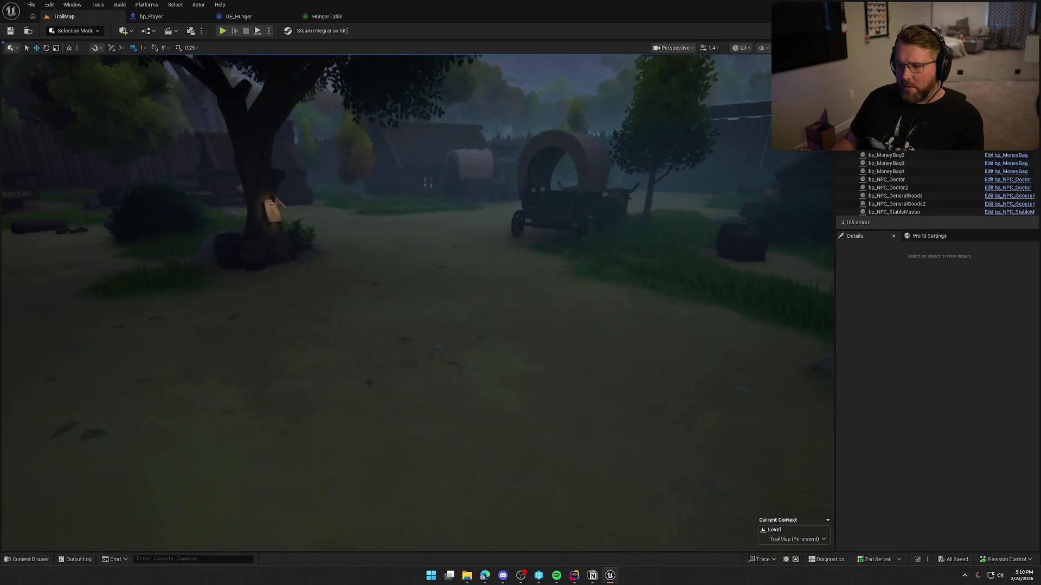
{"action": "mouse_move", "coordinate": [312, 122]}
{"action": "left_mouse_down"}
{"action": "mouse_move", "coordinate": [347, 122]}
{"action": "mouse_move", "coordinate": [312, 122]}
{"action": "left_mouse_up"}
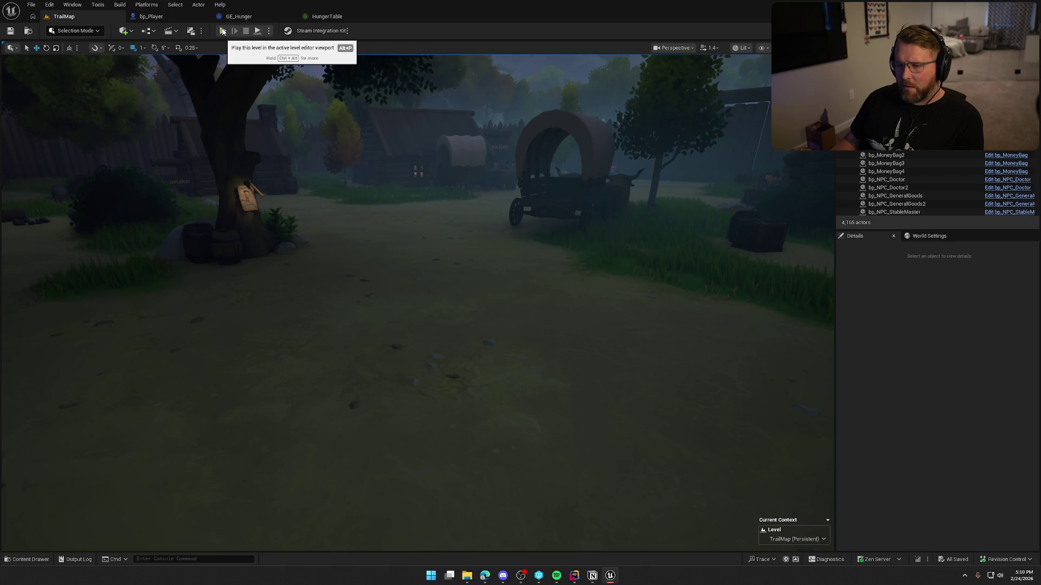
{"action": "left_click", "coordinate": [238, 16]}
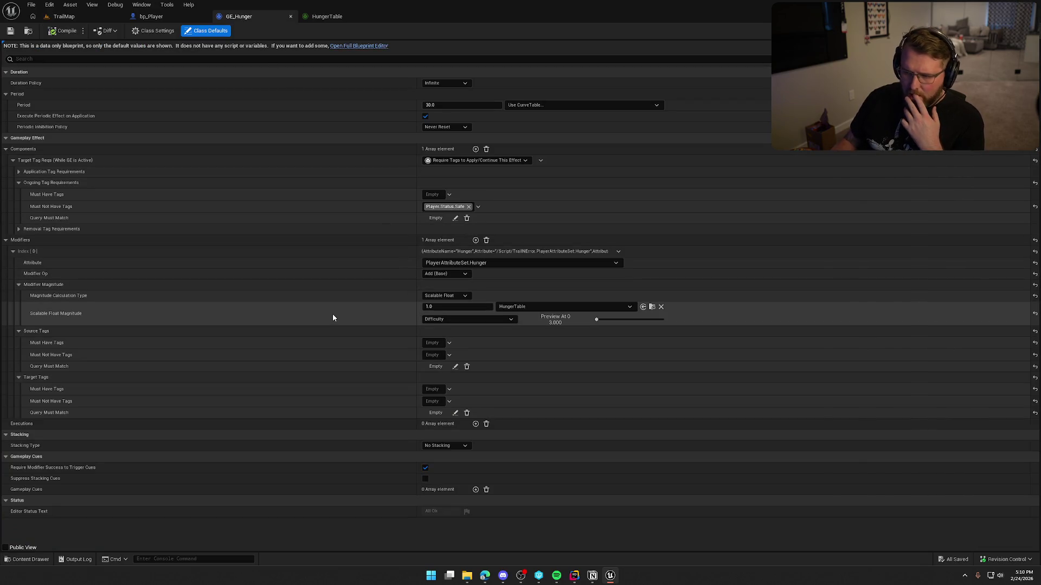